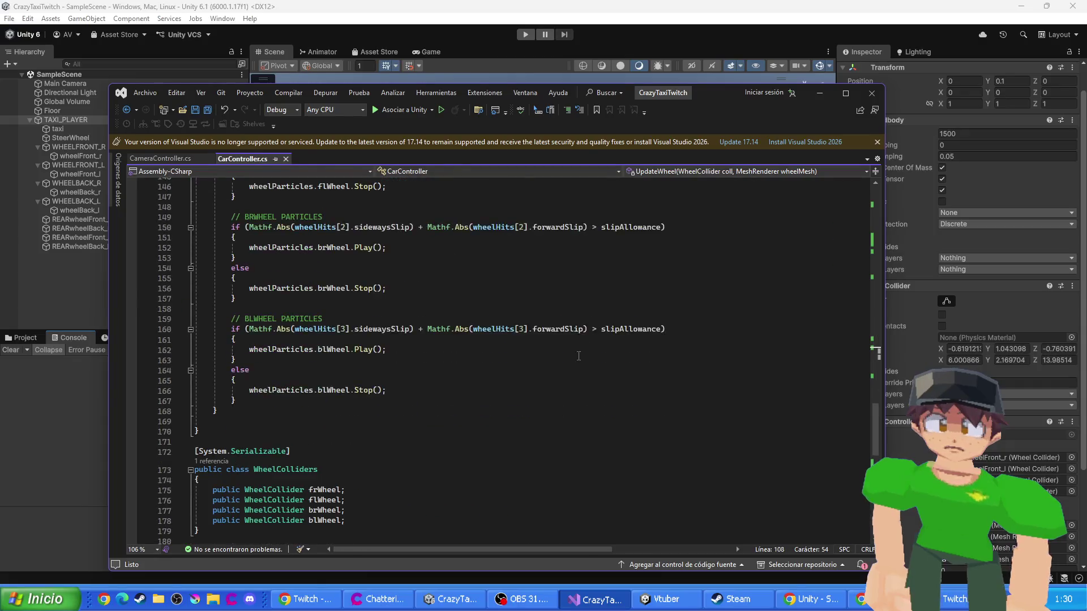
# - Scroll through CarController.cs, then glance at the taxi scene in the Unity editor
pyautogui.scroll(7, 577, 354)
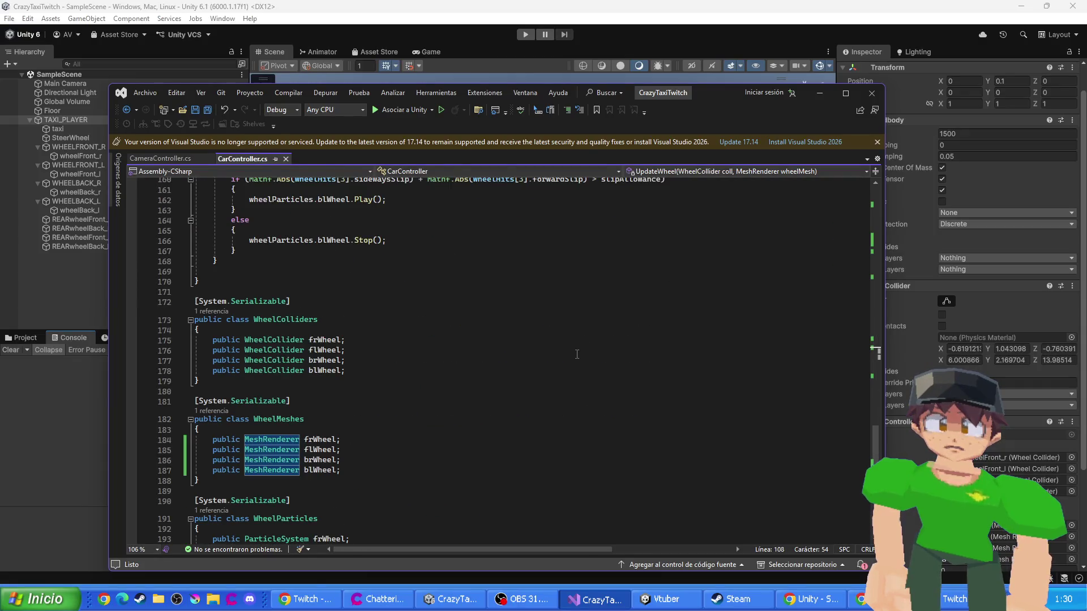
pyautogui.scroll(20, 560, 353)
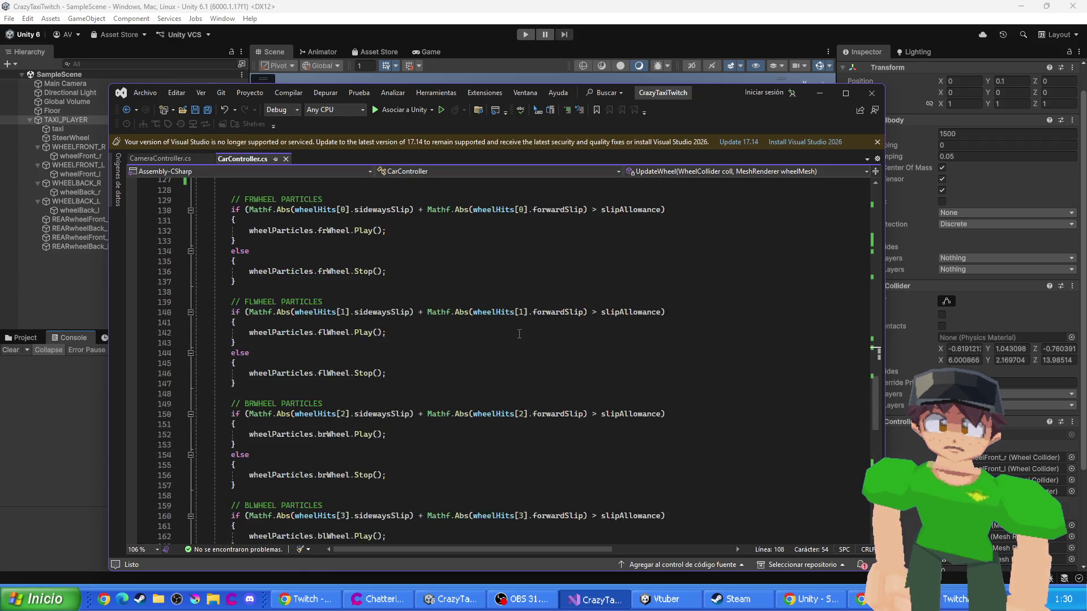
pyautogui.click(530, 6)
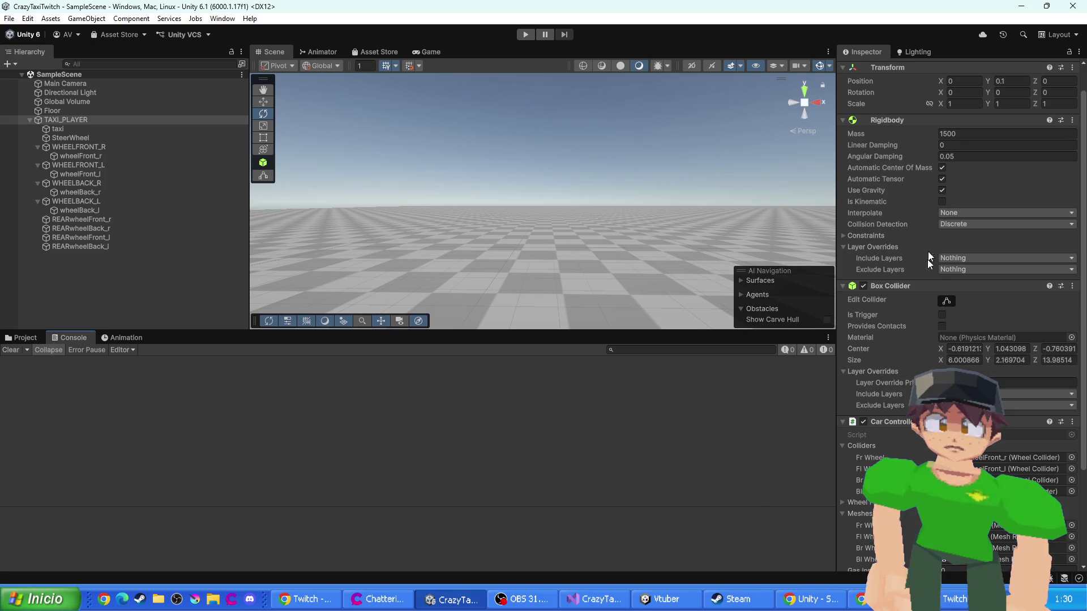
# - Return to CarController.cs, scroll up to UpdateWheel and highlight every use of quat
pyautogui.click(594, 599)
pyautogui.scroll(-12, 379, 365)
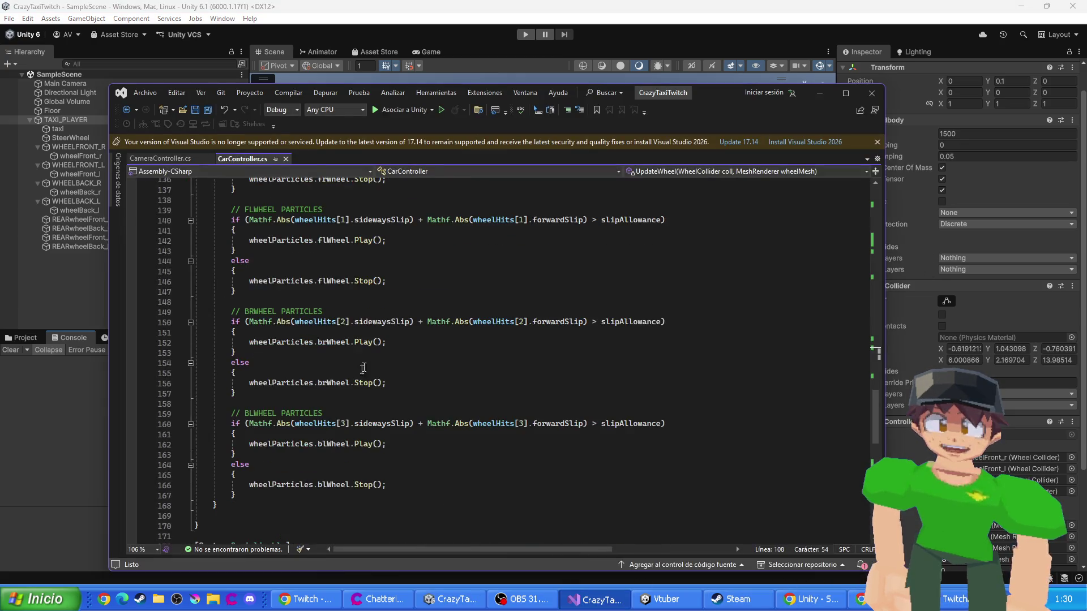
pyautogui.scroll(14, 378, 366)
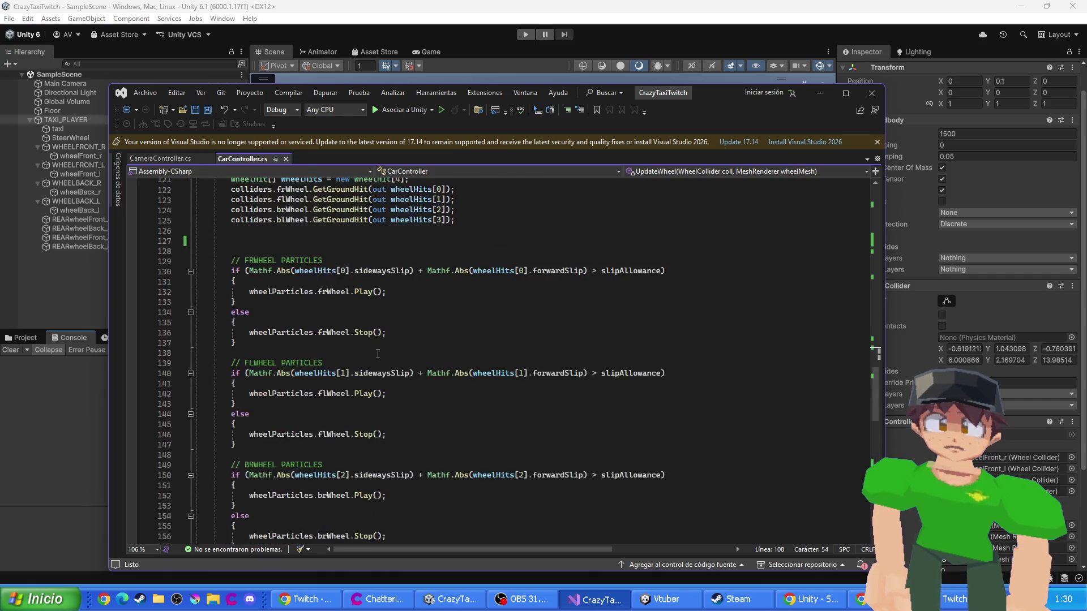
pyautogui.scroll(4, 352, 283)
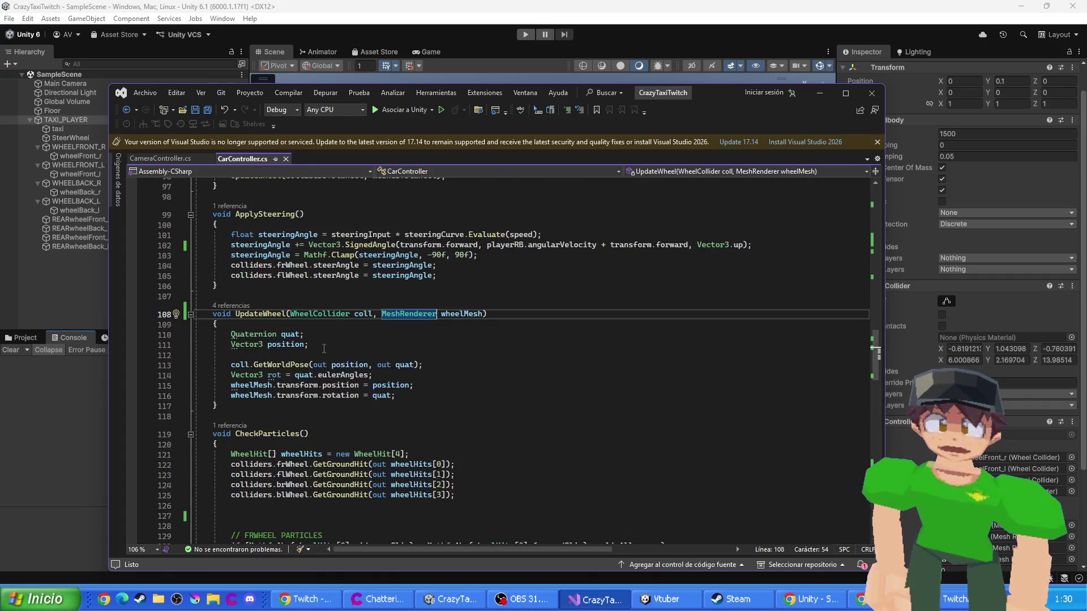
pyautogui.click(391, 399)
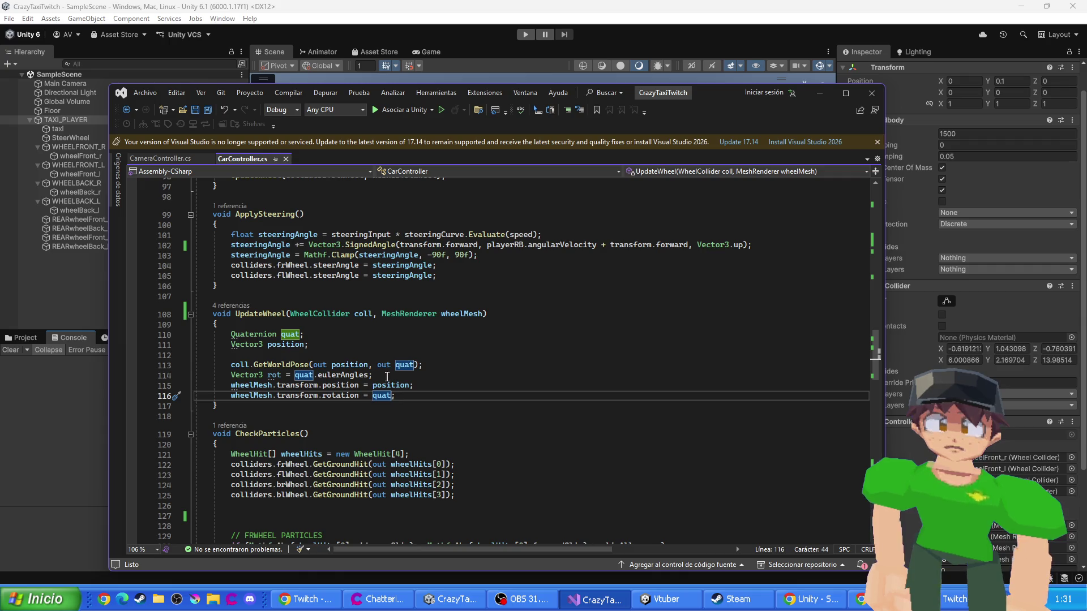
pyautogui.moveTo(360, 375)
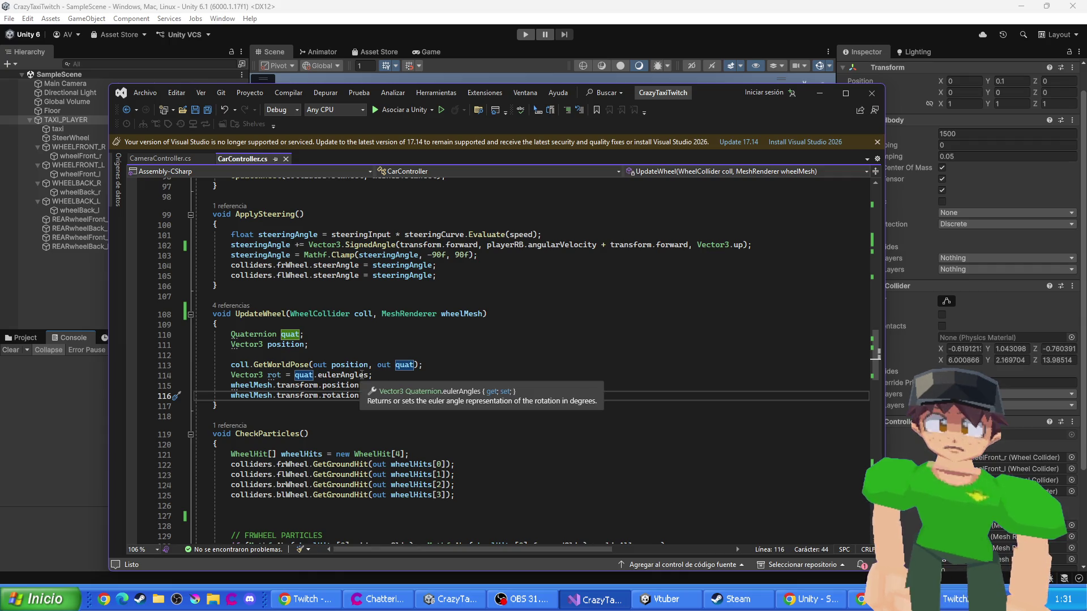
pyautogui.moveTo(314, 382)
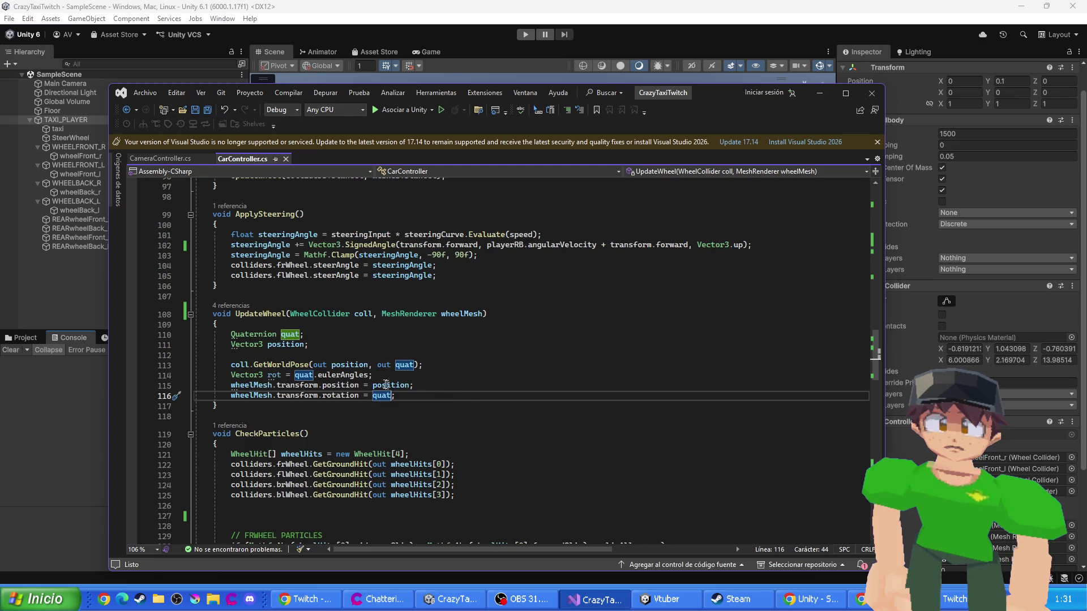
# - Comment out the quat.eulerAngles line in UpdateWheel with //
pyautogui.press('Up')
pyautogui.press('Up')
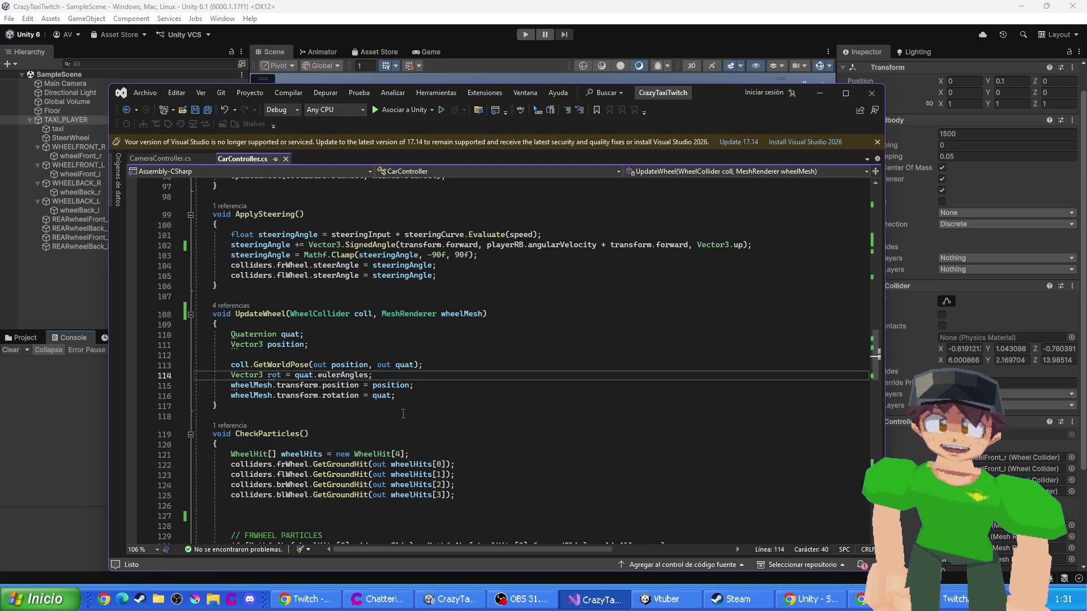
pyautogui.click(304, 375)
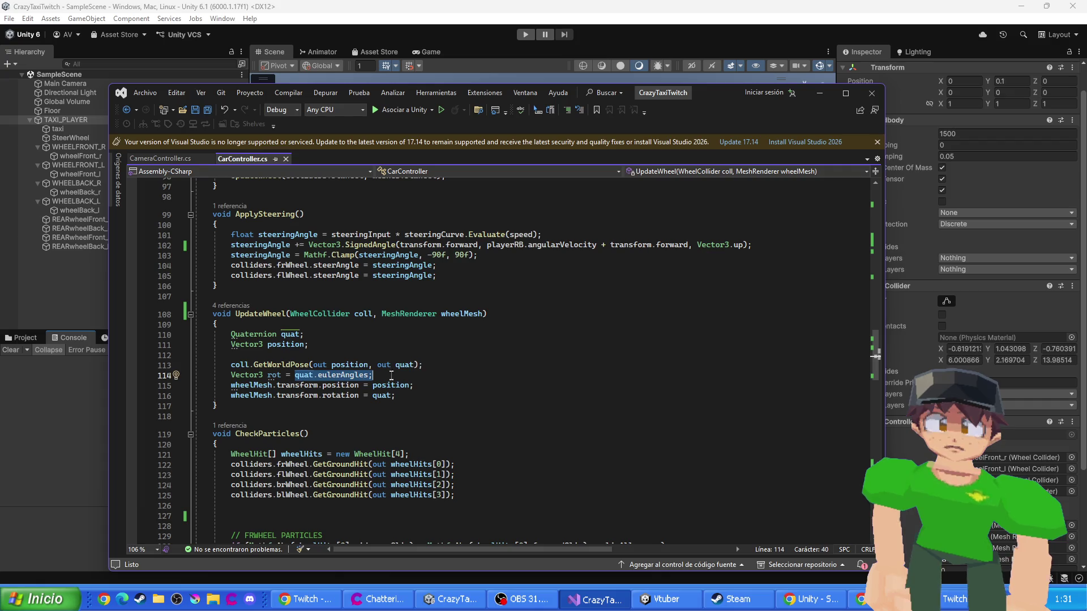
pyautogui.press('Home')
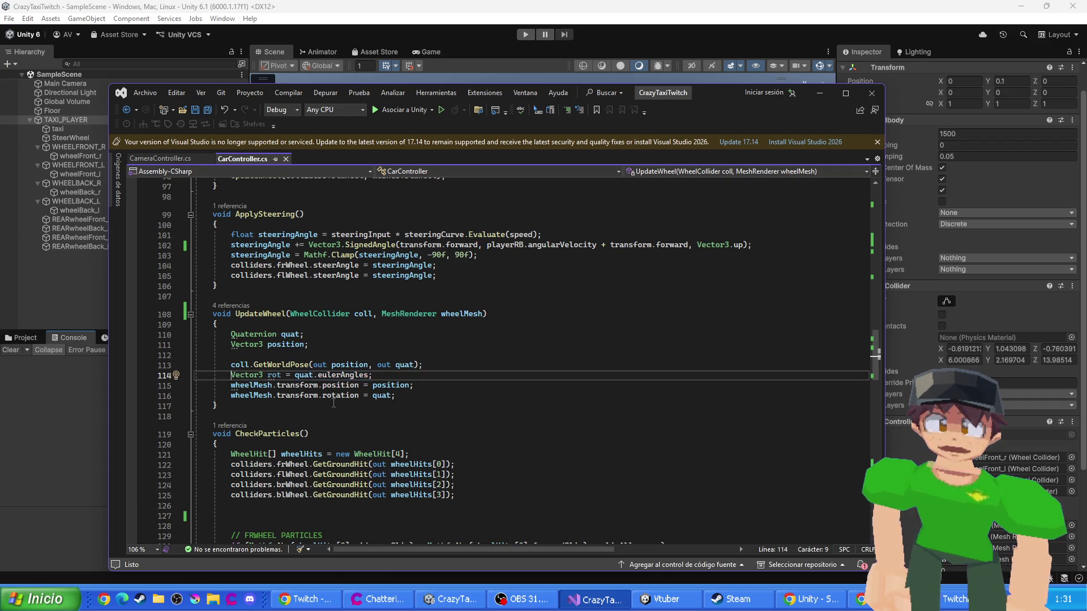
pyautogui.write('//')
# - Add 'Vector3 rot = new Vector3(quat.x, quat.y, quat.z);' below it and save
pyautogui.press('Down')
pyautogui.press('Return')
pyautogui.press('Up')
pyautogui.write('Vecrt')
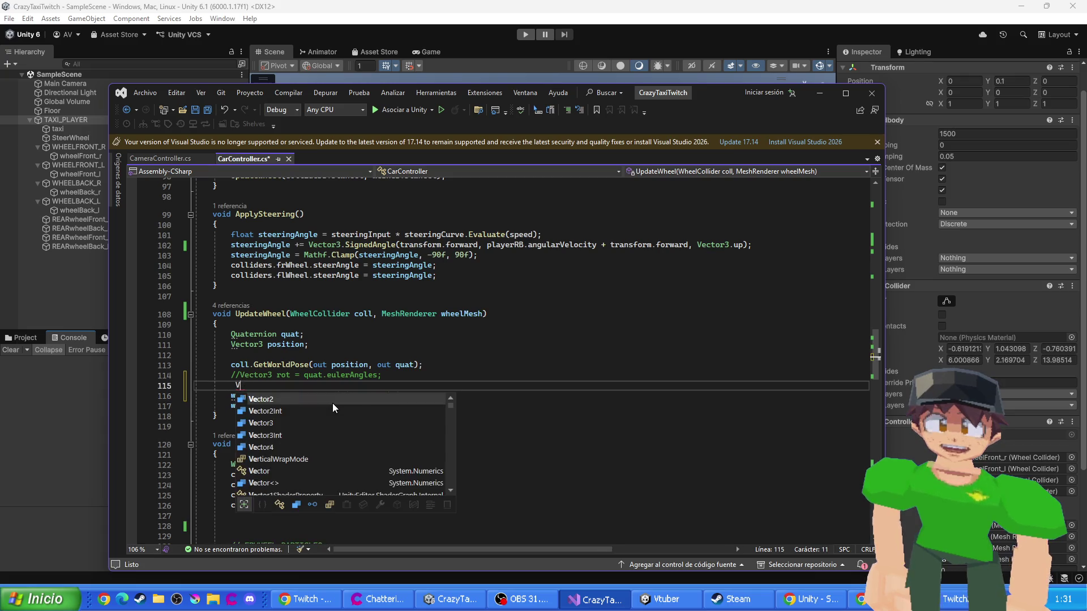
pyautogui.press('Down')
pyautogui.press('Down')
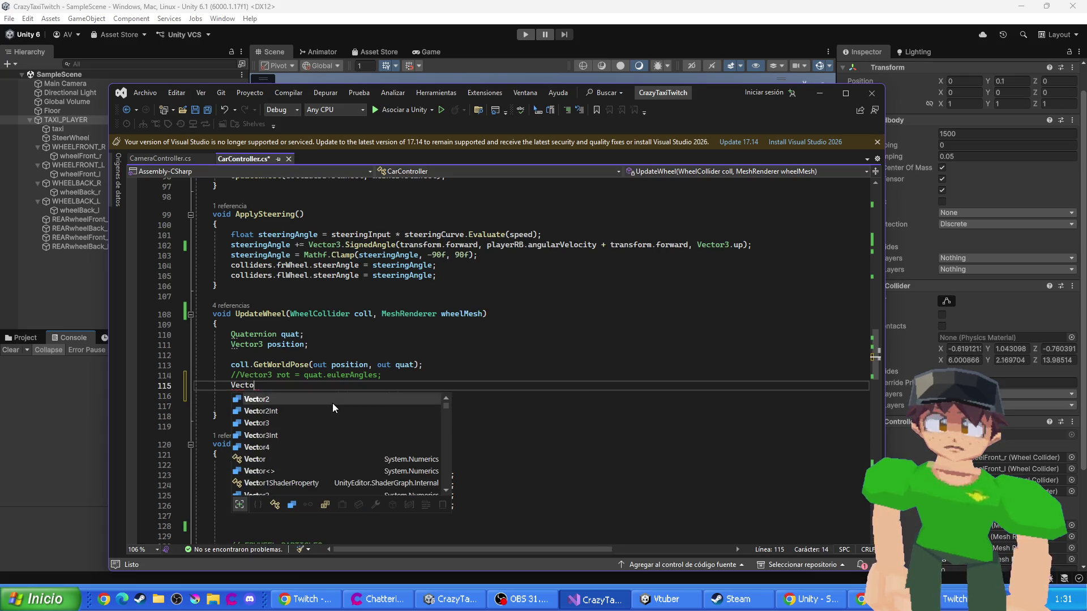
pyautogui.write('rot = ')
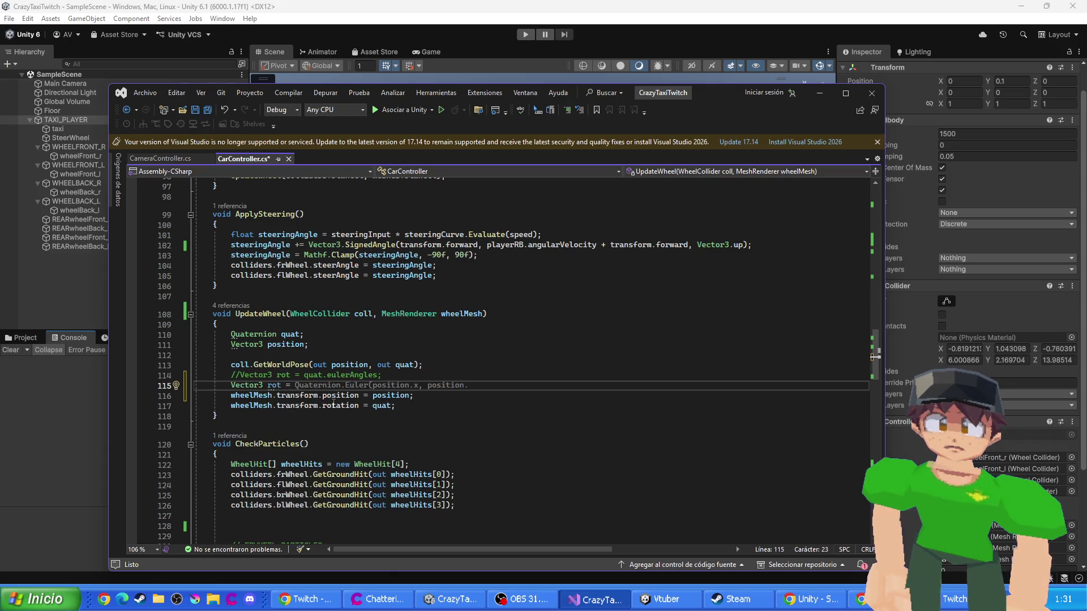
pyautogui.write('new Vector3()')
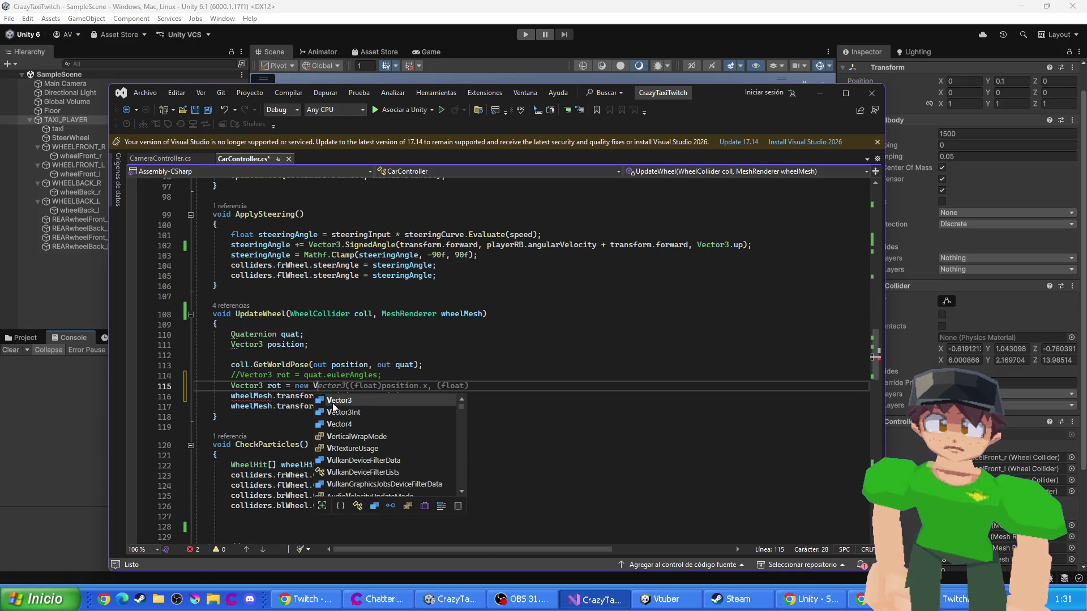
pyautogui.write(';quat.')
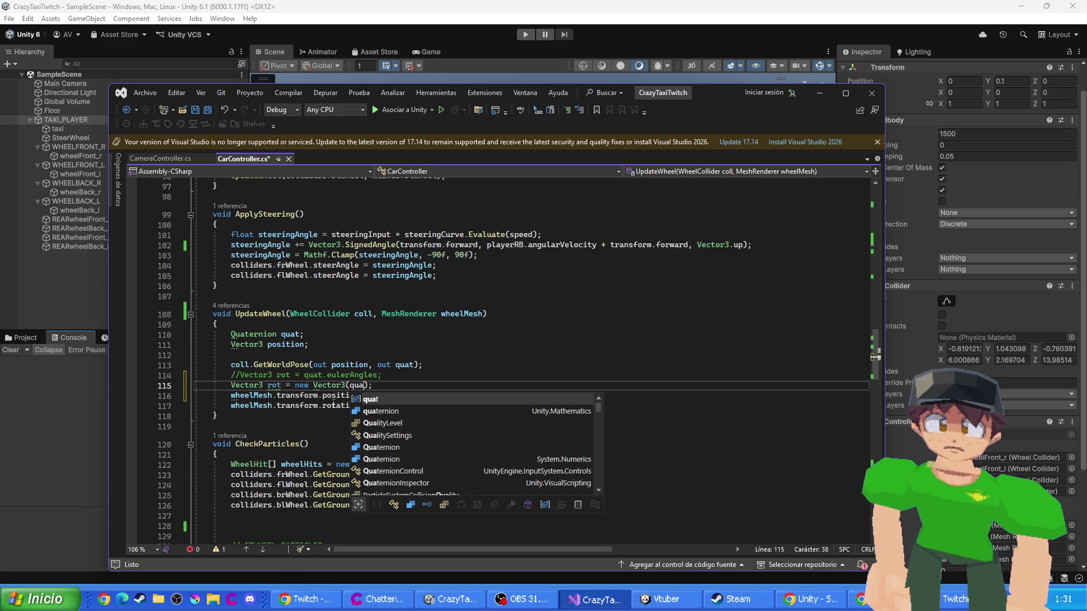
pyautogui.write('x')
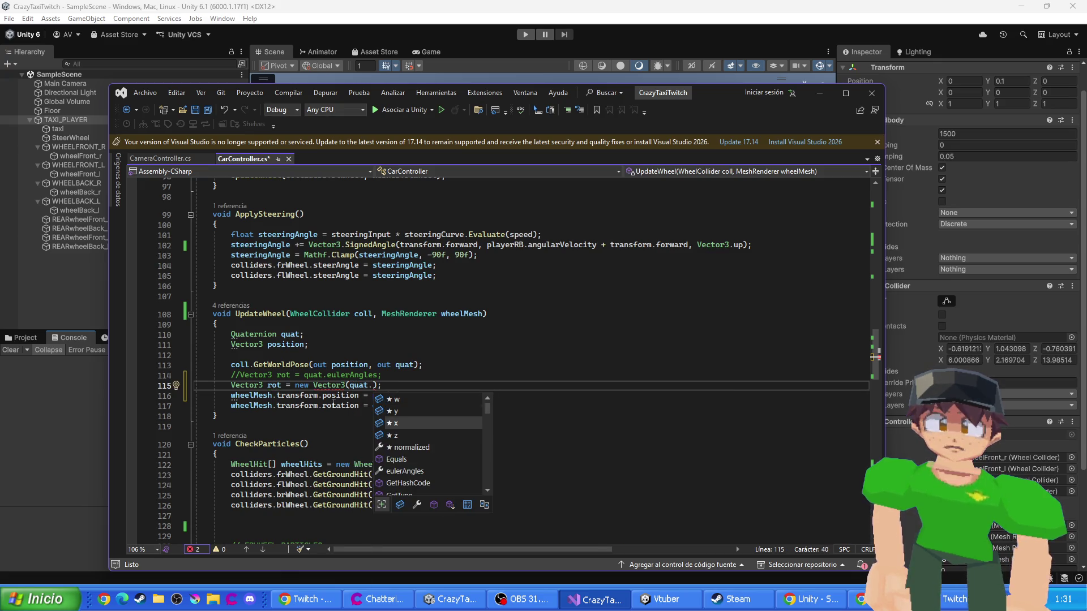
pyautogui.write(', qua')
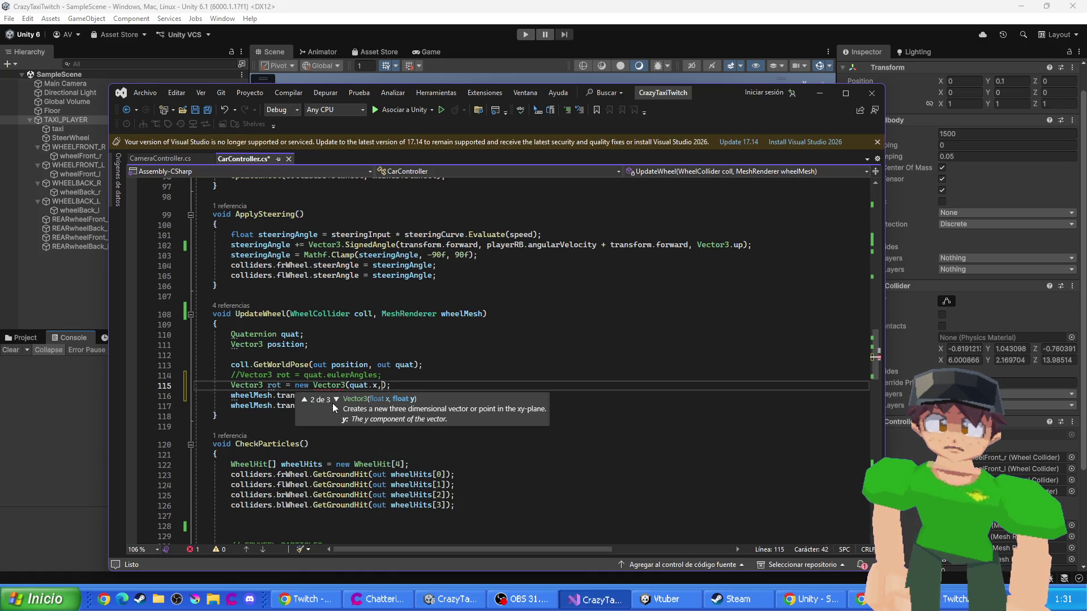
pyautogui.write('t.y')
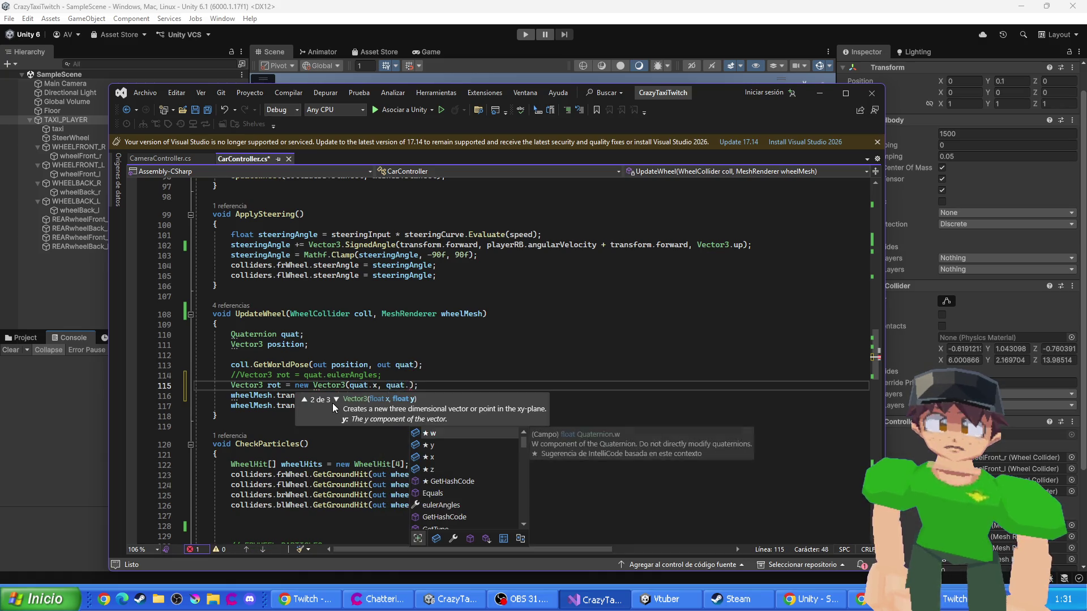
pyautogui.write(', quat.')
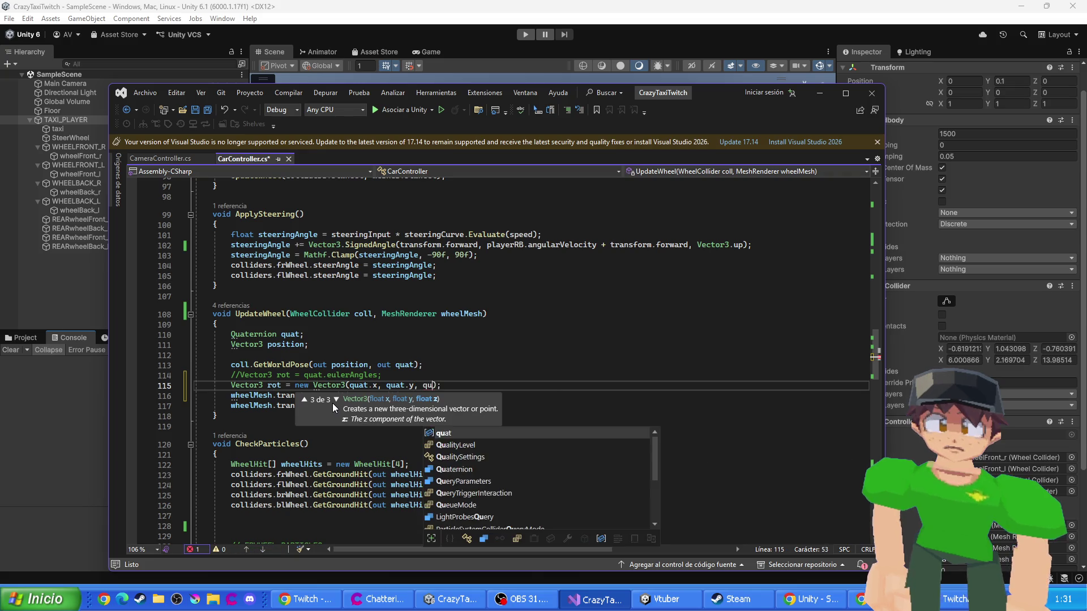
pyautogui.write('z')
pyautogui.hotkey('ctrl', 's')
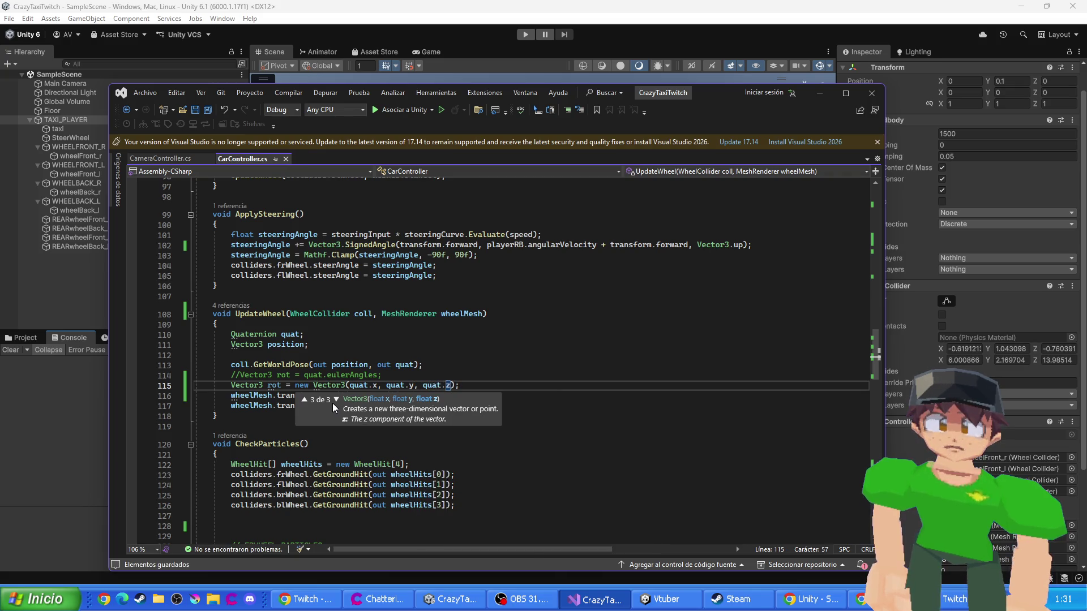
# - Negate the quat.x and quat.y components of the rot vector
pyautogui.press('Left')
pyautogui.press('Left')
pyautogui.press('Left')
pyautogui.press('Left')
pyautogui.press('Left')
pyautogui.press('Left')
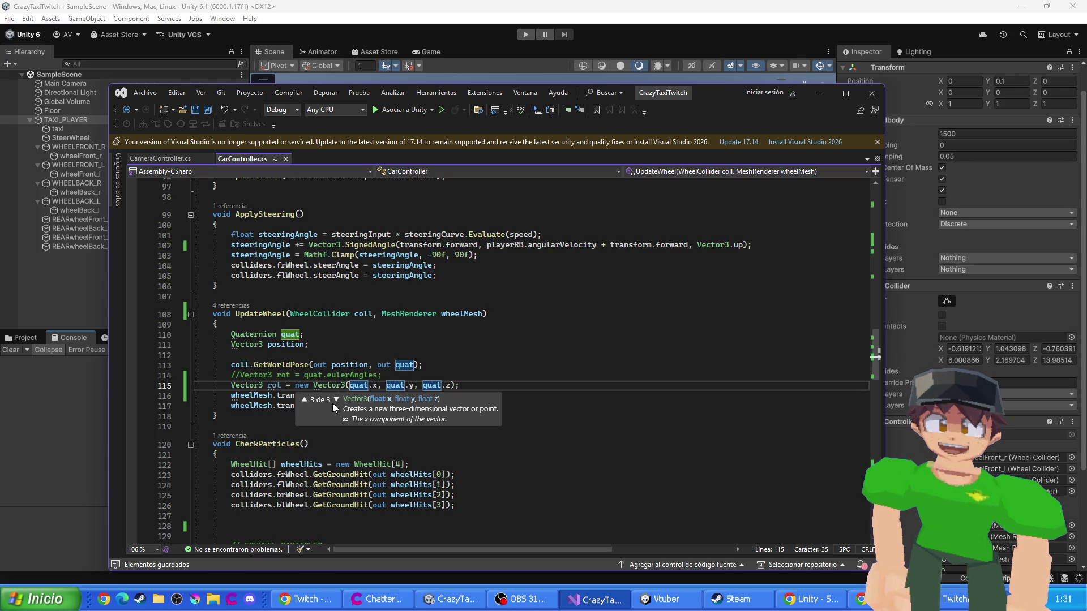
pyautogui.write('-')
pyautogui.press('Right')
pyautogui.press('Right')
pyautogui.press('Right')
pyautogui.press('Right')
pyautogui.press('Right')
pyautogui.write('-')
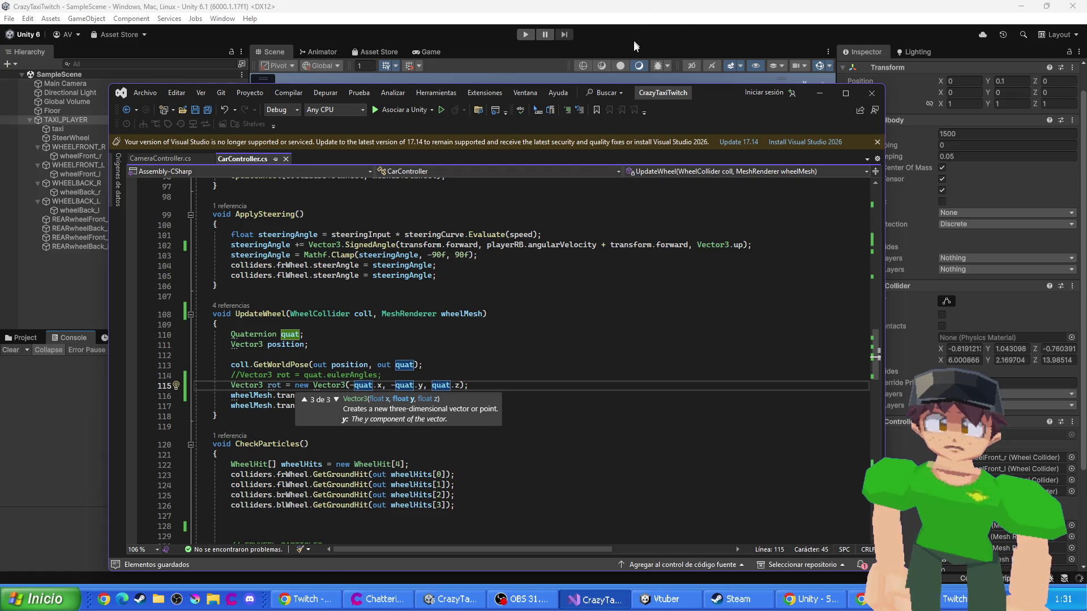
# - Run Play mode in Unity, frame the taxi in Scene view, then stop playing
pyautogui.click(634, 54)
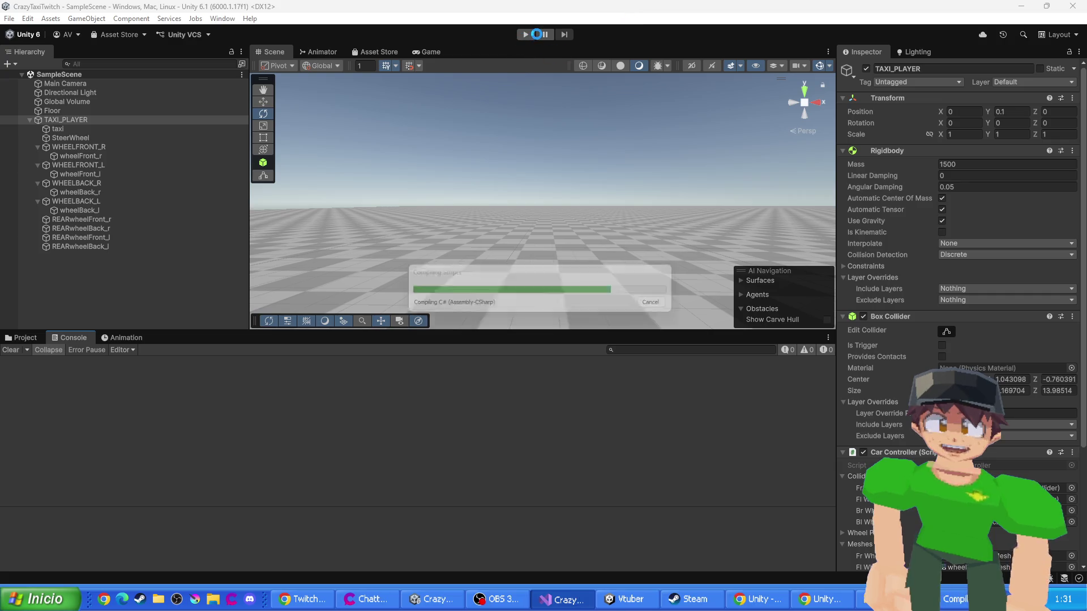
pyautogui.click(532, 32)
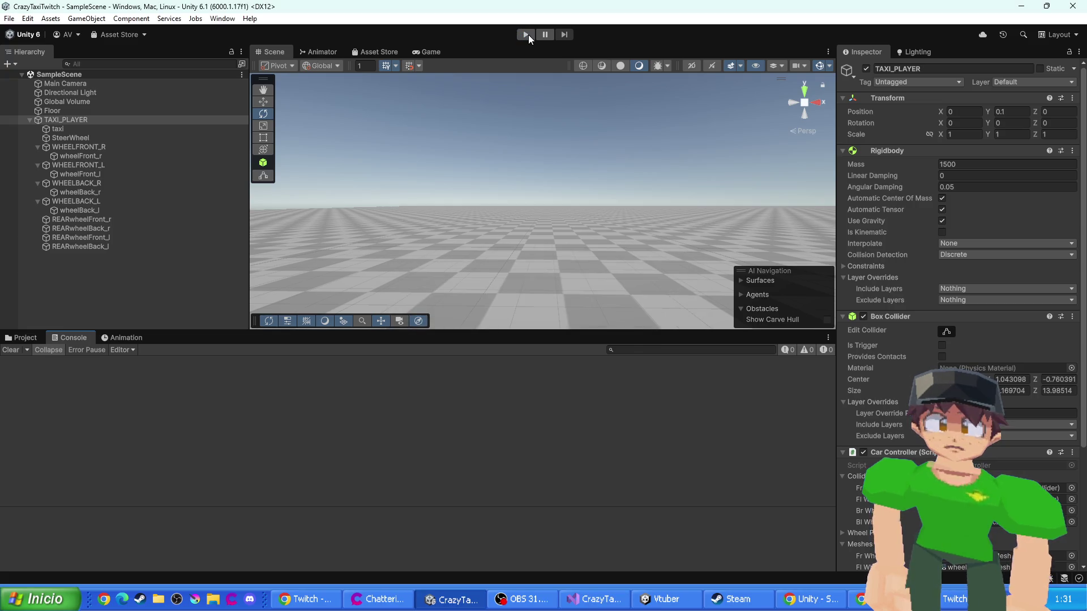
pyautogui.click(526, 34)
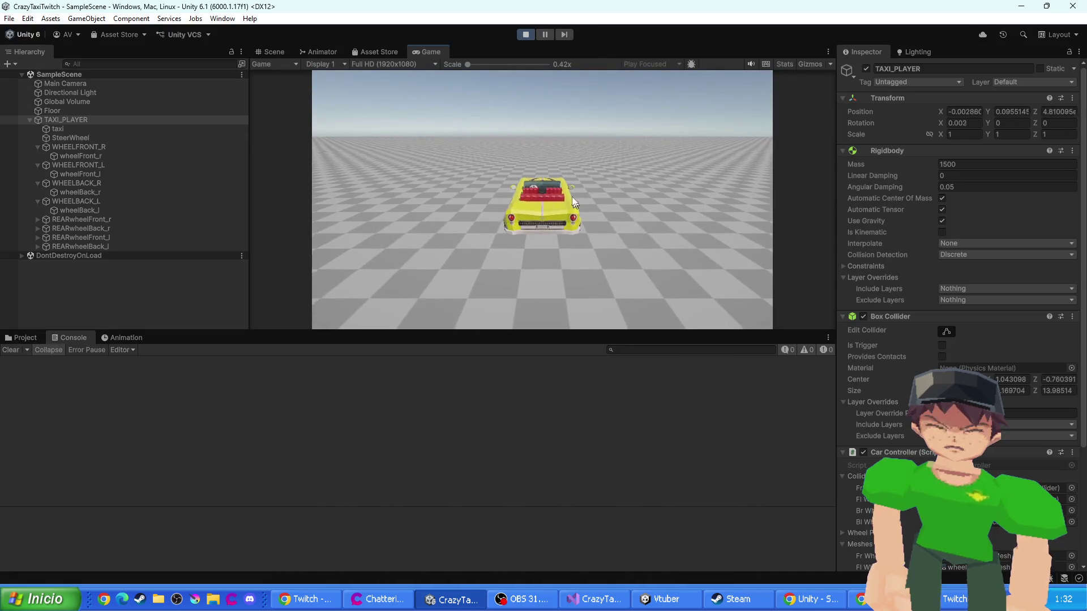
pyautogui.click(267, 52)
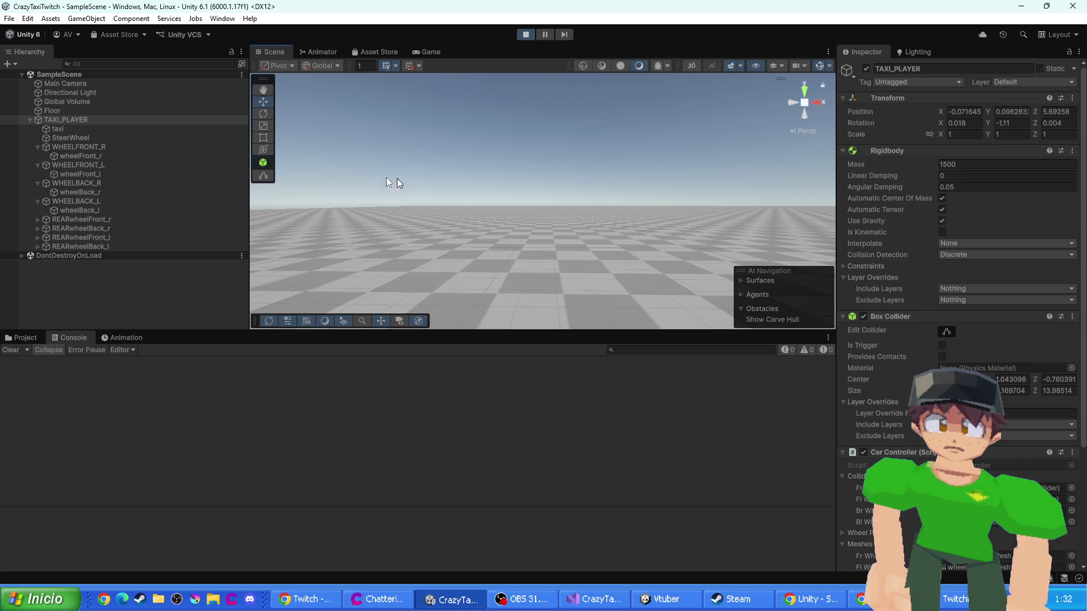
pyautogui.click(56, 129)
pyautogui.doubleClick(66, 120)
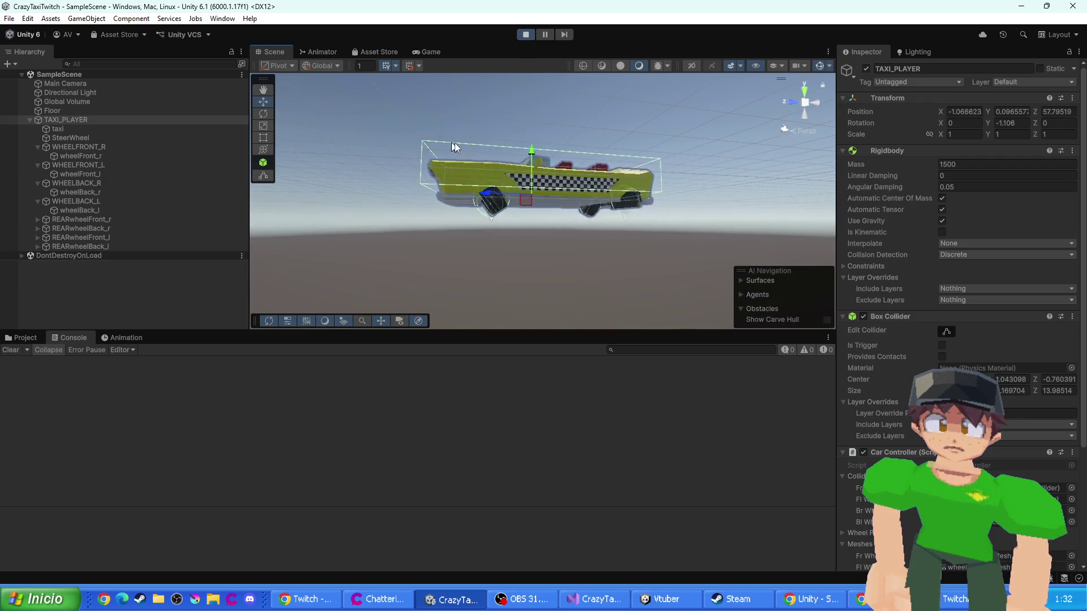
pyautogui.click(526, 35)
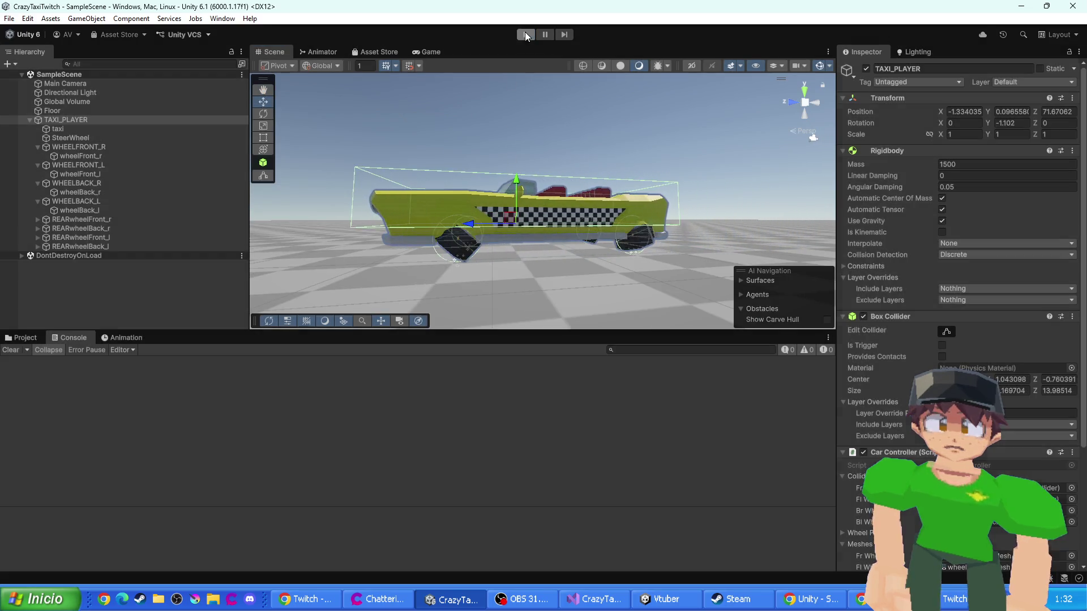
# - Delete the minus sign before quat.x on line 115 and save the script
pyautogui.hotkey('alt', 'Tab')
pyautogui.press('BackSpace')
pyautogui.hotkey('ctrl', 's')
pyautogui.click(531, 33)
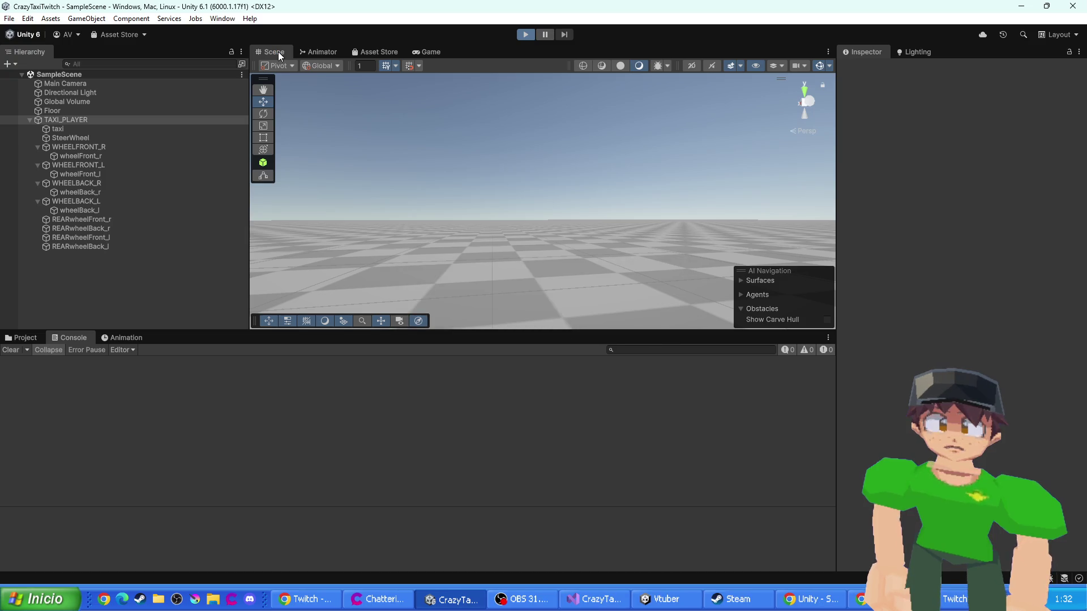
# - Replay the scene, orbit to a front-left view of the taxi, then stop
pyautogui.click(278, 52)
pyautogui.press('f')
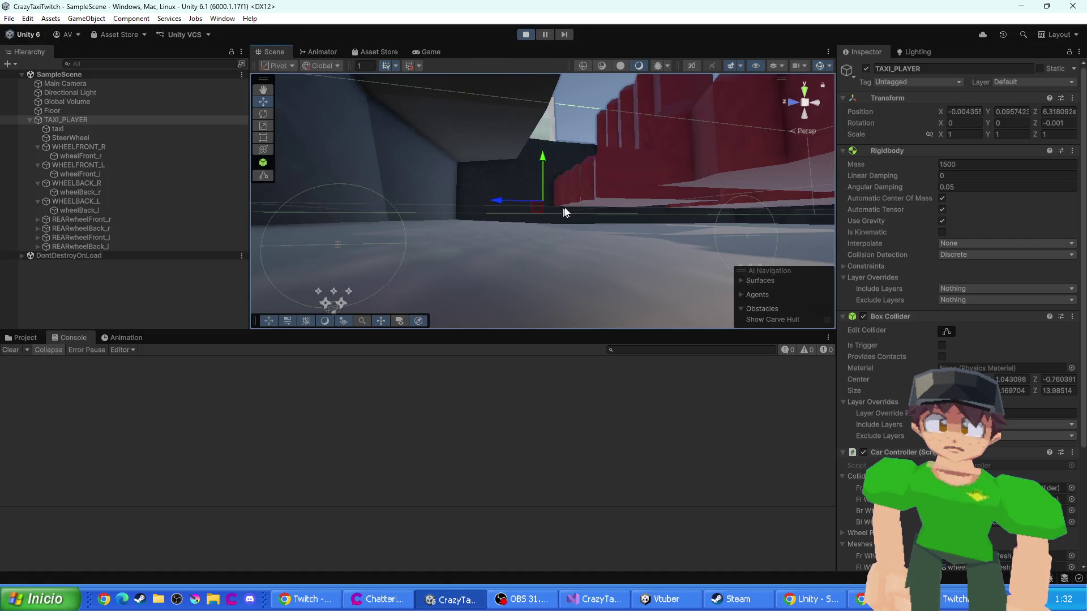
pyautogui.scroll(4, 469, 185)
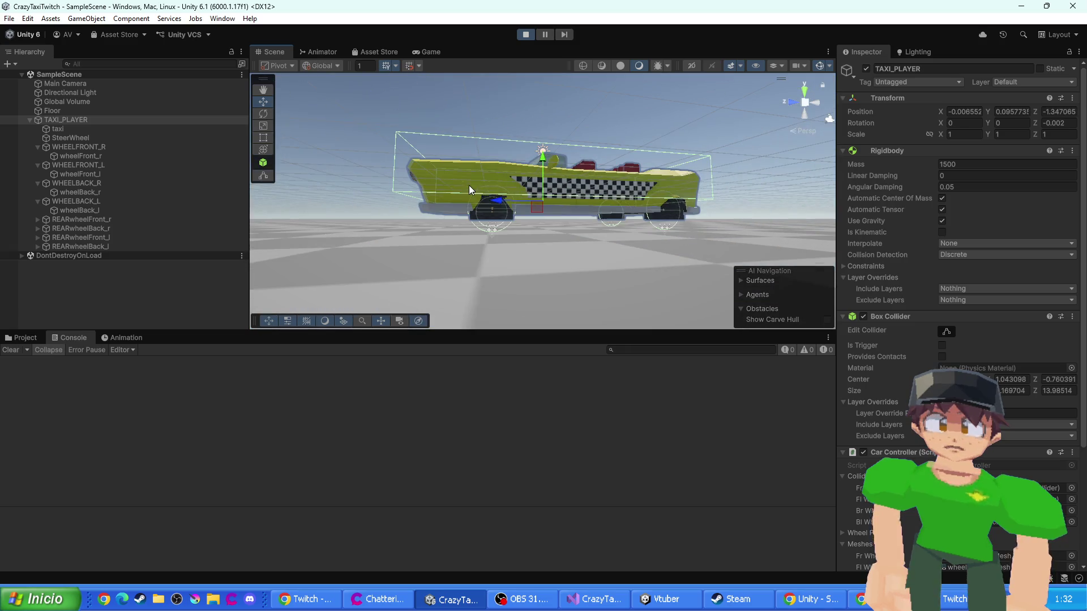
pyautogui.moveTo(525, 227)
pyautogui.mouseDown()
pyautogui.moveTo(492, 231)
pyautogui.moveTo(528, 235)
pyautogui.moveTo(493, 244)
pyautogui.moveTo(570, 243)
pyautogui.moveTo(542, 264)
pyautogui.mouseUp()
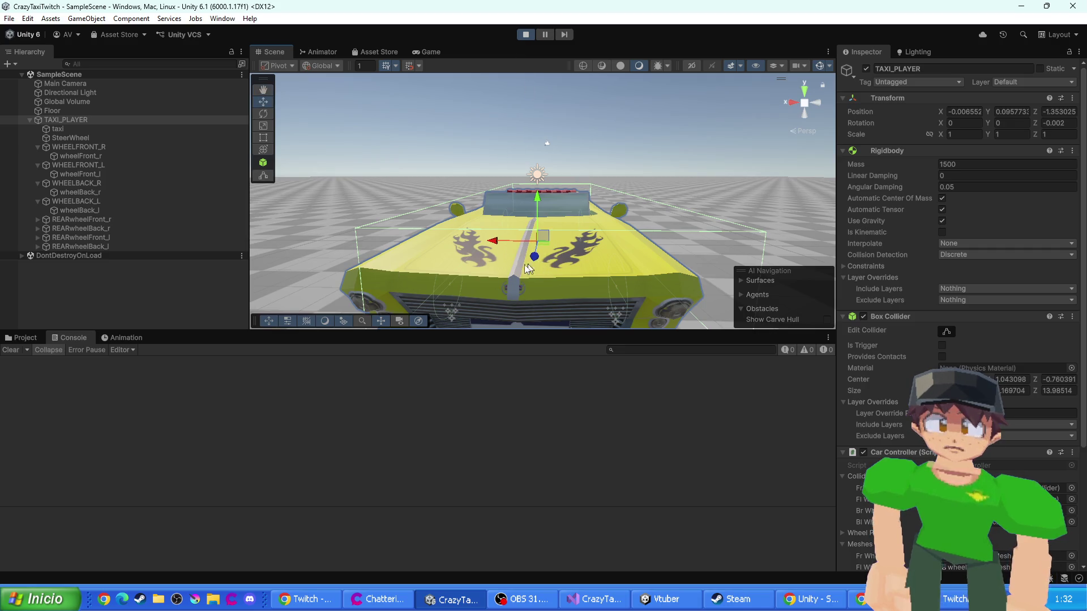
pyautogui.hotkey('ctrl', 'p')
pyautogui.hotkey('alt', 'Tab')
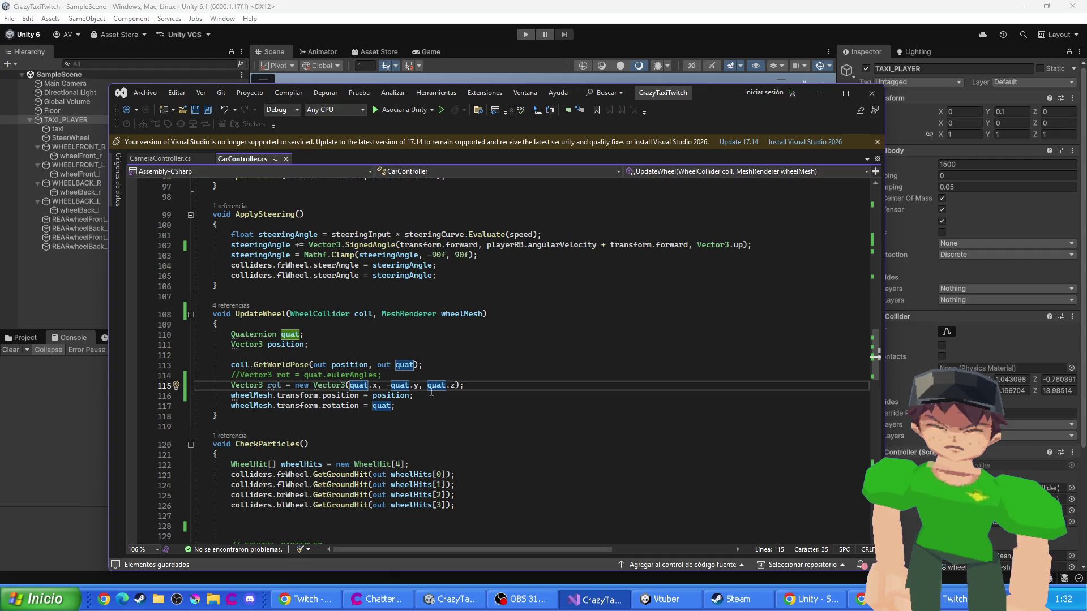
# - Drop the minus before quat.y and replace quat.z with 90 on line 115
pyautogui.press('Right')
pyautogui.press('Right')
pyautogui.press('Right')
pyautogui.press('Delete')
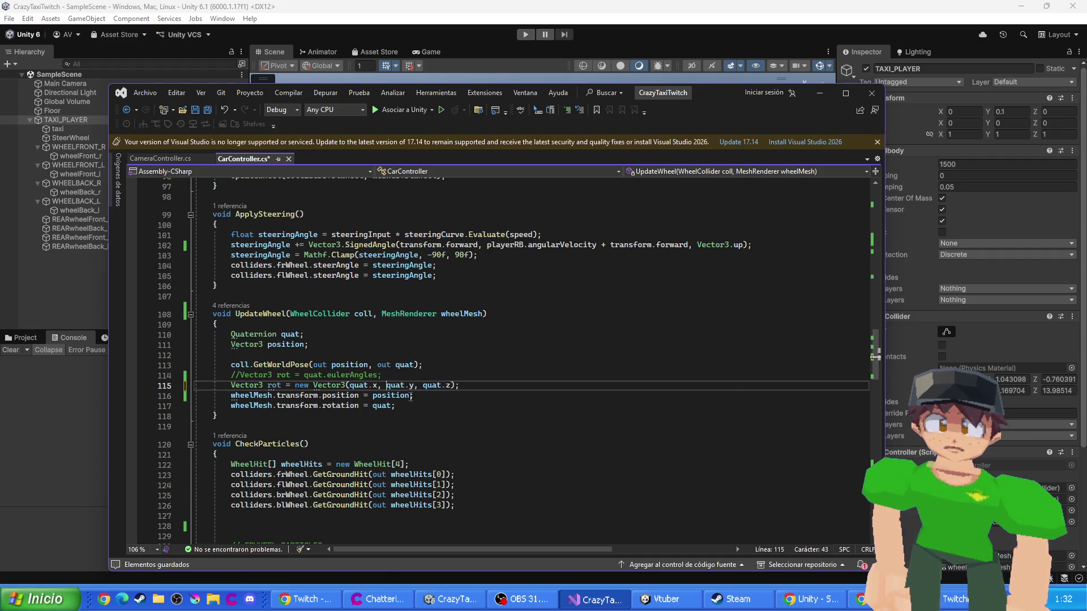
pyautogui.press('Right')
pyautogui.press('Right')
pyautogui.press('Right')
pyautogui.moveTo(424, 385); pyautogui.dragTo(451, 386)
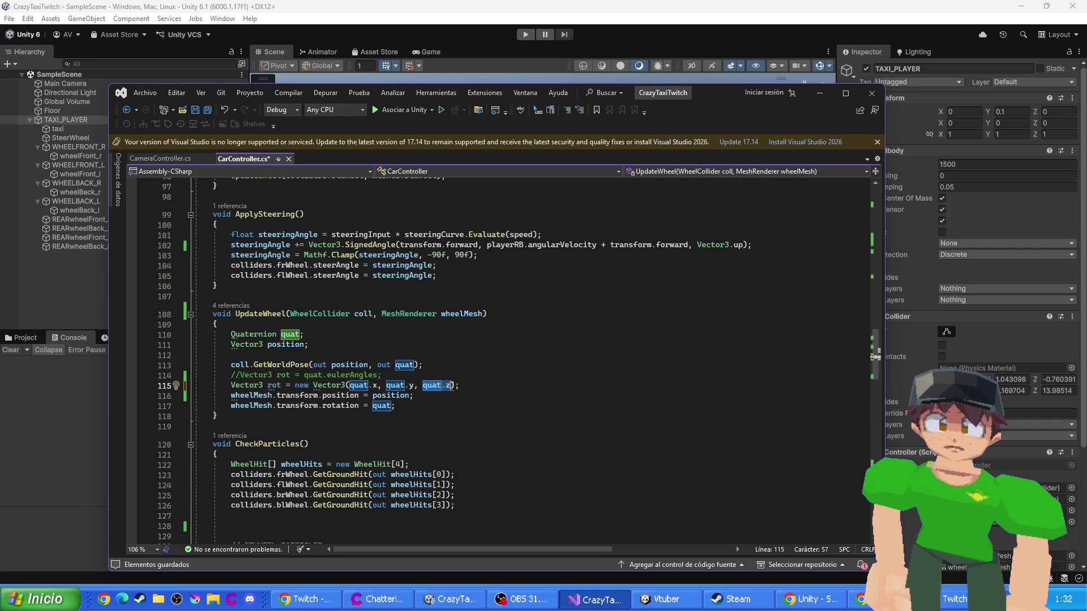
pyautogui.press('BackSpace')
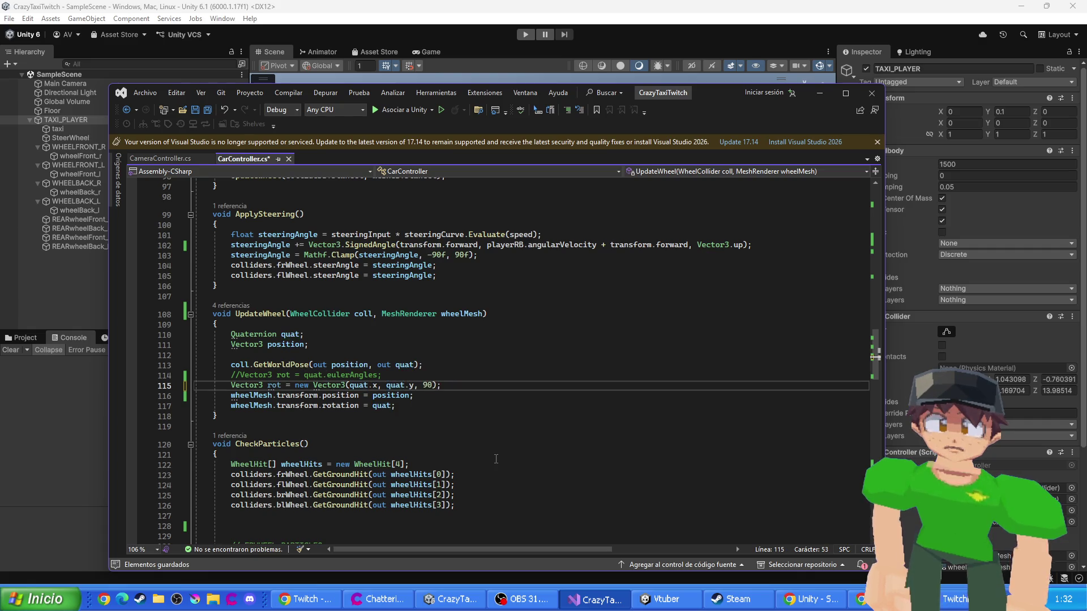
pyautogui.click(535, 109)
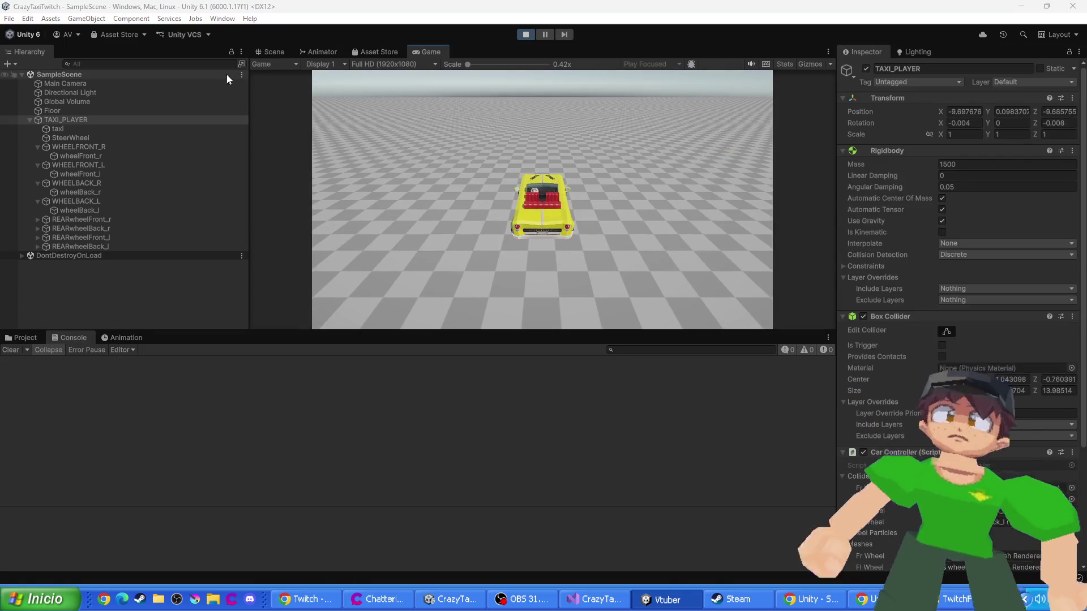
# - Orbit the Scene view beneath the taxi to check its wheels, then stop Play mode
pyautogui.click(274, 52)
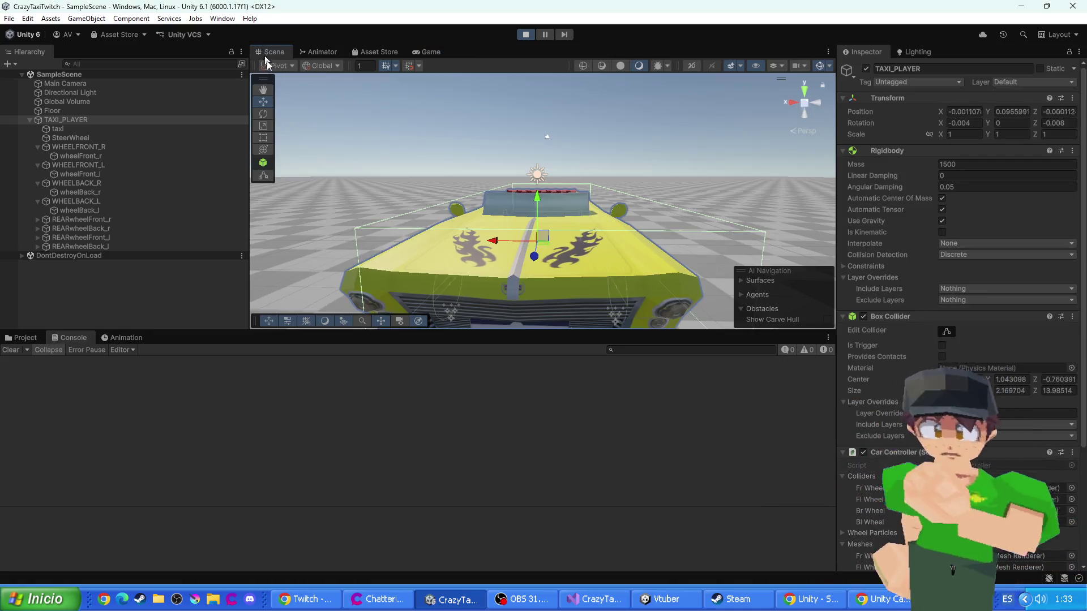
pyautogui.moveTo(364, 156)
pyautogui.mouseDown()
pyautogui.moveTo(472, 226)
pyautogui.moveTo(445, 176)
pyautogui.moveTo(547, 155)
pyautogui.mouseUp()
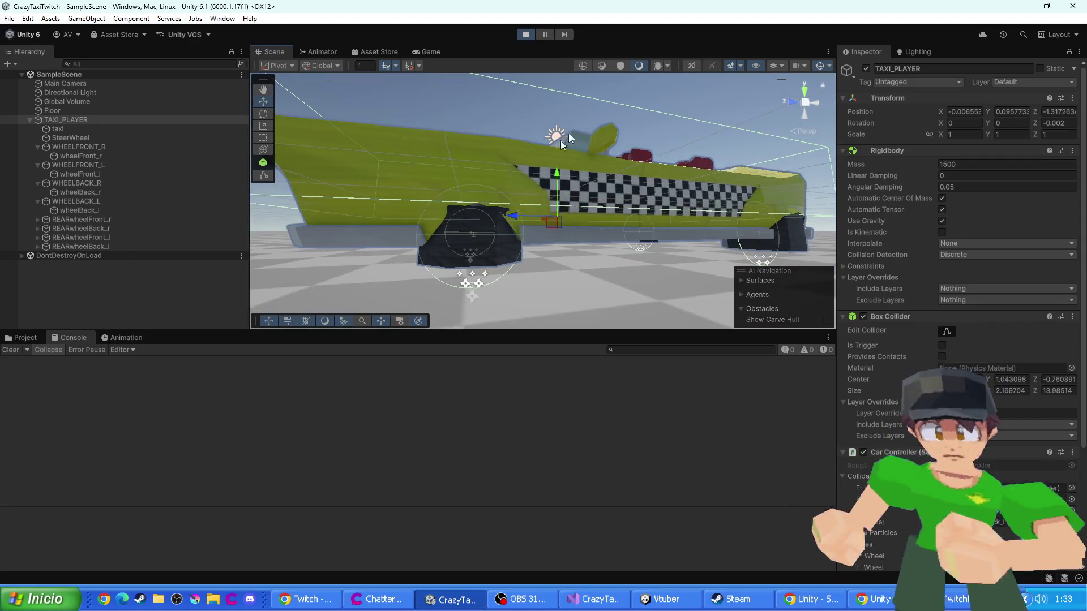
pyautogui.click(526, 35)
pyautogui.hotkey('alt', 'Tab')
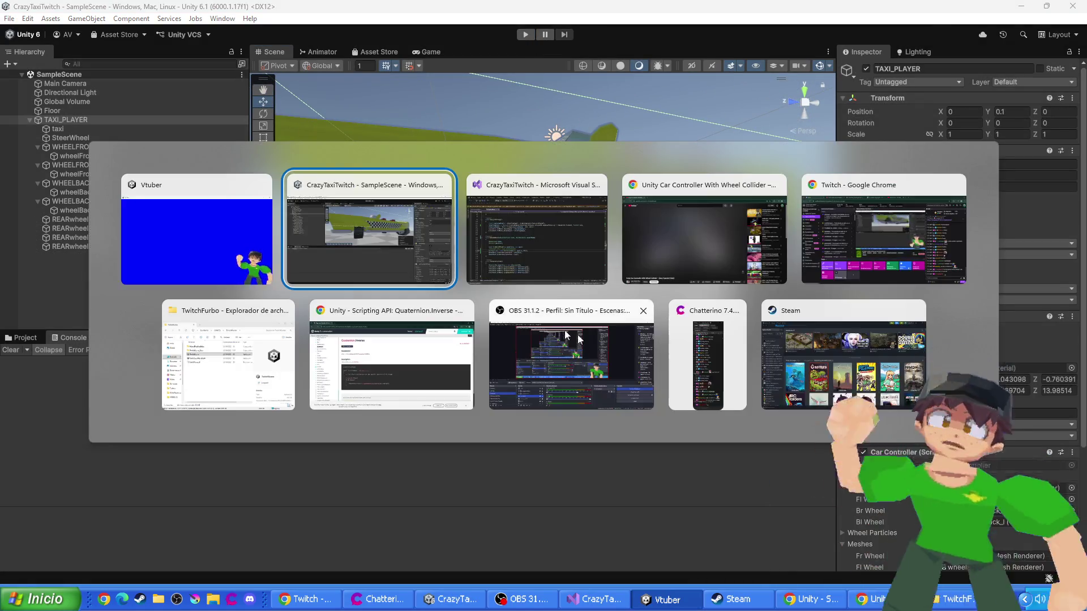
pyautogui.hotkey('alt', 'Tab')
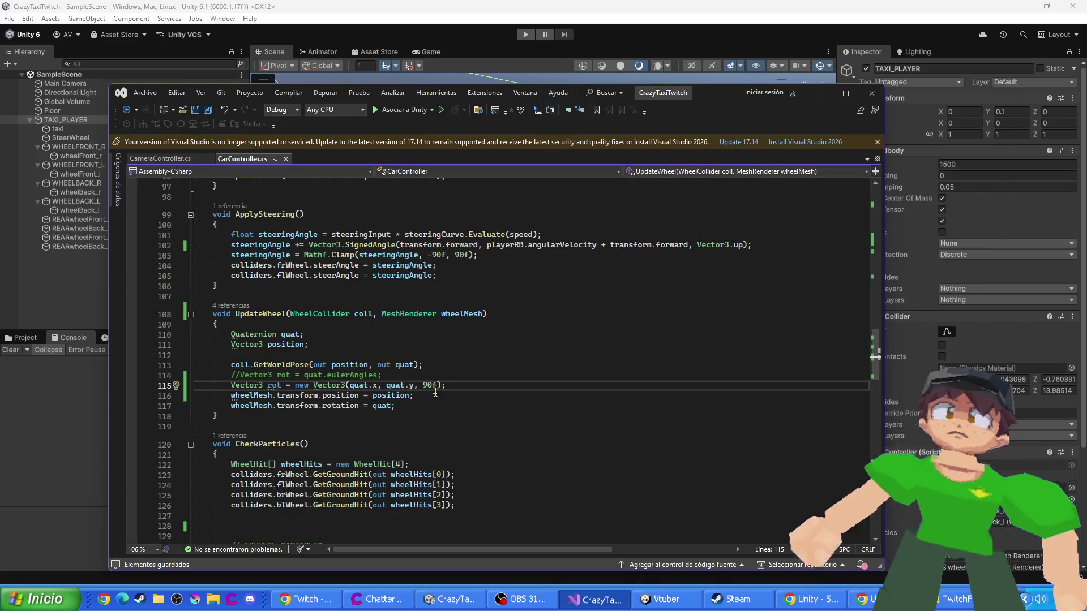
# - Change line 115's z rotation from 90f to 10f and save CarController.cs
pyautogui.press('BackSpace')
pyautogui.write('18')
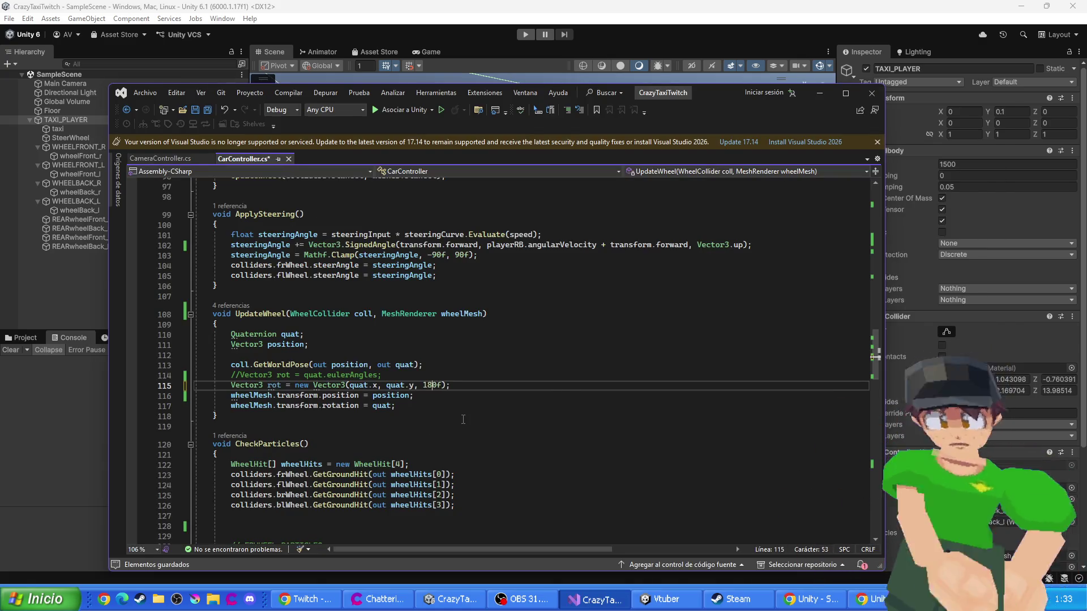
pyautogui.hotkey('ctrl', 's')
pyautogui.click(526, 35)
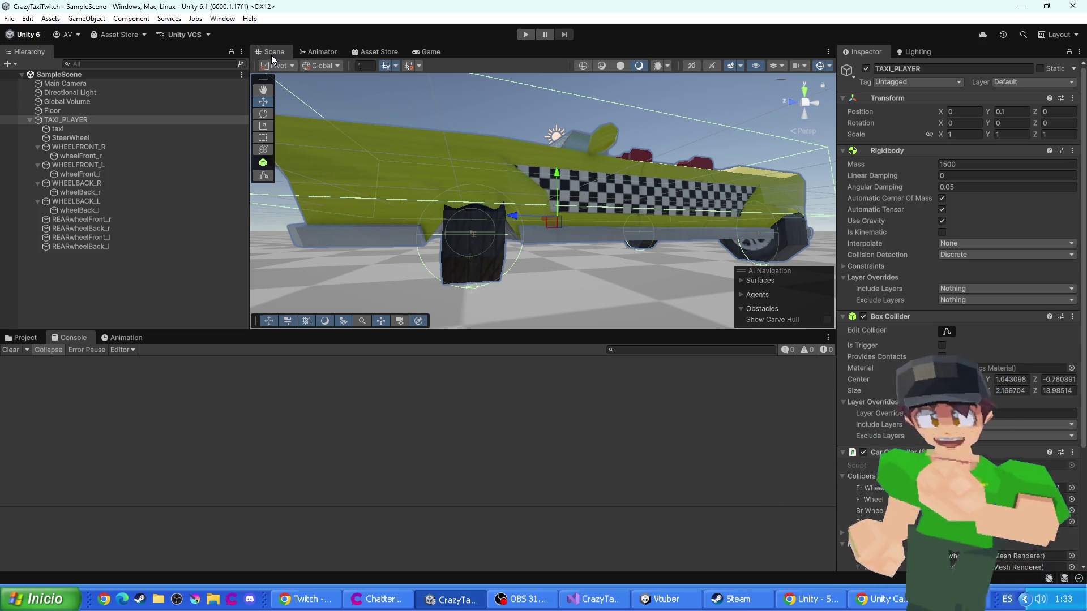
# - Deselect TAXI_PLAYER, play the scene, check wheels in Game and Scene views, then stop
pyautogui.click(523, 111)
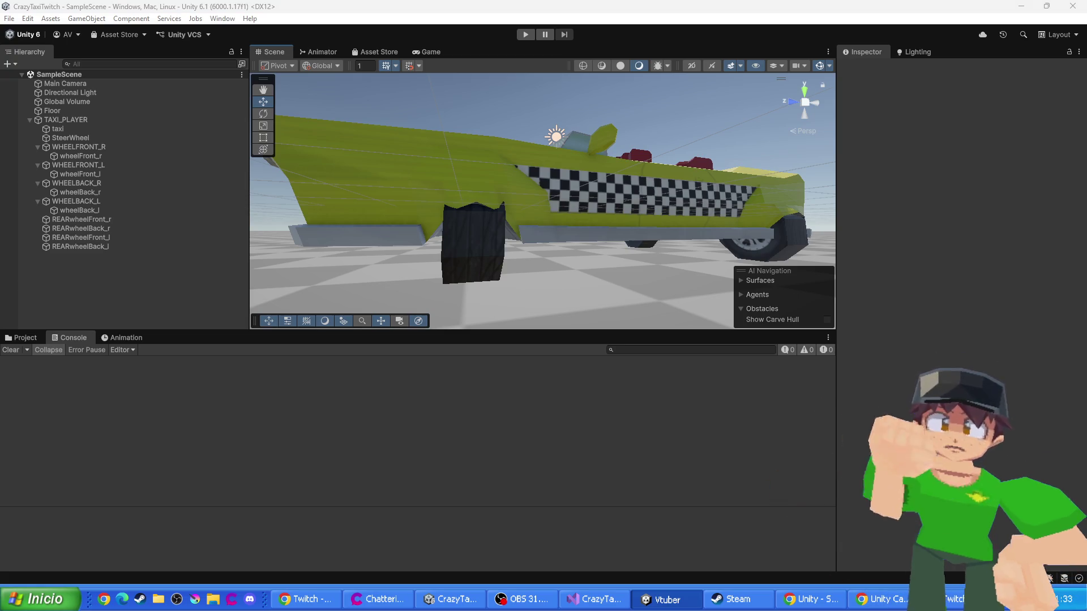
pyautogui.click(525, 34)
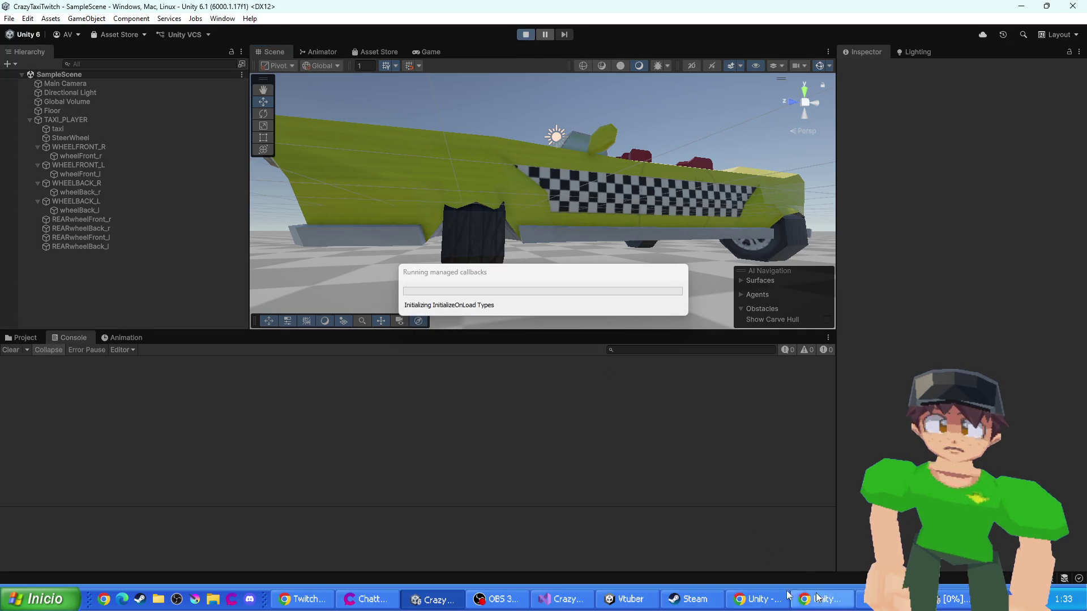
pyautogui.click(560, 599)
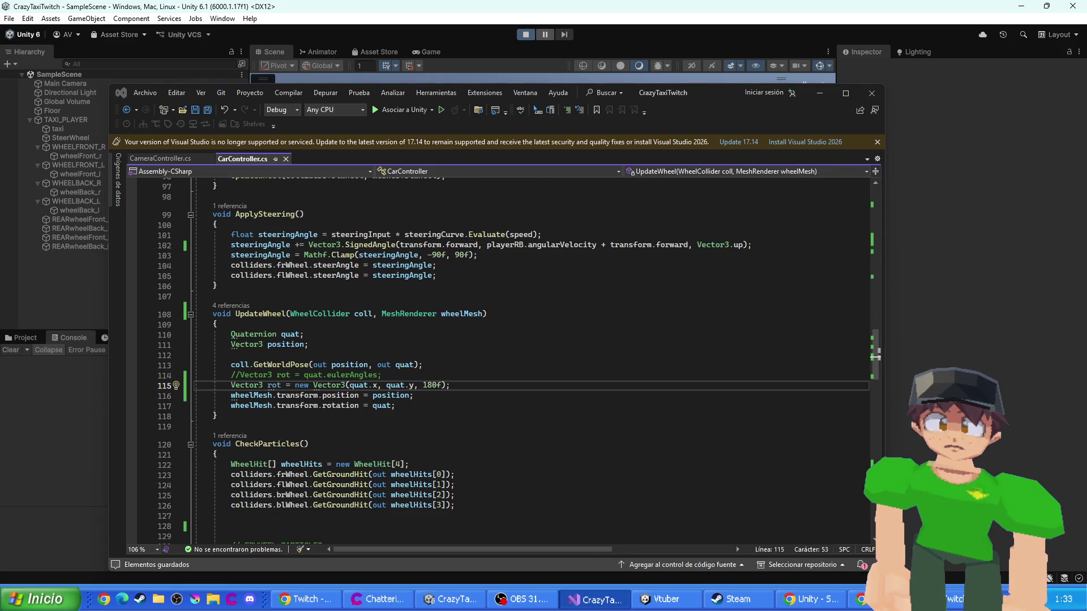
pyautogui.click(678, 26)
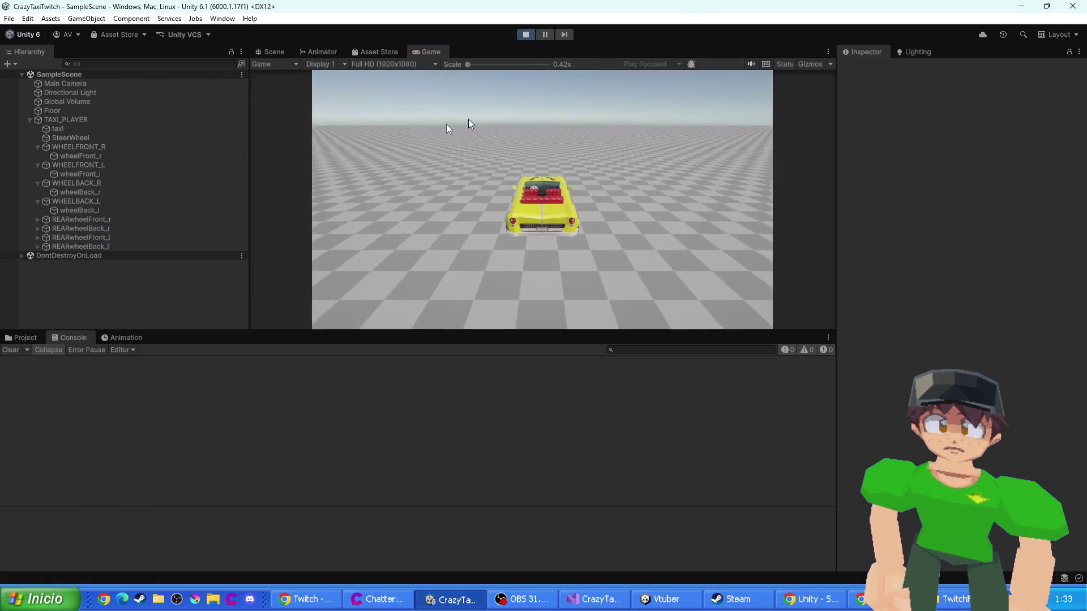
pyautogui.click(271, 52)
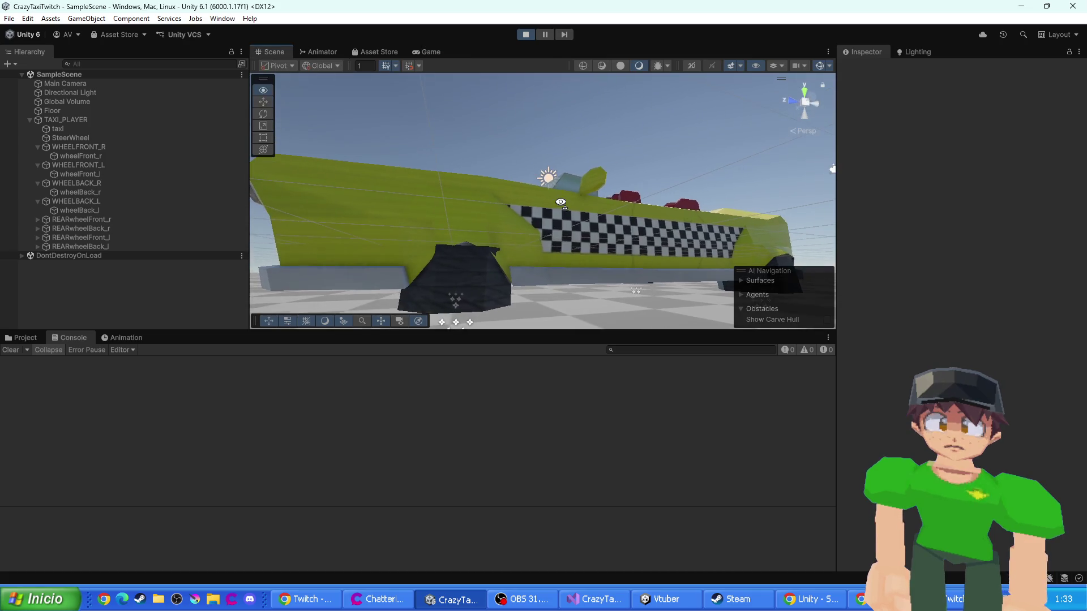
pyautogui.scroll(-5, 627, 203)
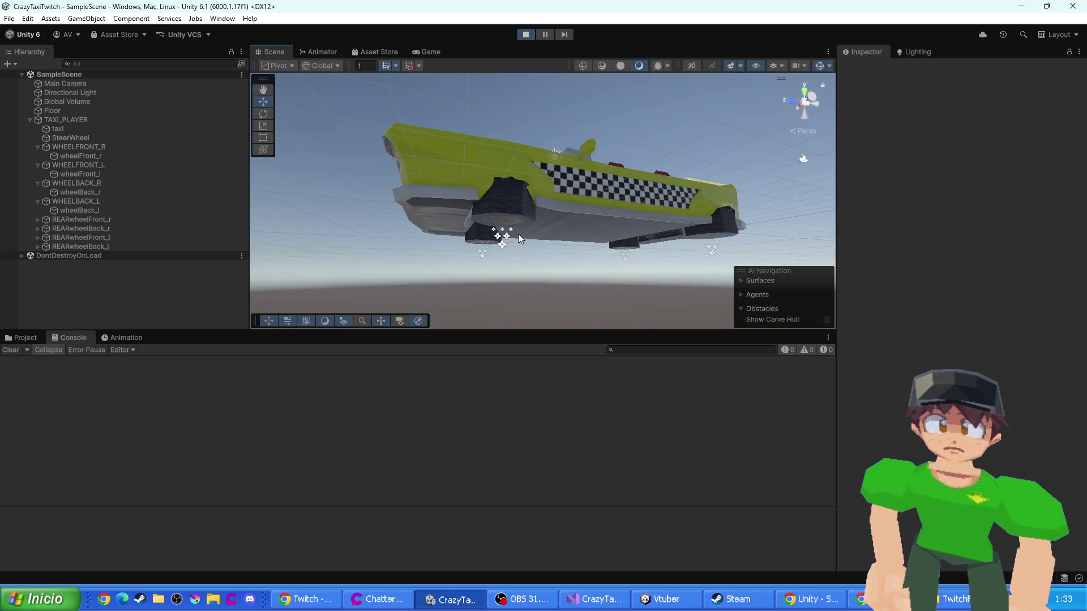
pyautogui.click(526, 34)
pyautogui.hotkey('alt', 'Tab')
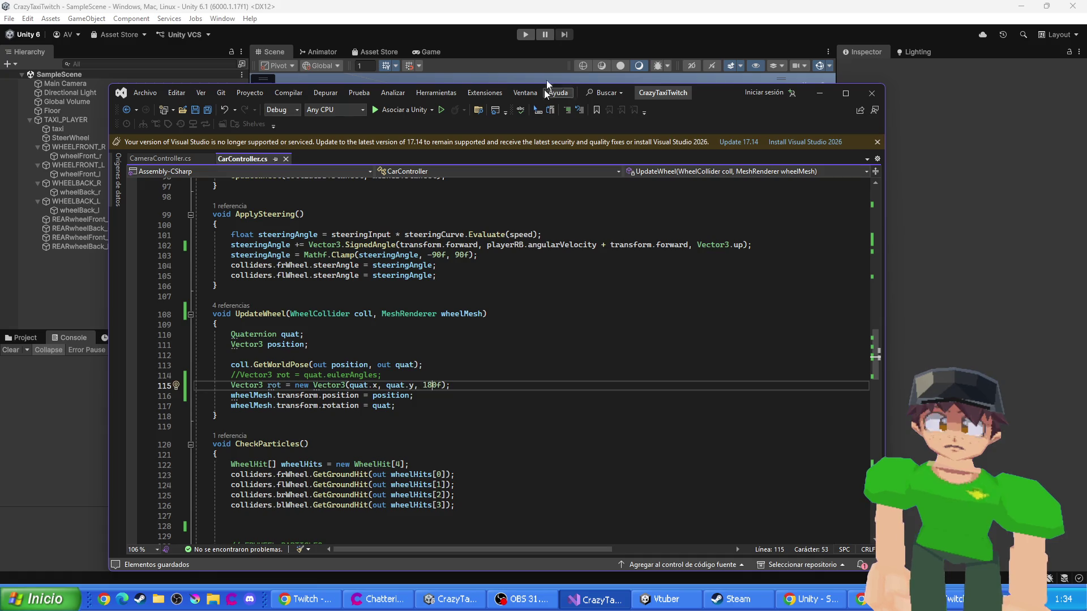
# - Inspect the REARwheelFront_l wheel's rotation values in the Inspector
pyautogui.click(639, 5)
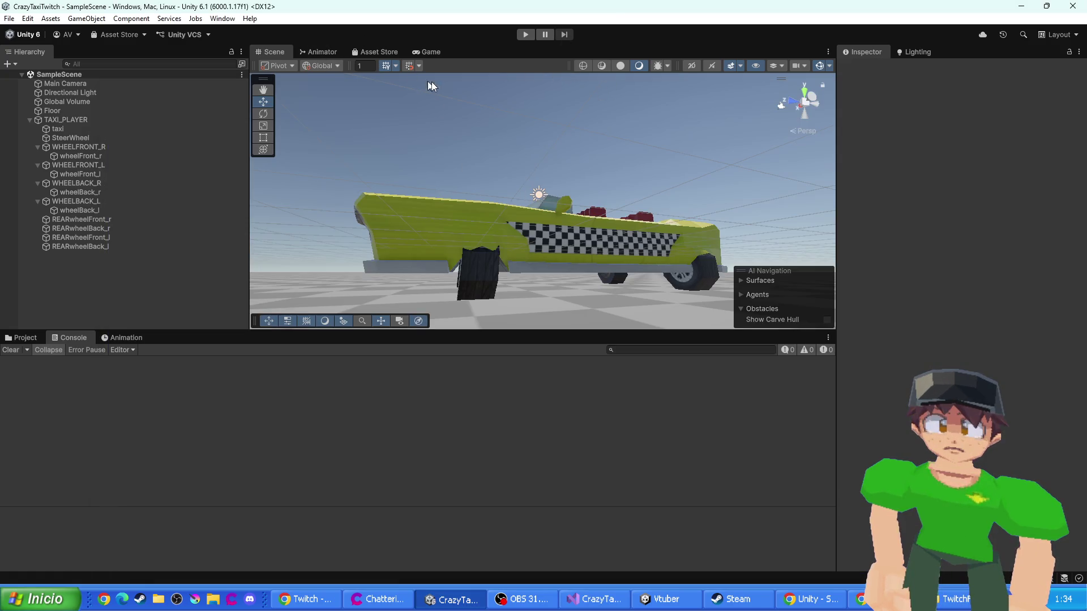
pyautogui.click(89, 236)
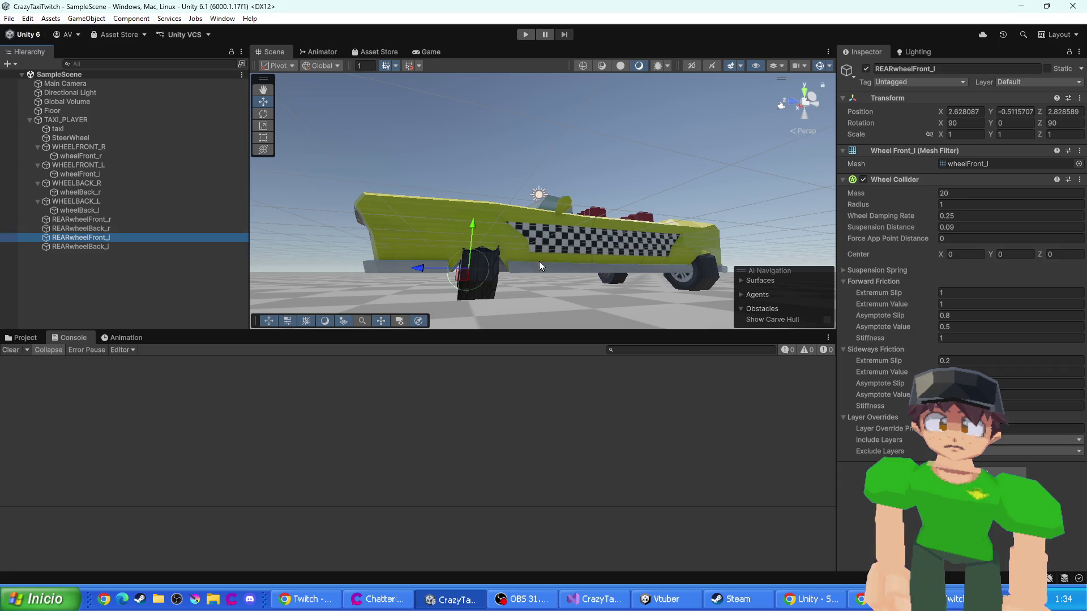
pyautogui.moveTo(539, 266); pyautogui.dragTo(544, 271)
# - Replace quat.y with 90f in line 115's rot vector, then start Play mode
pyautogui.hotkey('alt', 'Tab')
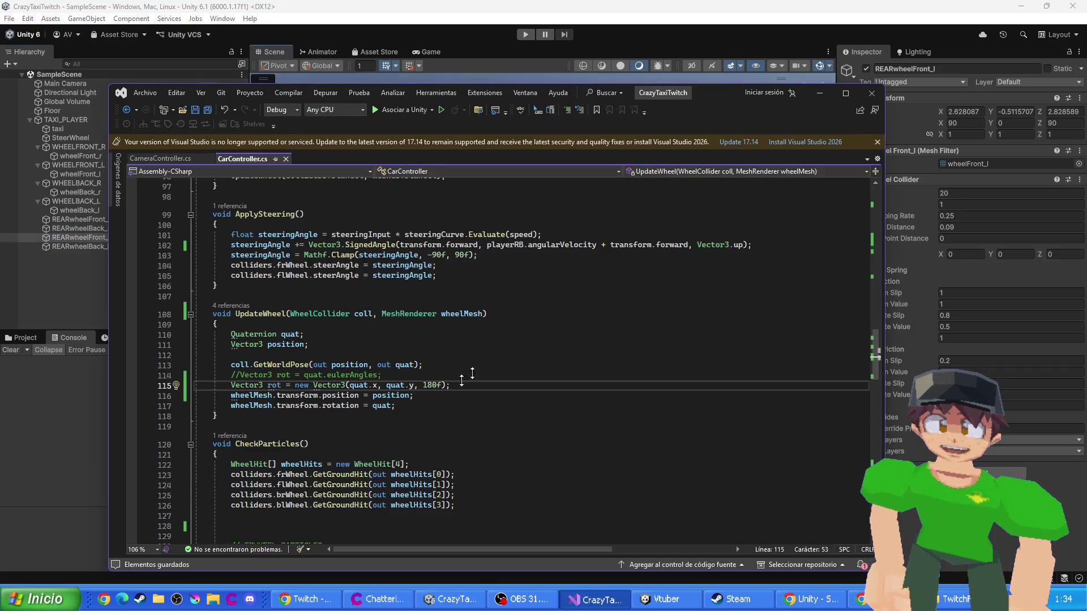
pyautogui.click(411, 385)
pyautogui.press('BackSpace')
pyautogui.press('BackSpace')
pyautogui.press('BackSpace')
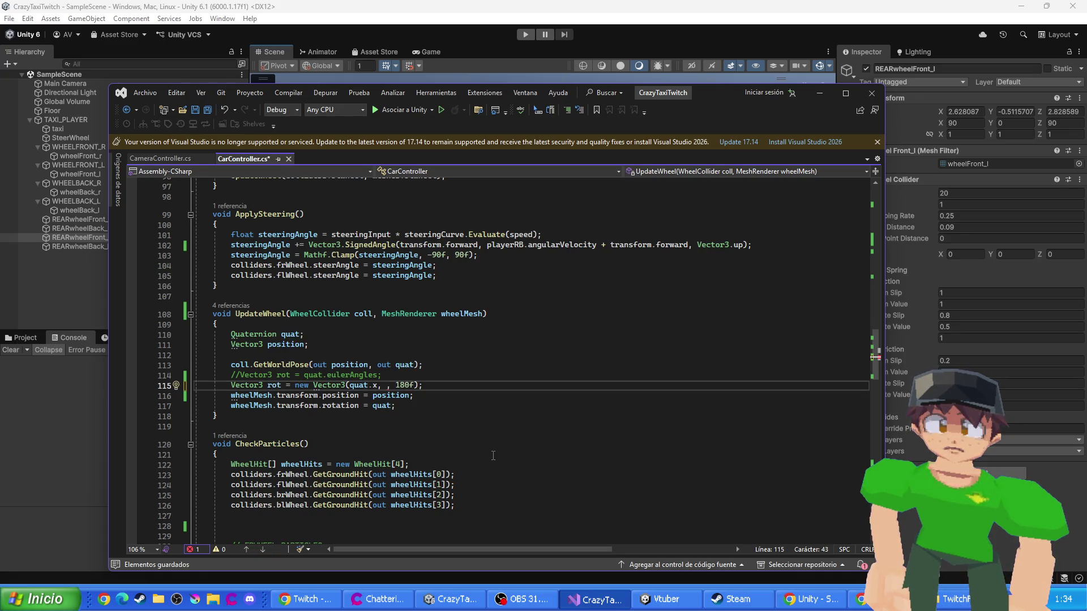
pyautogui.write('90f')
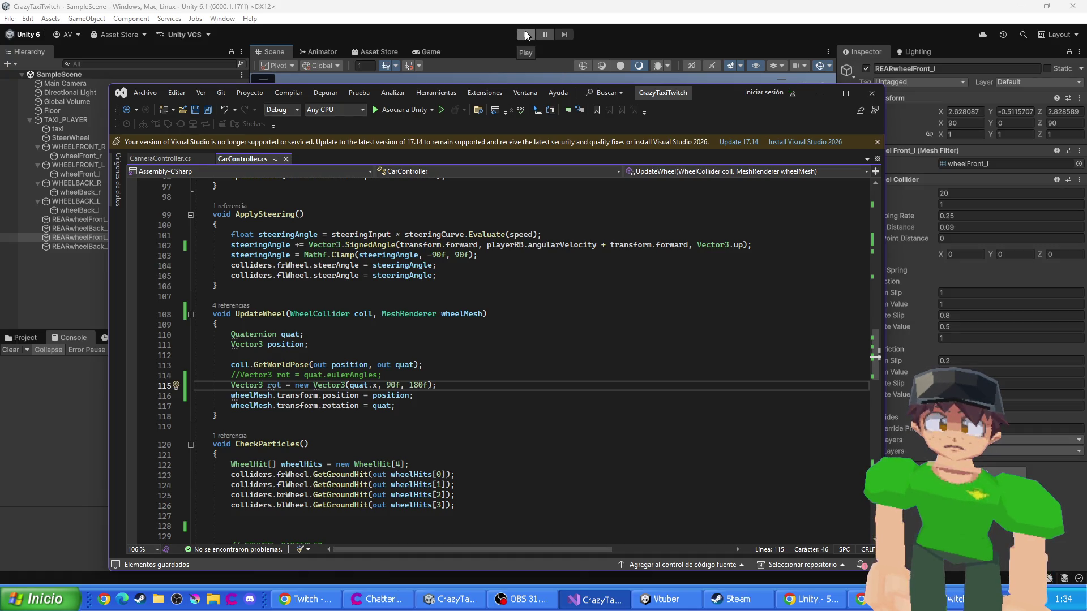
pyautogui.doubleClick(400, 385)
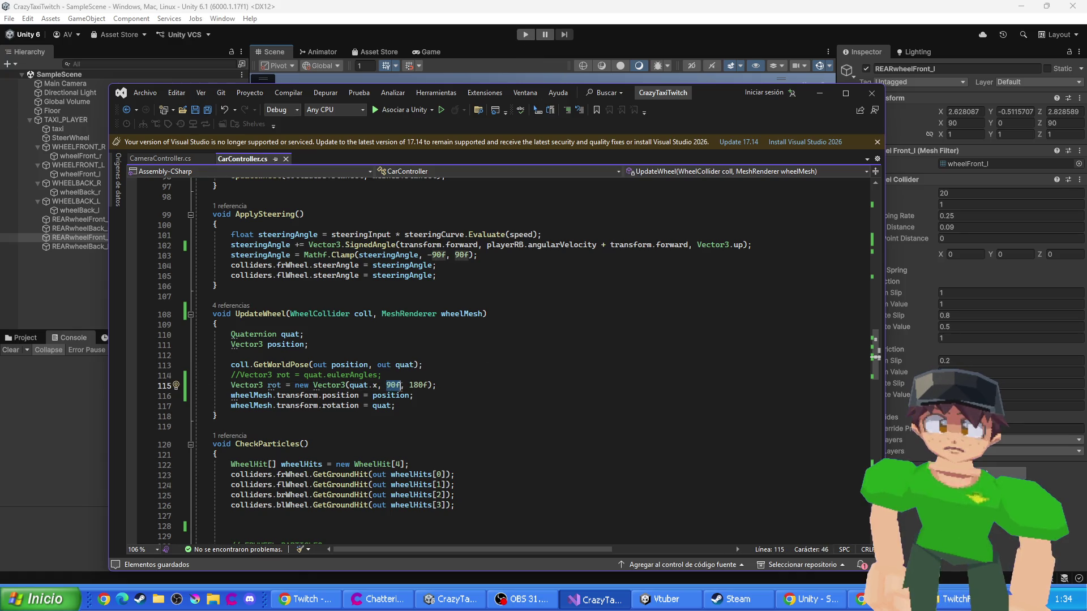
pyautogui.click(518, 32)
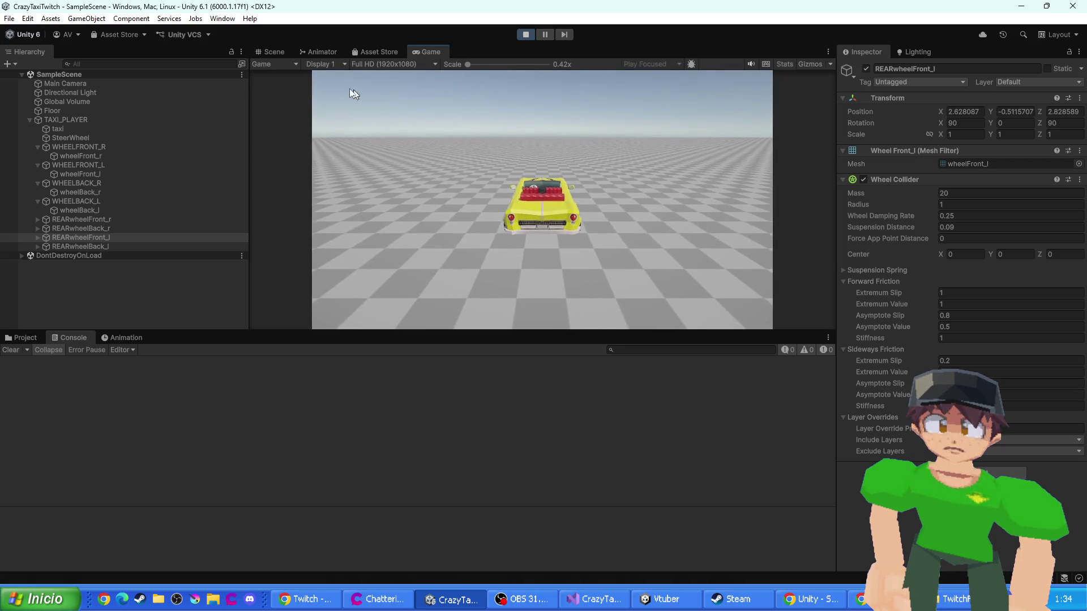
pyautogui.click(272, 52)
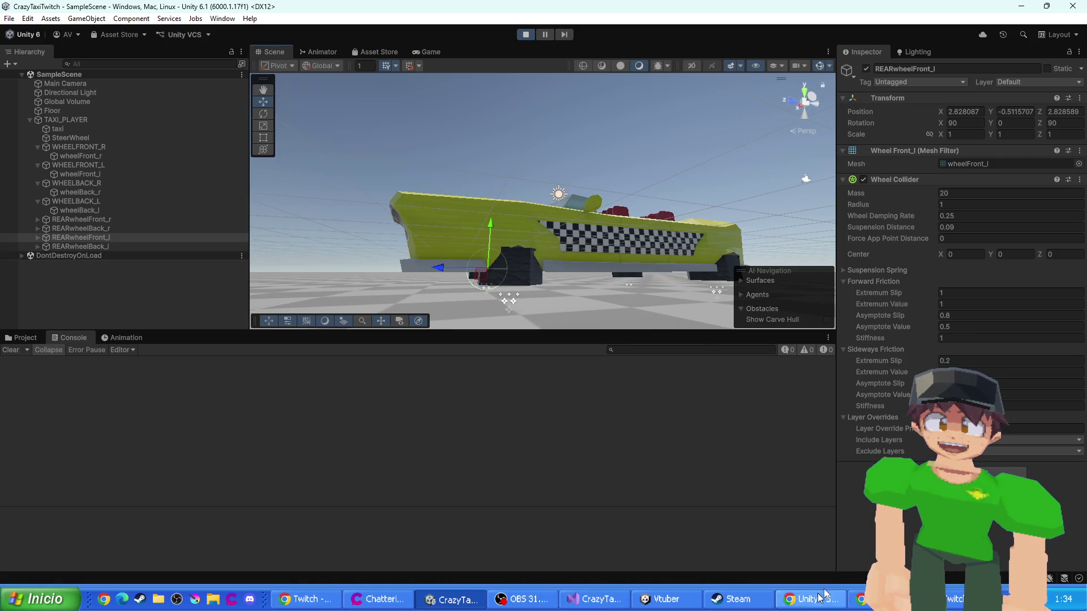
pyautogui.scroll(5, 502, 286)
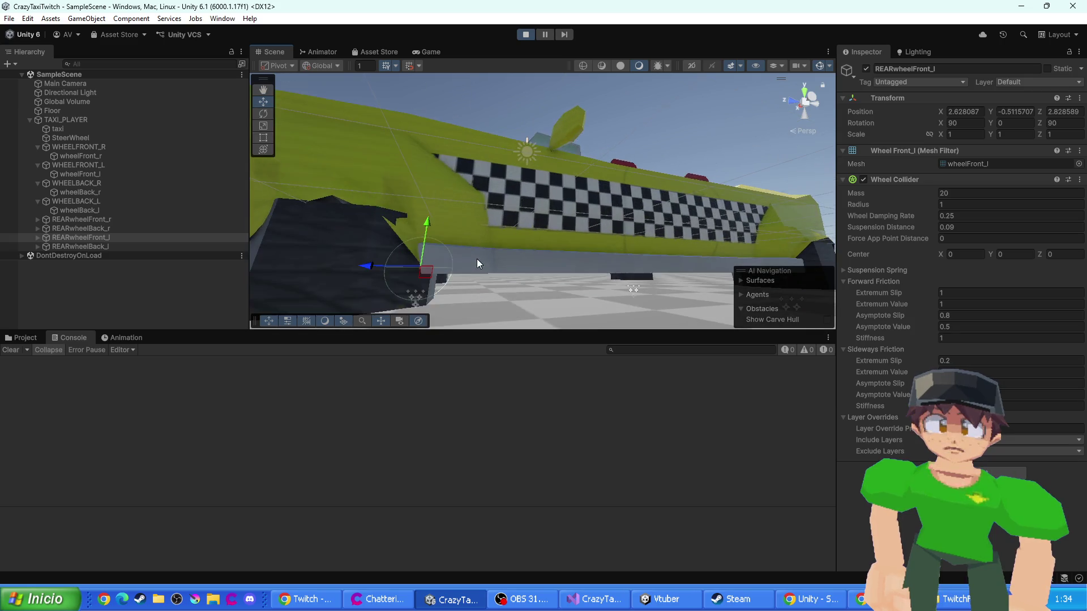
pyautogui.scroll(-5, 455, 260)
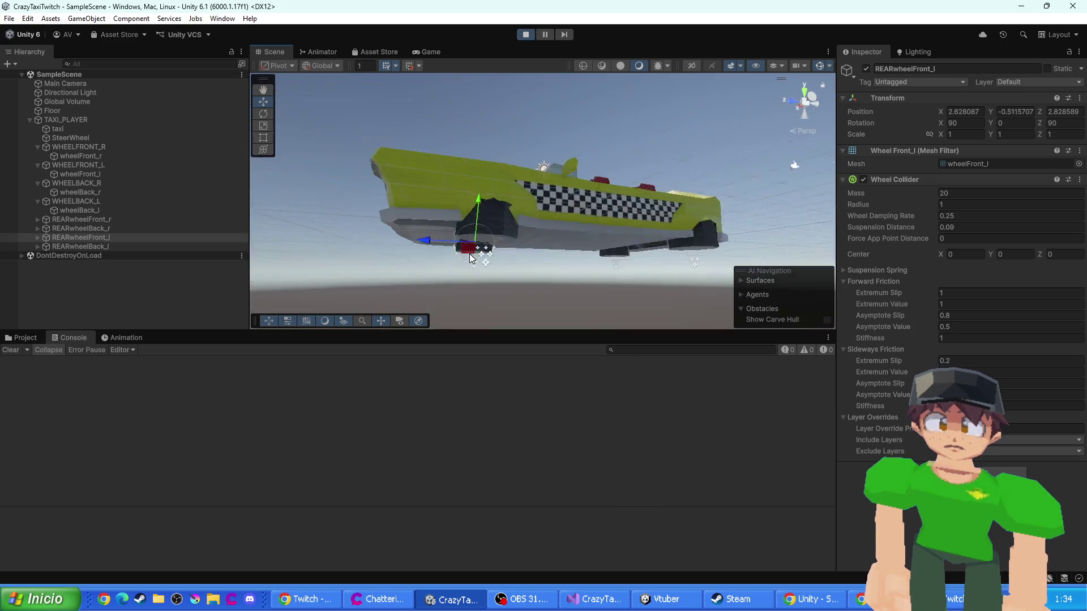
pyautogui.moveTo(517, 224); pyautogui.dragTo(485, 248)
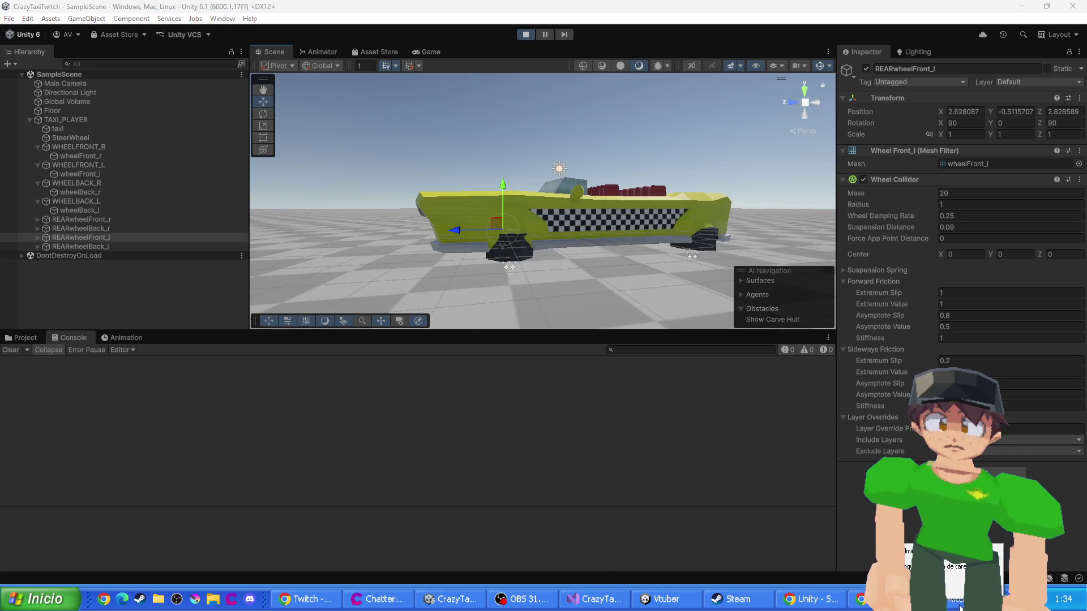
pyautogui.click(678, 508)
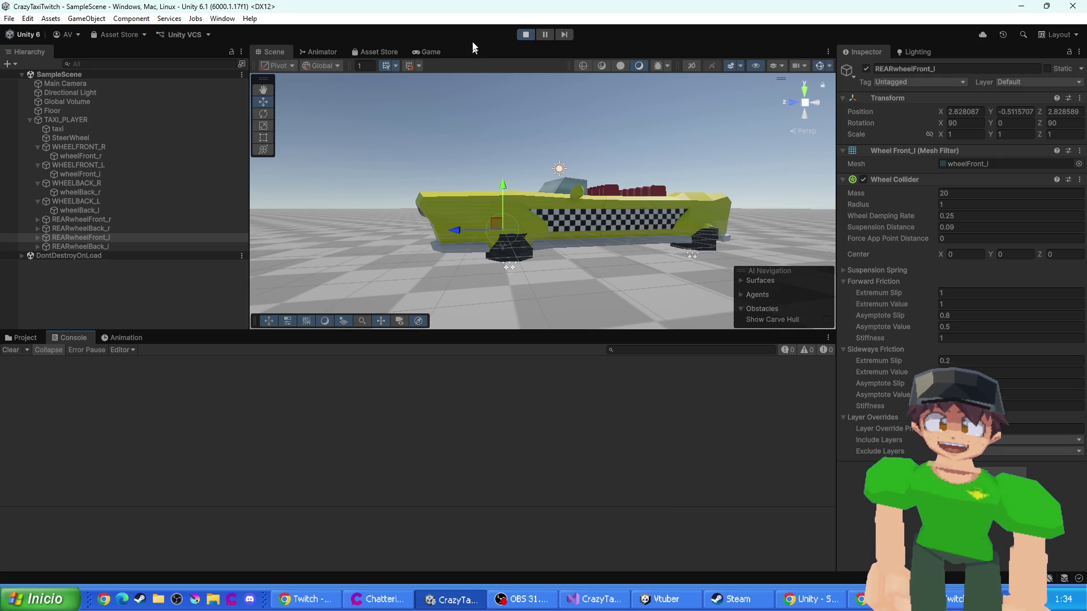
pyautogui.rightClick(68, 599)
pyautogui.press('Escape')
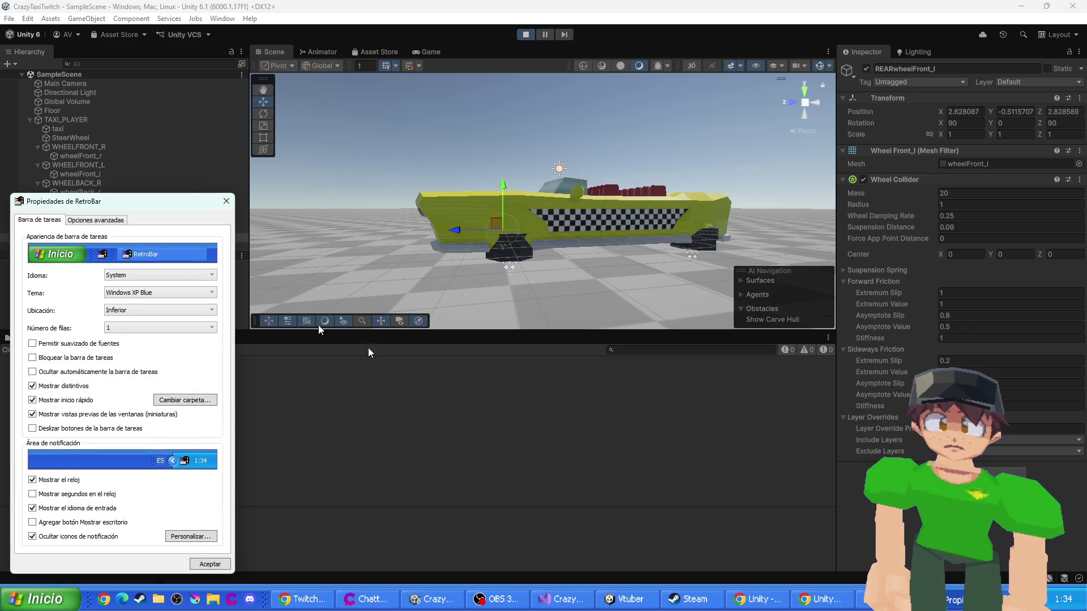
pyautogui.moveTo(77, 210)
pyautogui.mouseDown()
pyautogui.moveTo(253, 160)
pyautogui.moveTo(279, 126)
pyautogui.mouseUp()
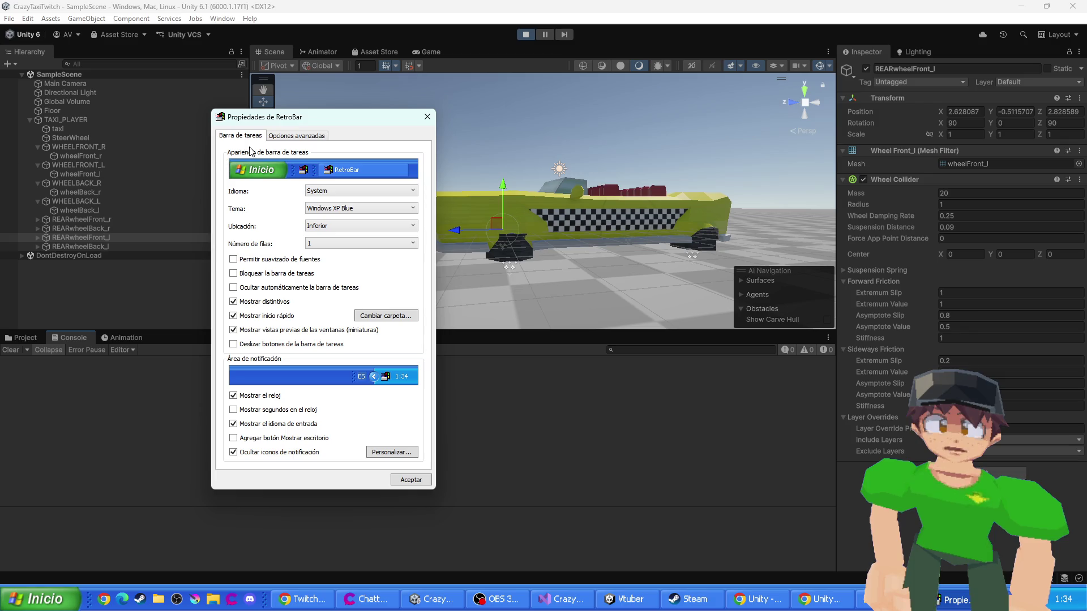
pyautogui.click(343, 212)
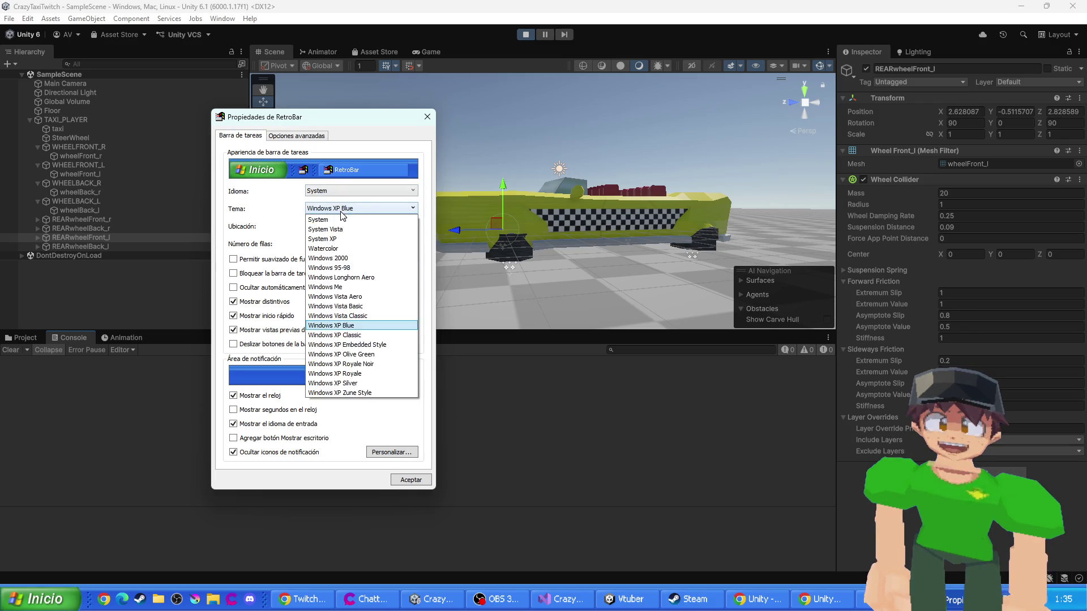
pyautogui.click(340, 230)
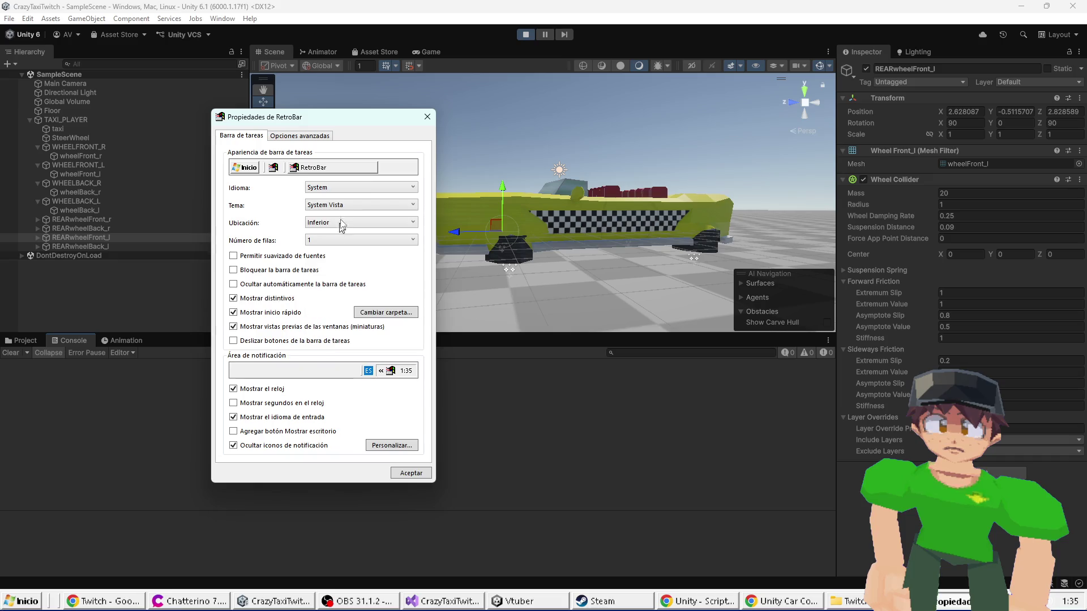
pyautogui.click(335, 204)
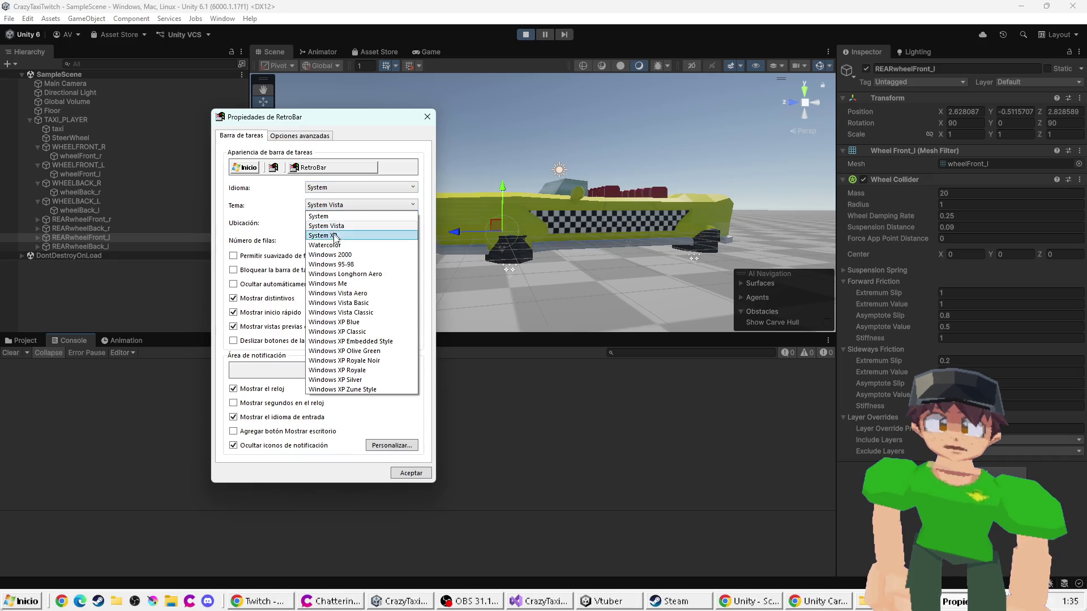
pyautogui.click(342, 389)
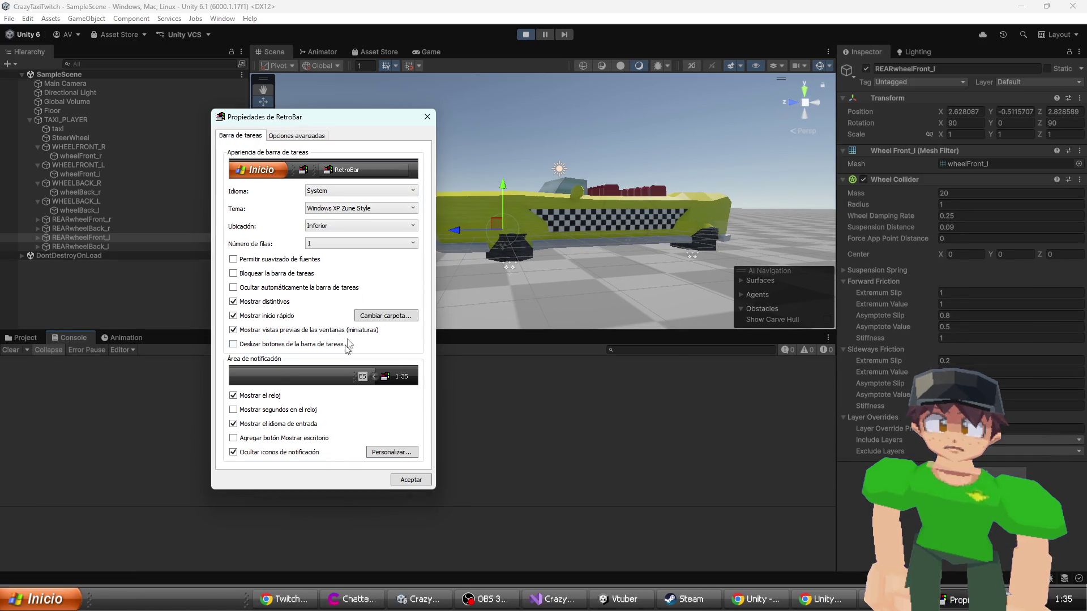
pyautogui.click(352, 210)
pyautogui.click(356, 291)
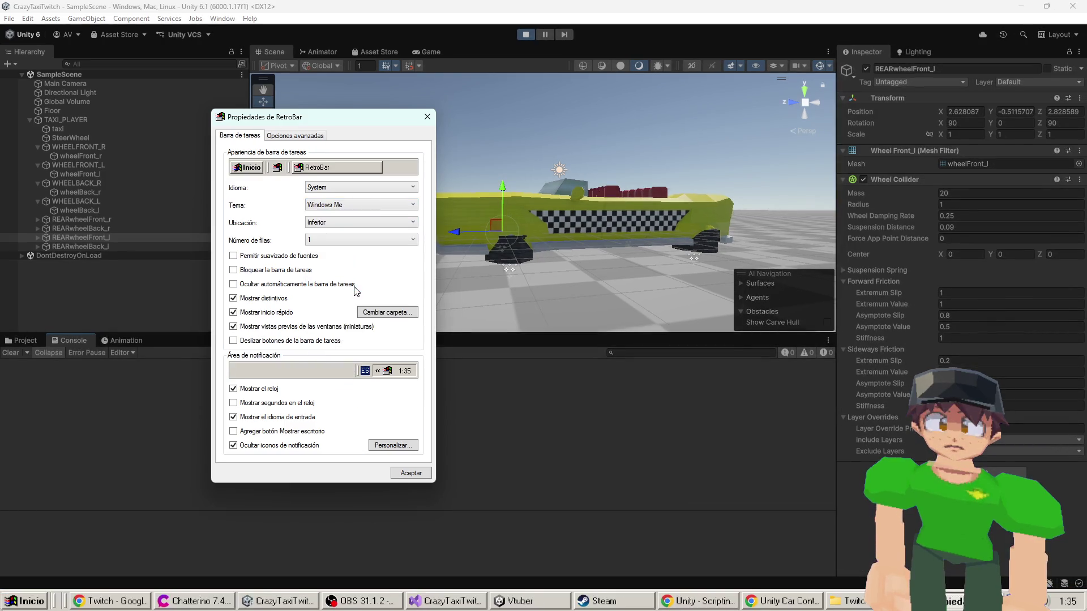
pyautogui.click(339, 205)
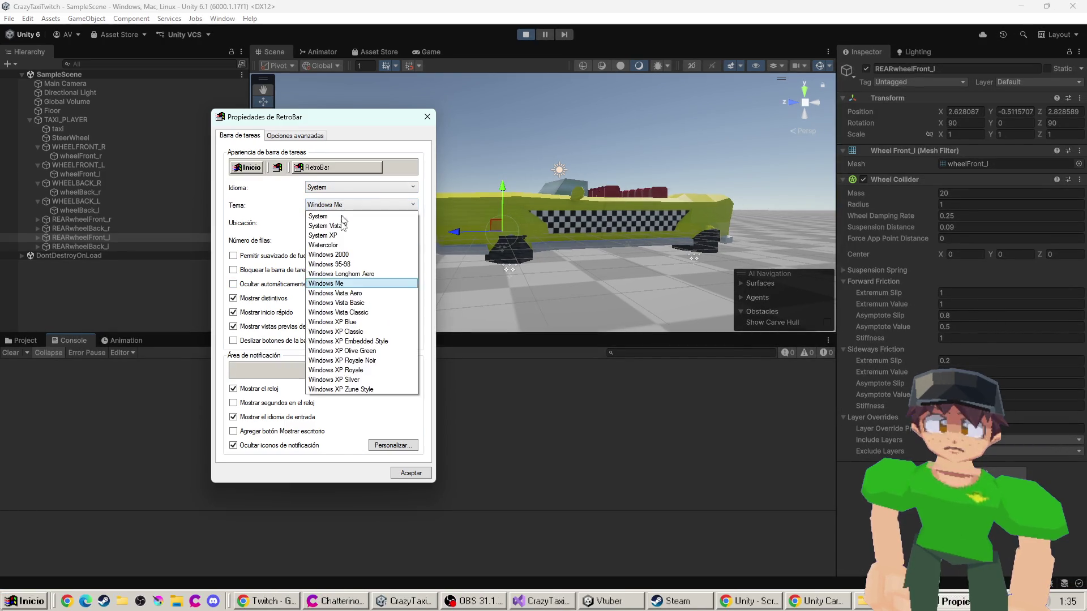
pyautogui.click(347, 352)
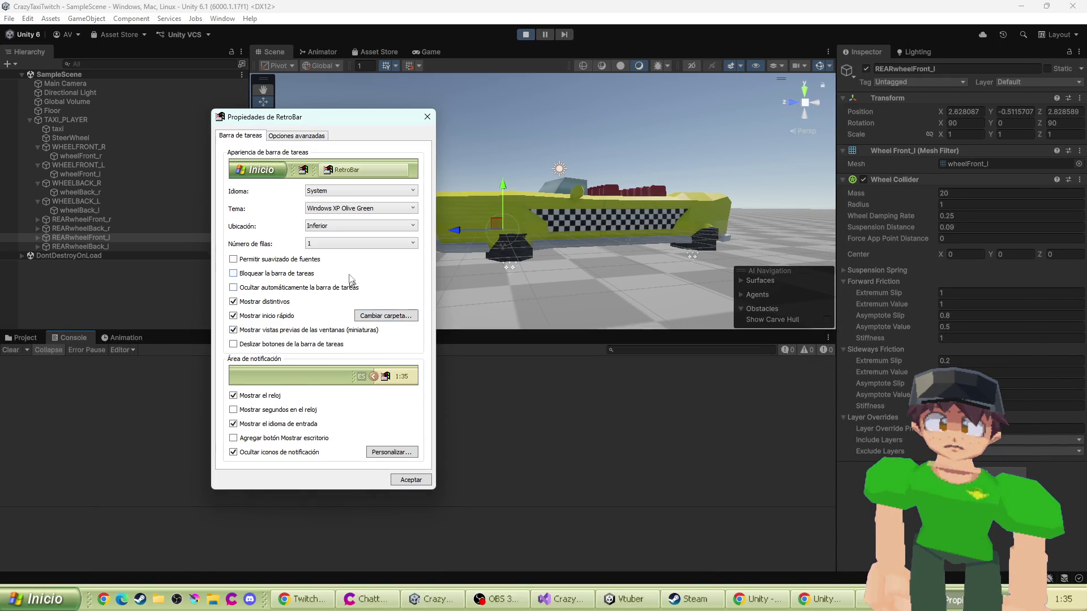
pyautogui.click(352, 208)
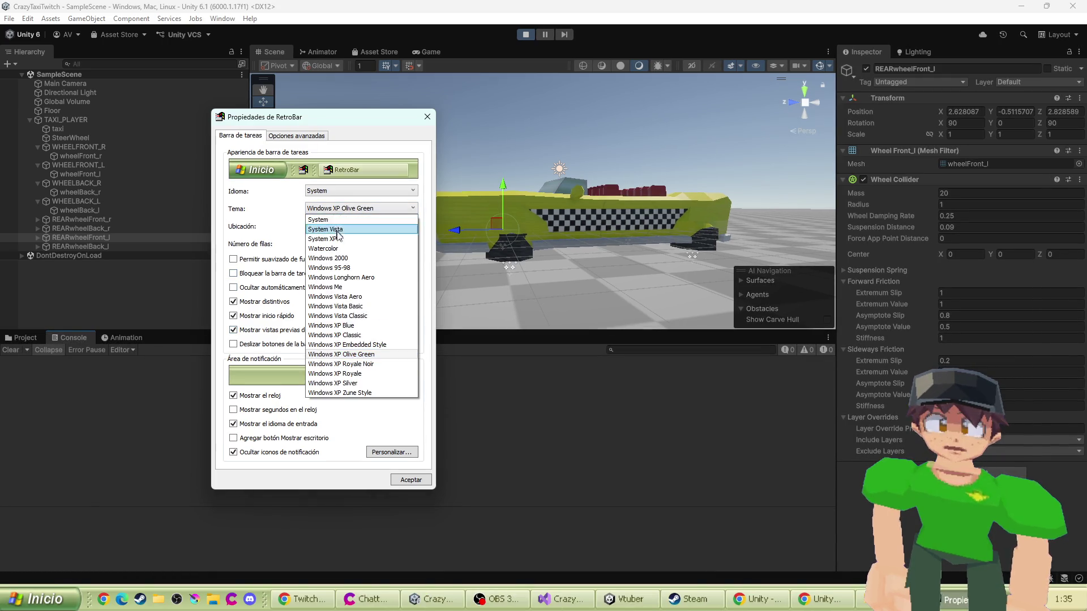
pyautogui.click(356, 364)
pyautogui.click(361, 209)
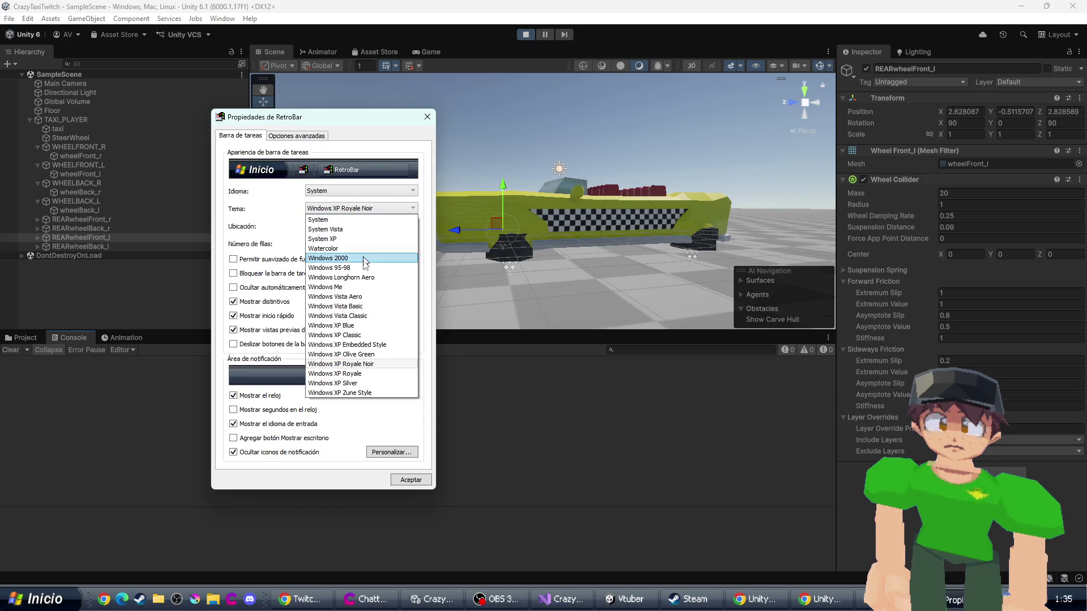
pyautogui.click(371, 325)
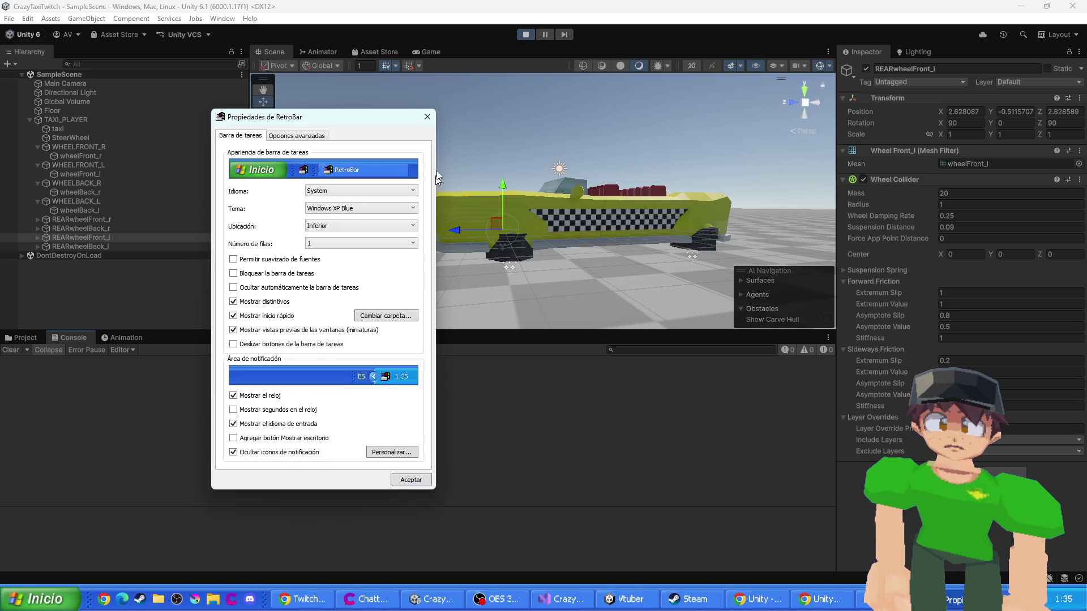
pyautogui.click(428, 118)
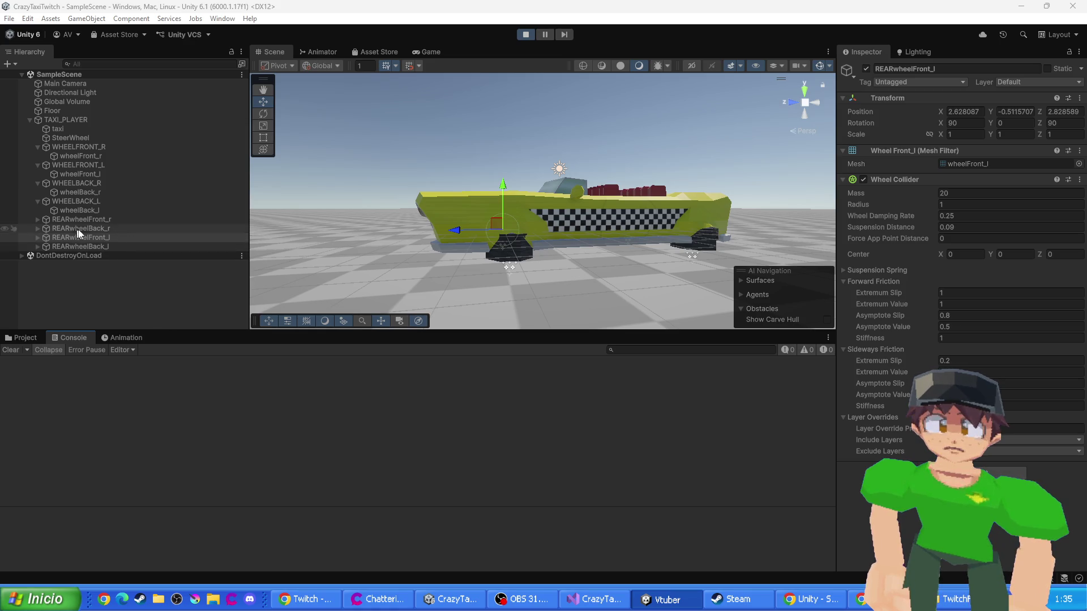
pyautogui.click(31, 240)
pyautogui.click(37, 238)
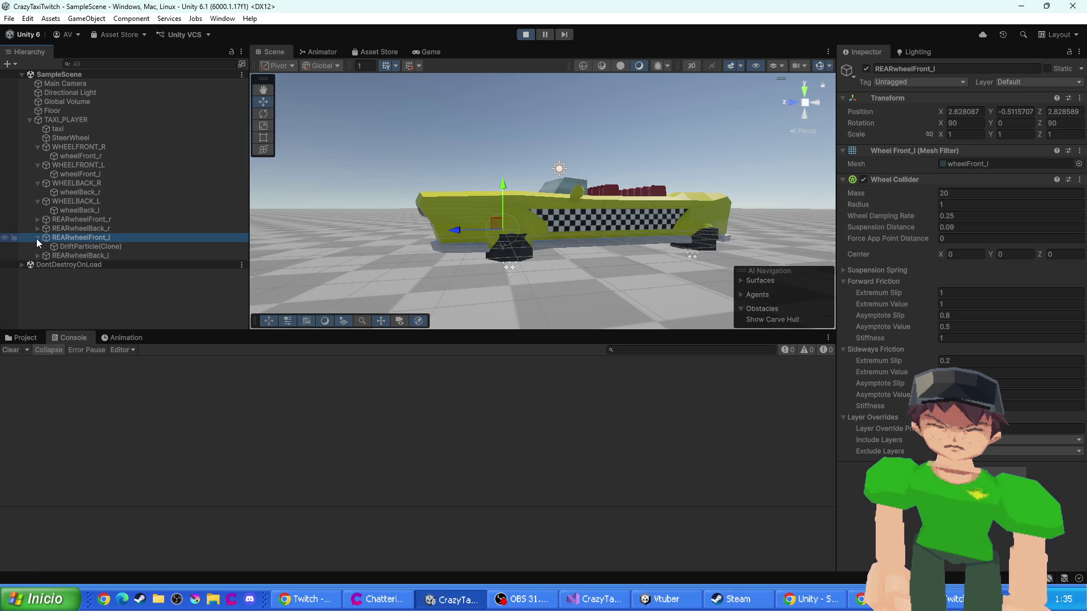
pyautogui.click(84, 246)
pyautogui.click(42, 237)
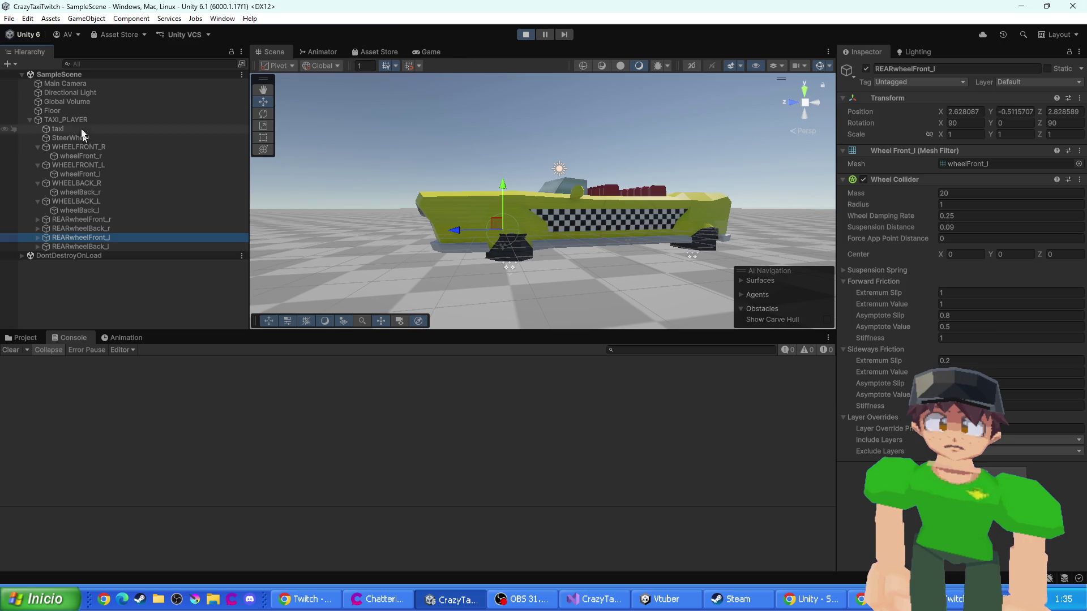
pyautogui.click(422, 51)
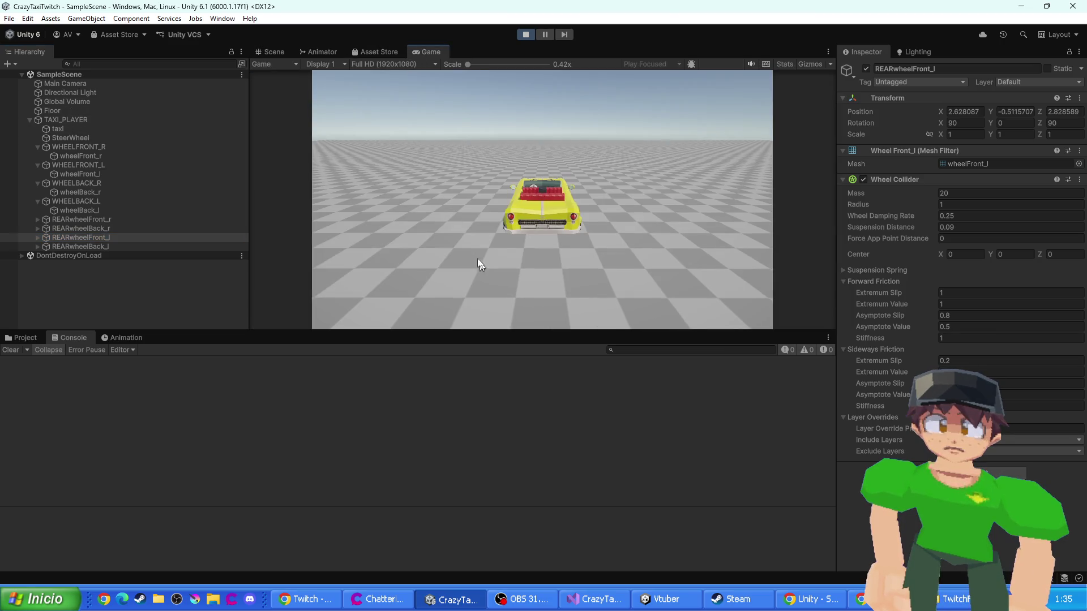
pyautogui.click(274, 52)
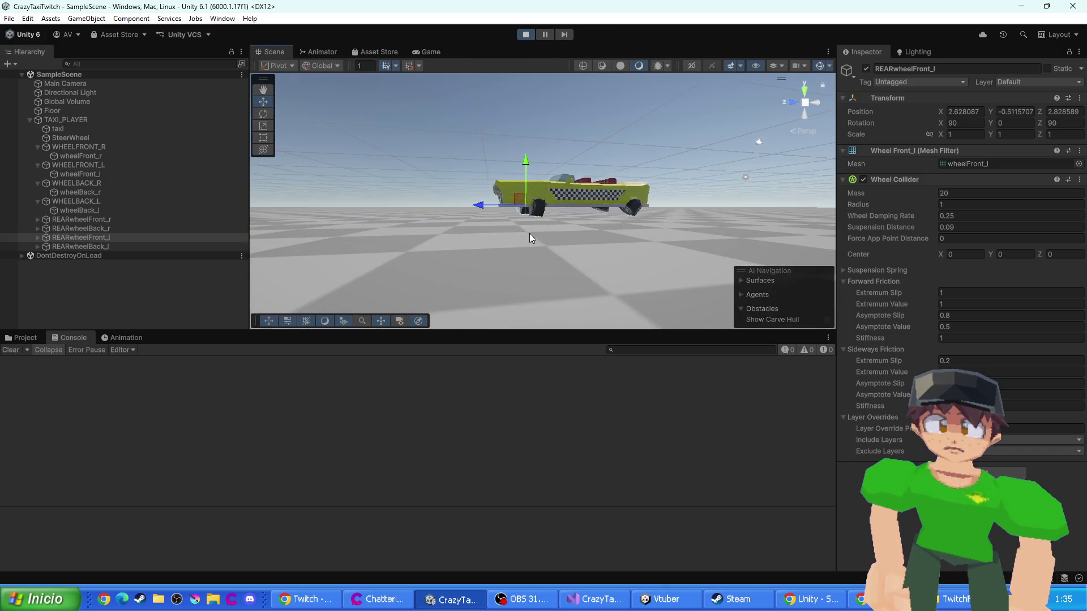
pyautogui.click(107, 246)
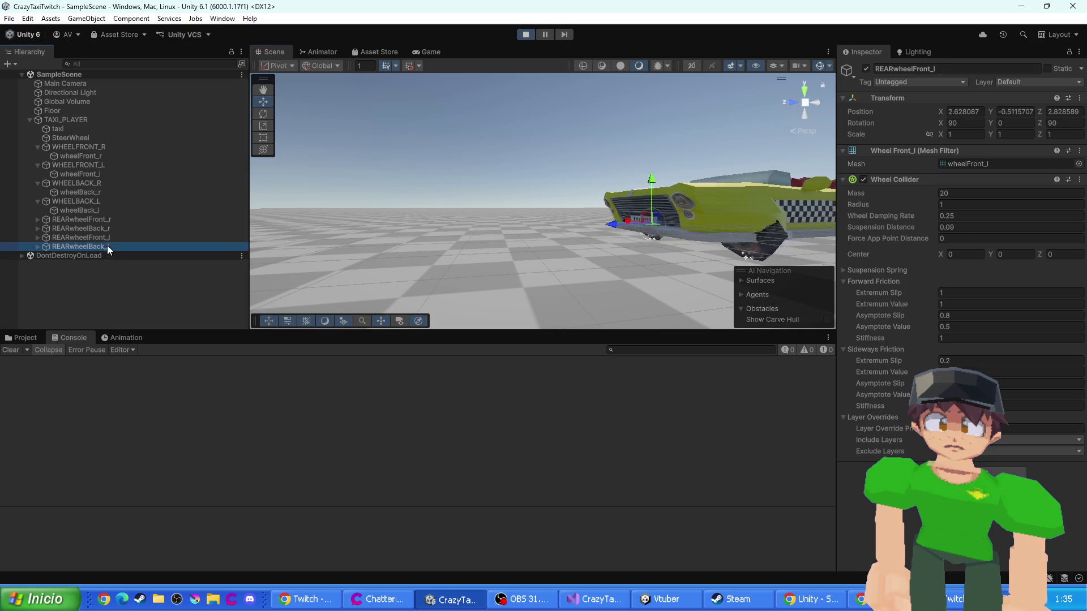
pyautogui.doubleClick(79, 237)
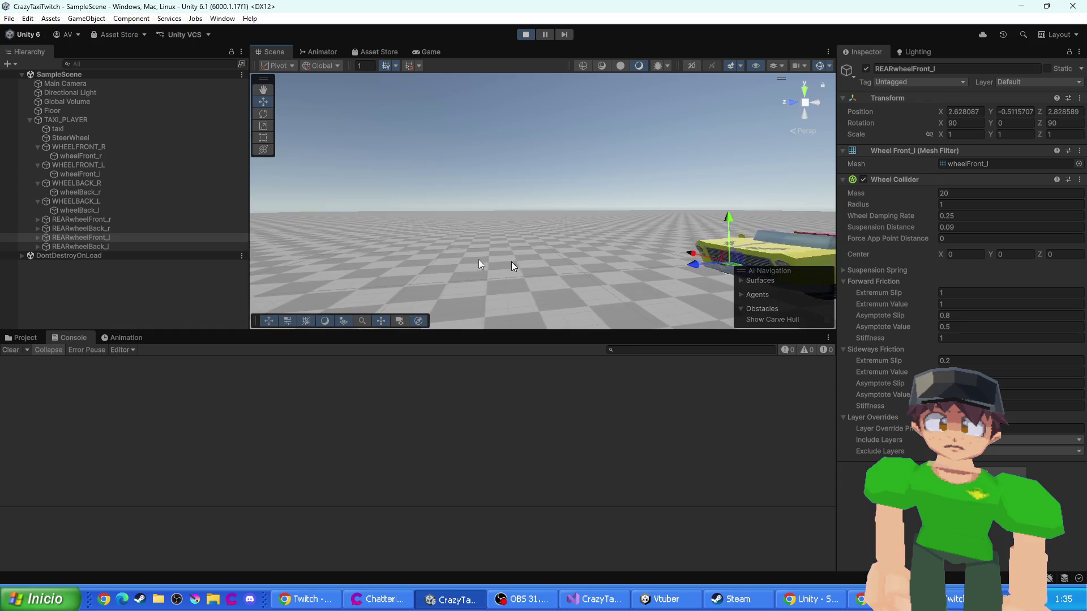
pyautogui.doubleClick(71, 185)
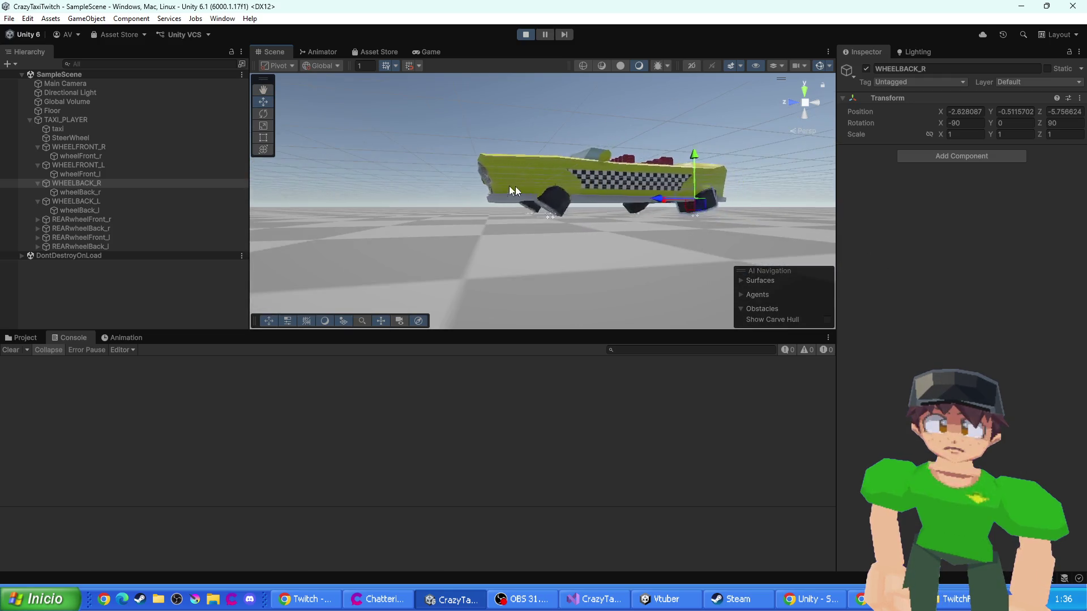
# - Stop the game and zero the wheelBack_r mesh's rotation
pyautogui.click(77, 211)
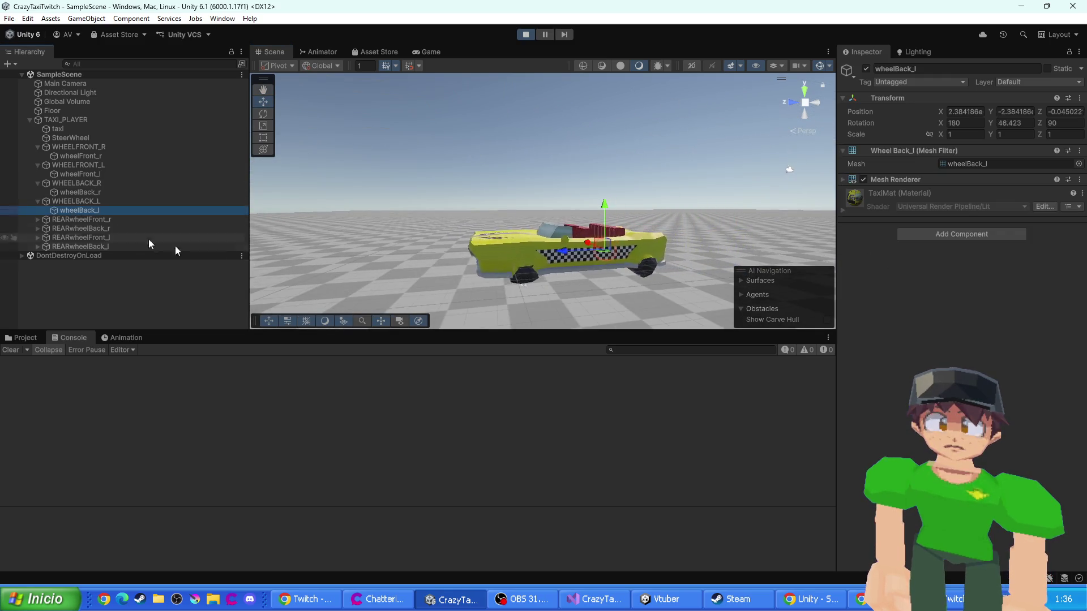
pyautogui.press('f')
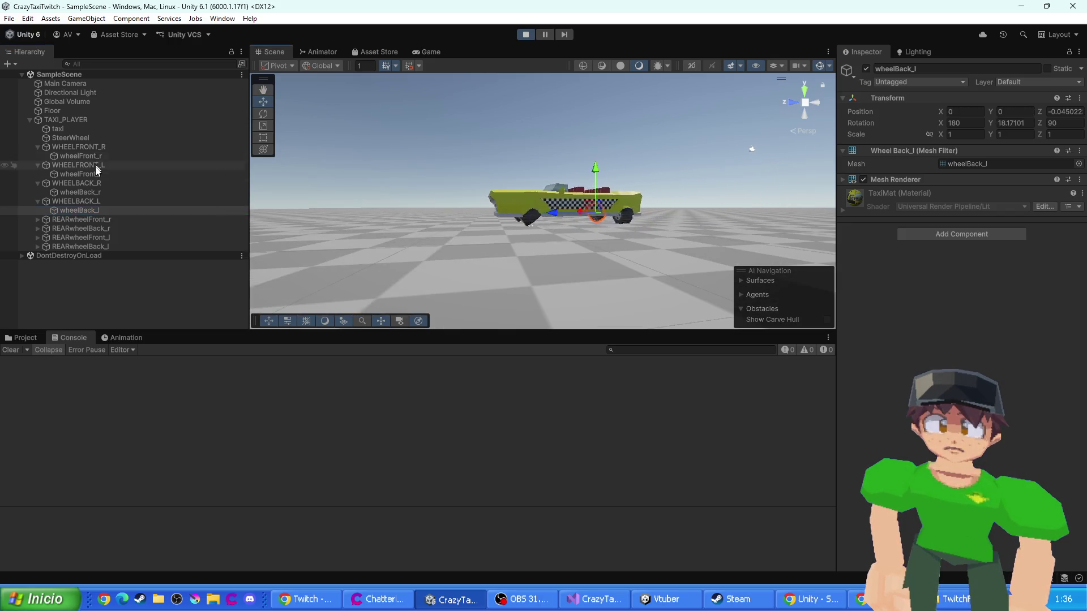
pyautogui.click(79, 192)
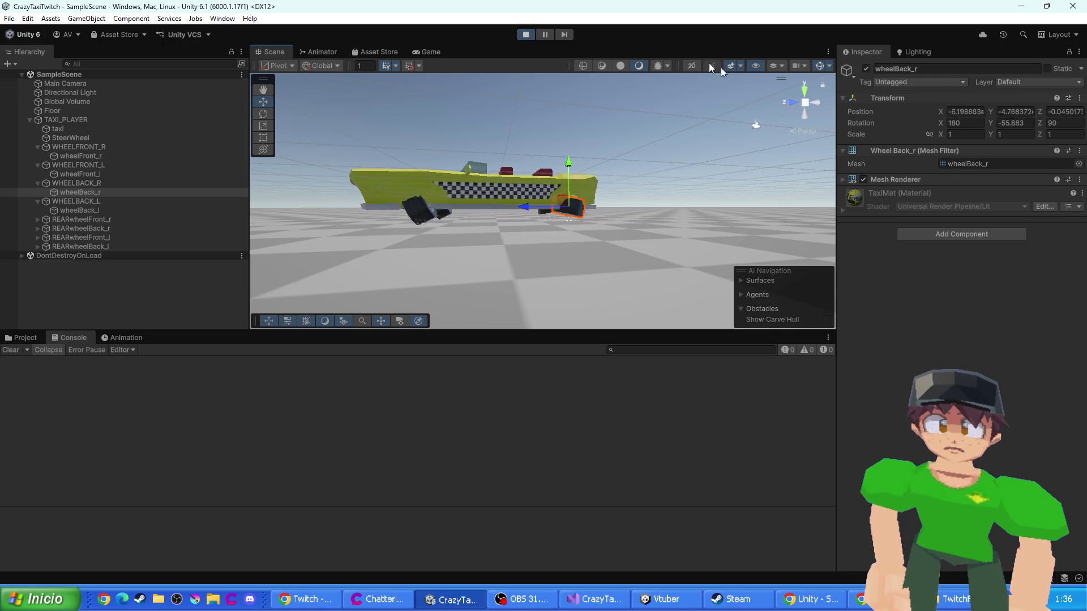
pyautogui.click(526, 35)
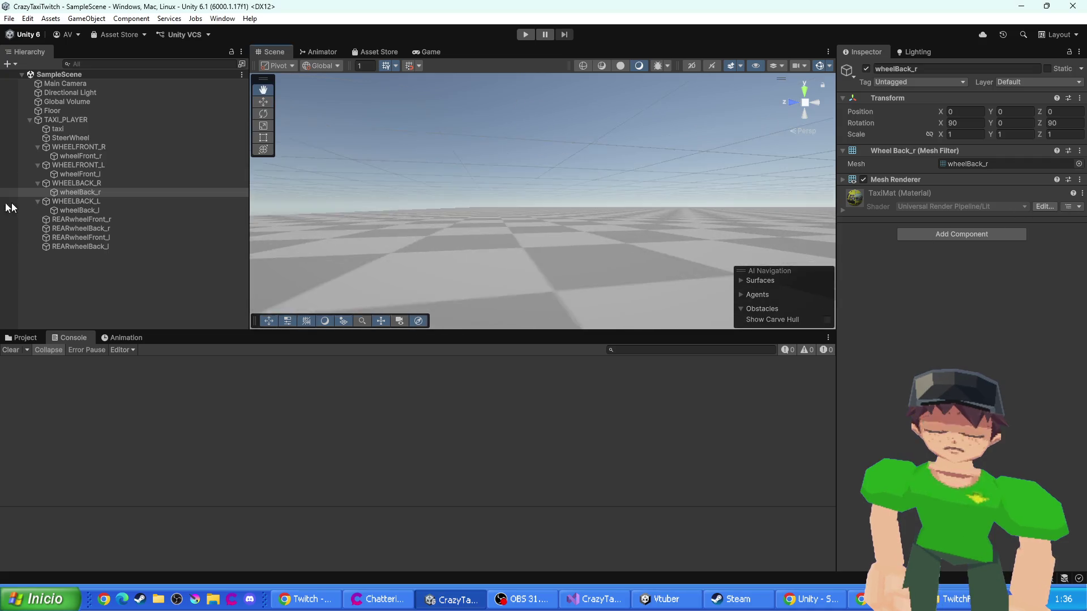
pyautogui.press('f')
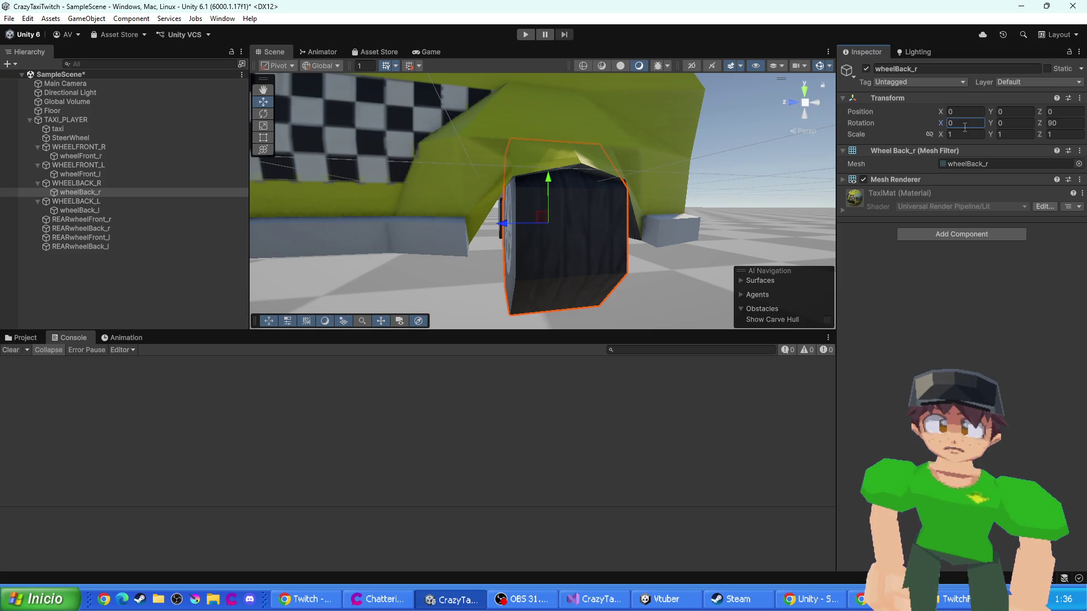
pyautogui.write('00')
pyautogui.scroll(-5, 571, 196)
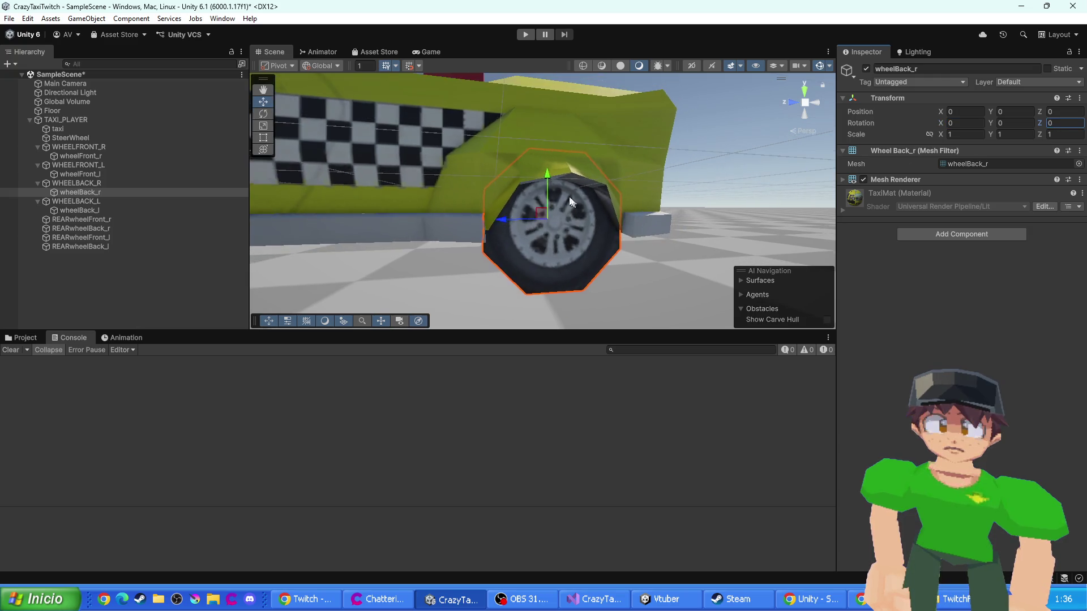
# - Set the left rear wheel mesh's X rotation to 0
pyautogui.click(107, 204)
pyautogui.press('f')
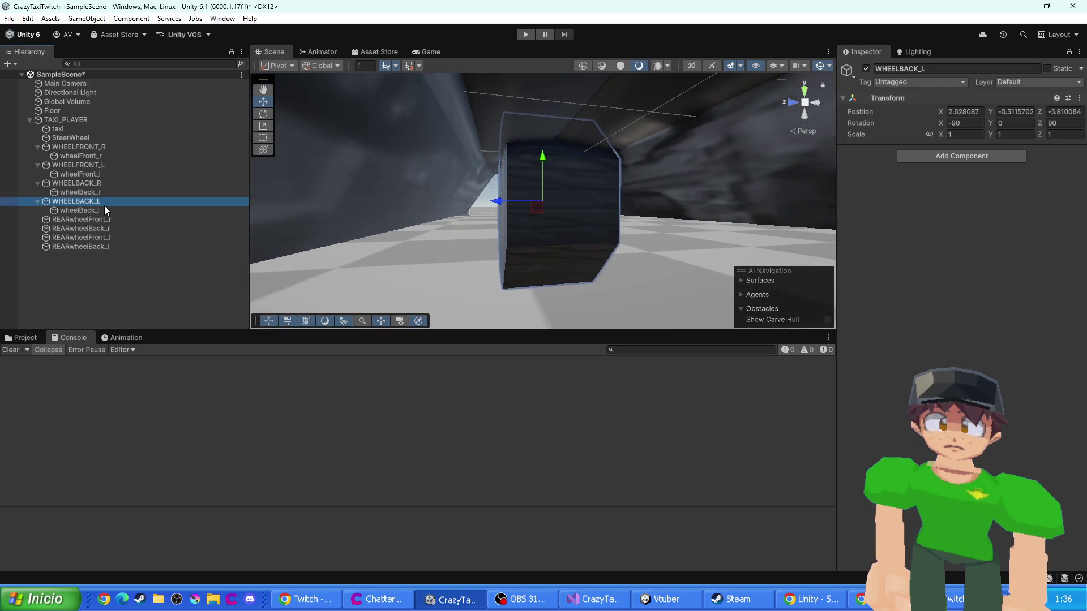
pyautogui.press('f')
pyautogui.click(100, 211)
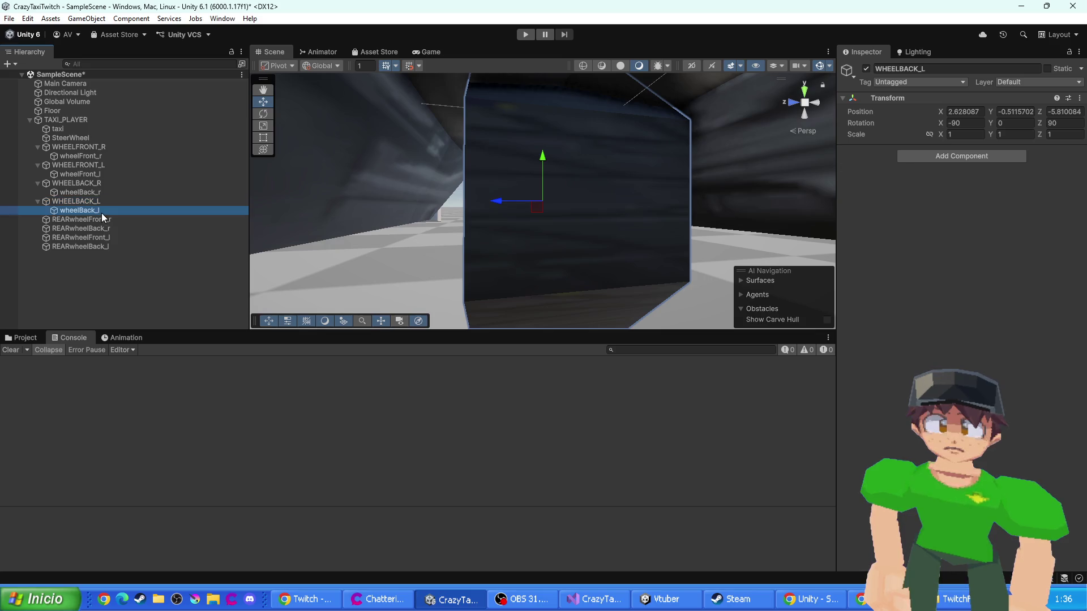
pyautogui.click(962, 123)
pyautogui.press('Return')
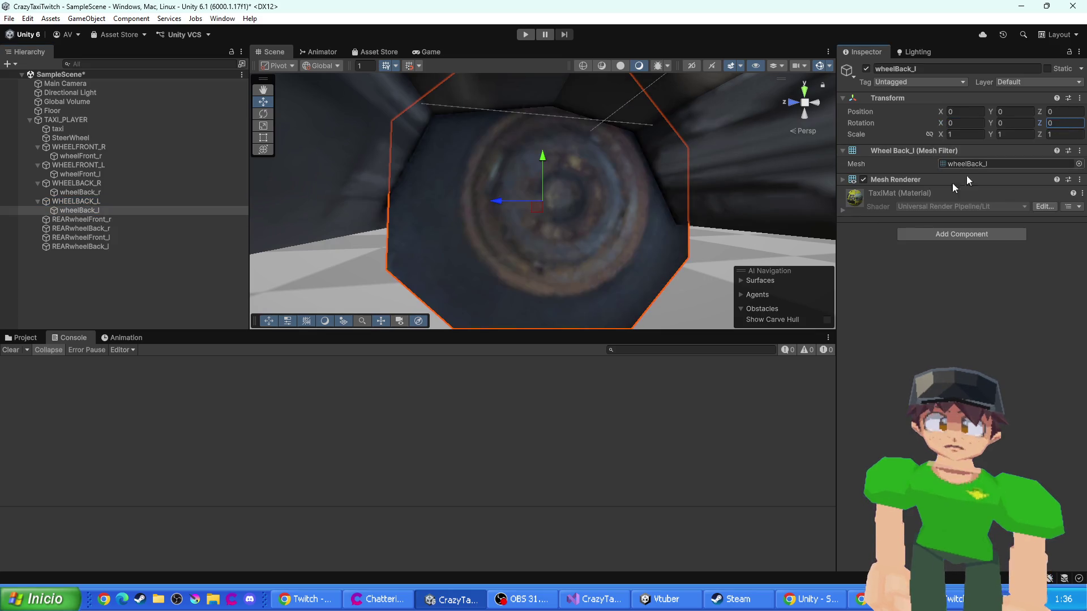
# - Set wheelFront_l's X rotation and wheelFront_r's X and Z rotations to 0
pyautogui.click(113, 174)
pyautogui.click(962, 123)
pyautogui.write('0')
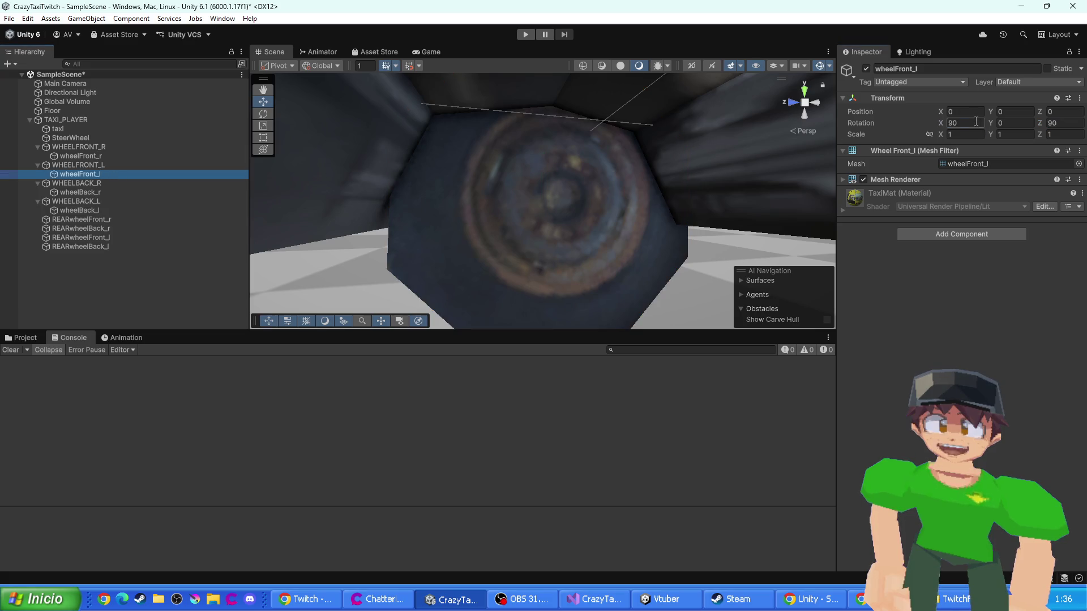
pyautogui.click(100, 156)
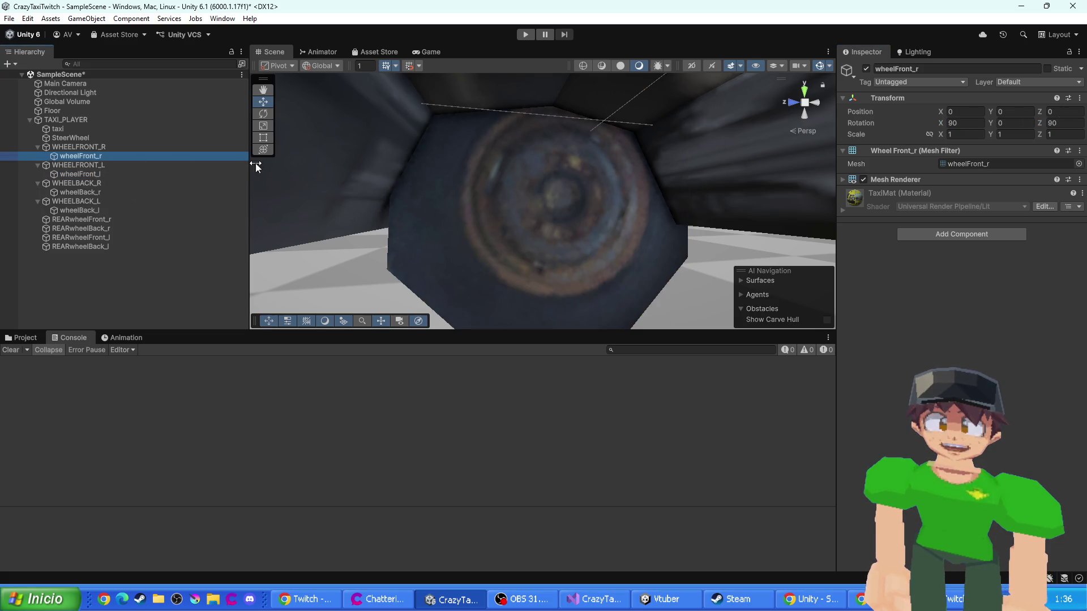
pyautogui.click(981, 120)
pyautogui.write('0')
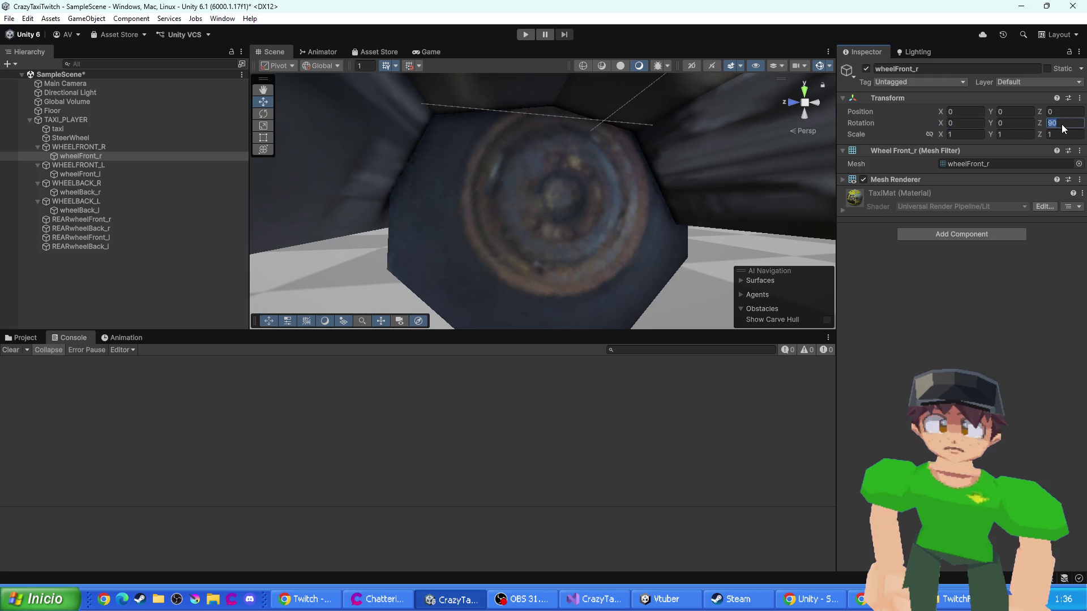
pyautogui.click(1062, 124)
pyautogui.write('0')
pyautogui.scroll(-10, 512, 209)
pyautogui.moveTo(469, 203)
pyautogui.mouseDown()
pyautogui.moveTo(475, 221)
pyautogui.moveTo(510, 238)
pyautogui.mouseUp()
pyautogui.click(603, 601)
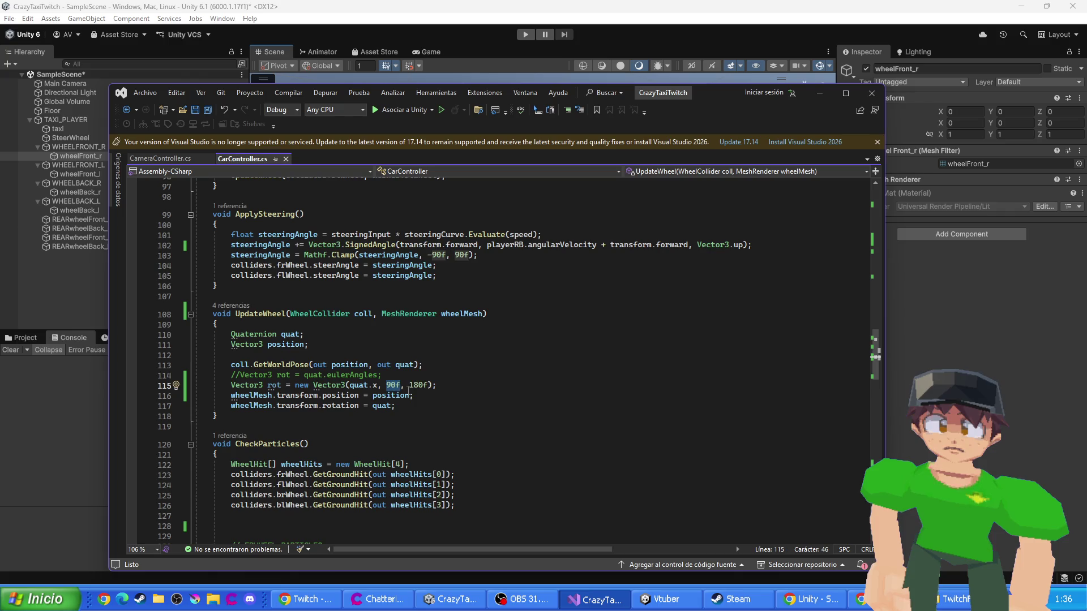
# - Change line 115 to new Vector3(quat.x, 0f, 0f) and start Play mode in Unity
pyautogui.press('BackSpace')
pyautogui.press('BackSpace')
pyautogui.press('BackSpace')
pyautogui.write(', 0f')
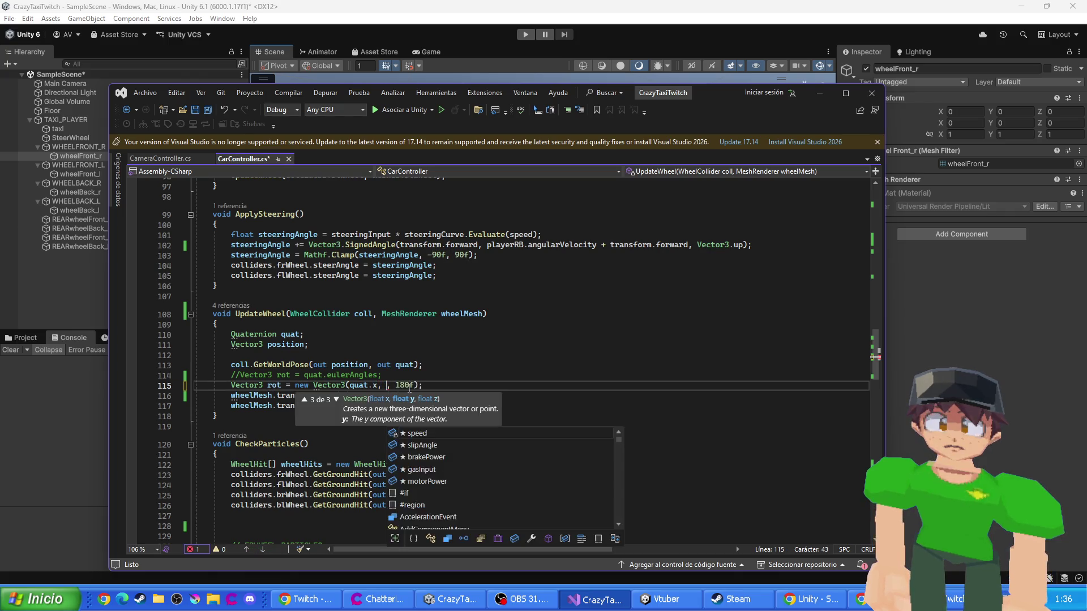
pyautogui.press('Right')
pyautogui.press('Right')
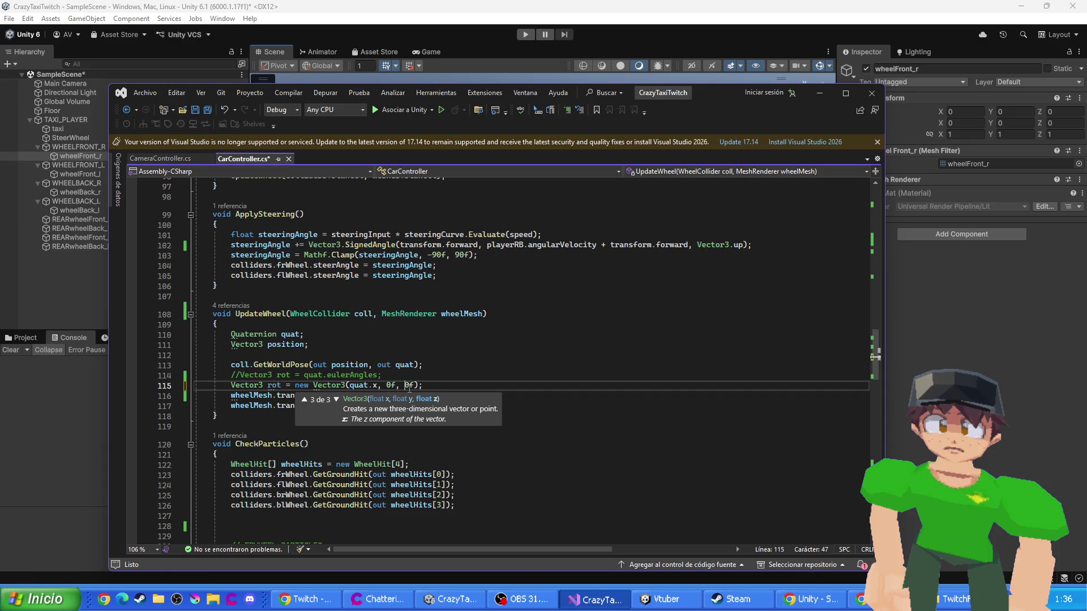
pyautogui.click(525, 35)
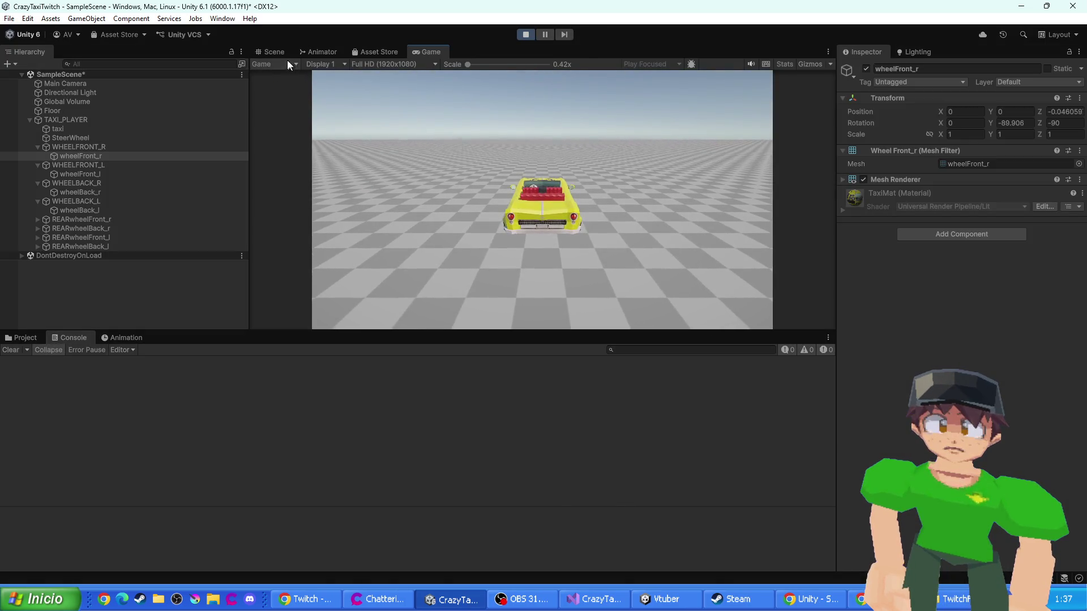
# - In the Scene view, inspect the front right wheel's Z rotation, then stop play and return to CarController.cs
pyautogui.click(274, 54)
pyautogui.moveTo(512, 214)
pyautogui.mouseDown()
pyautogui.moveTo(520, 233)
pyautogui.moveTo(487, 220)
pyautogui.mouseUp()
pyautogui.scroll(3, 514, 244)
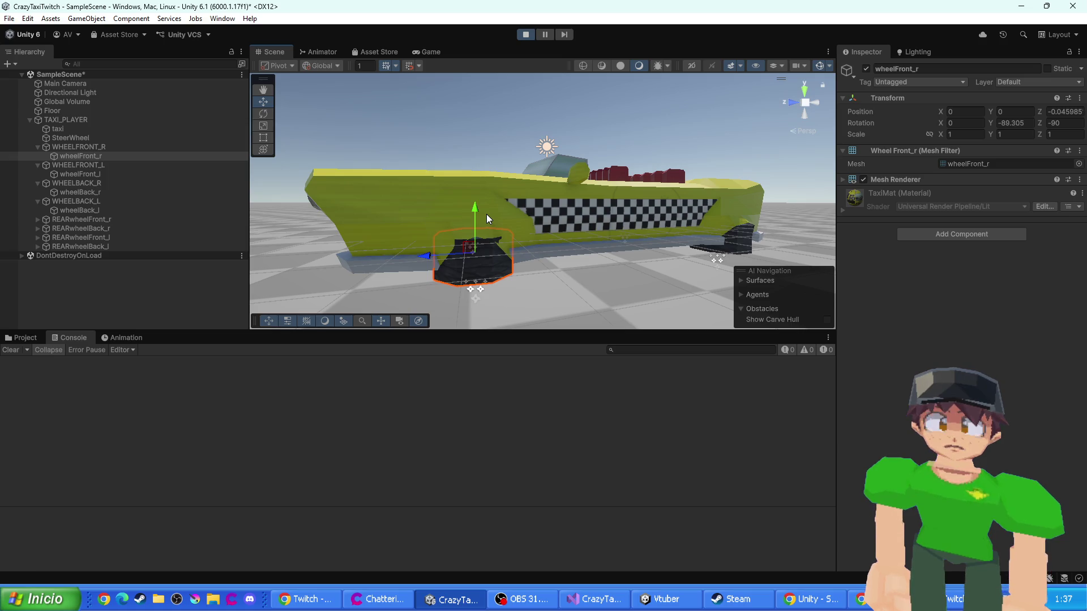
pyautogui.moveTo(581, 228); pyautogui.dragTo(600, 215)
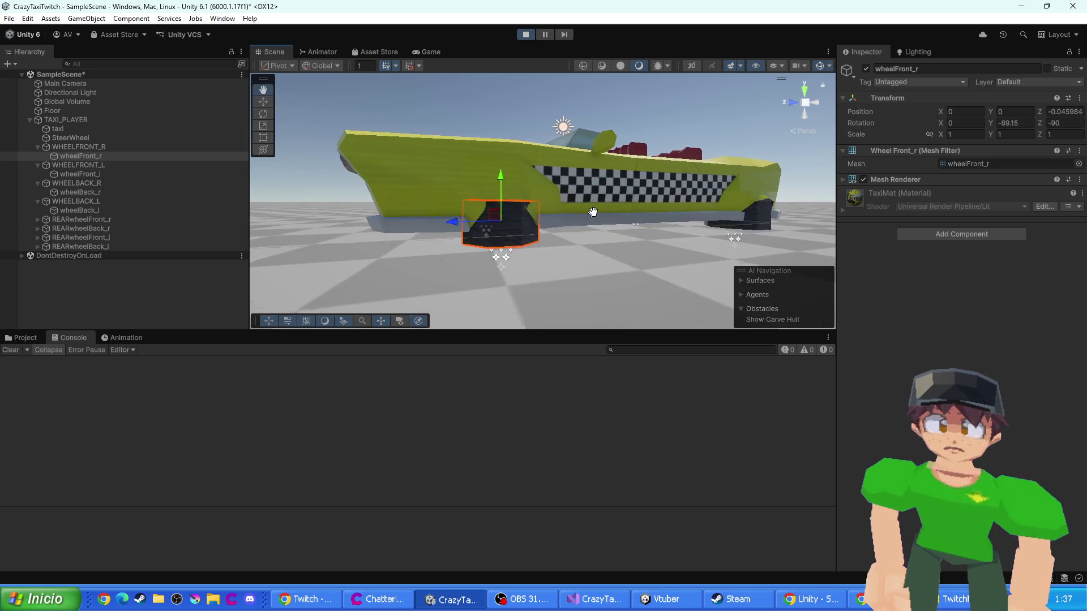
pyautogui.click(1063, 121)
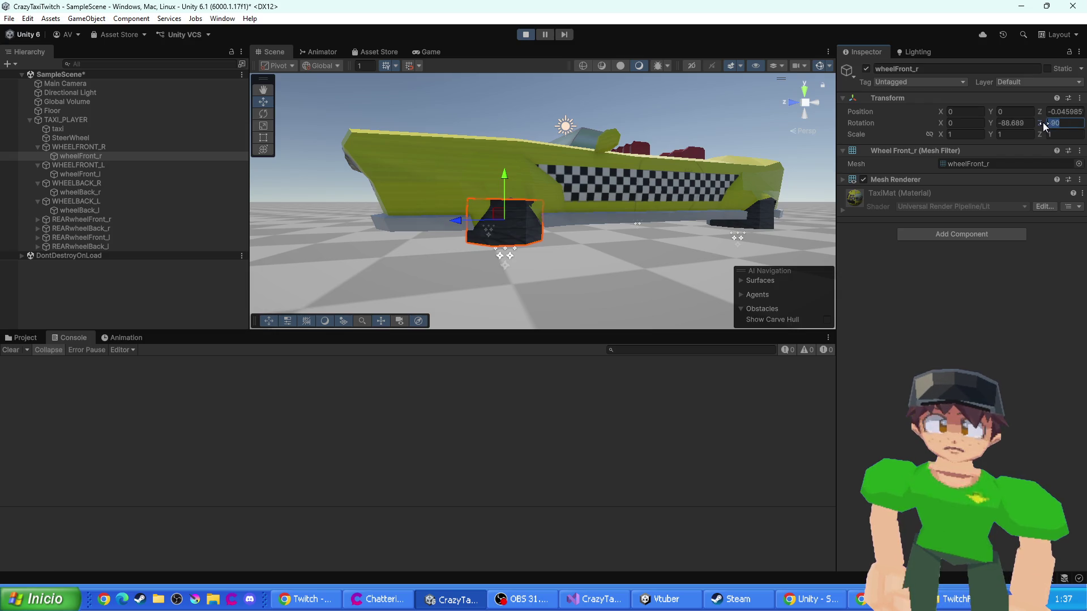
pyautogui.click(524, 35)
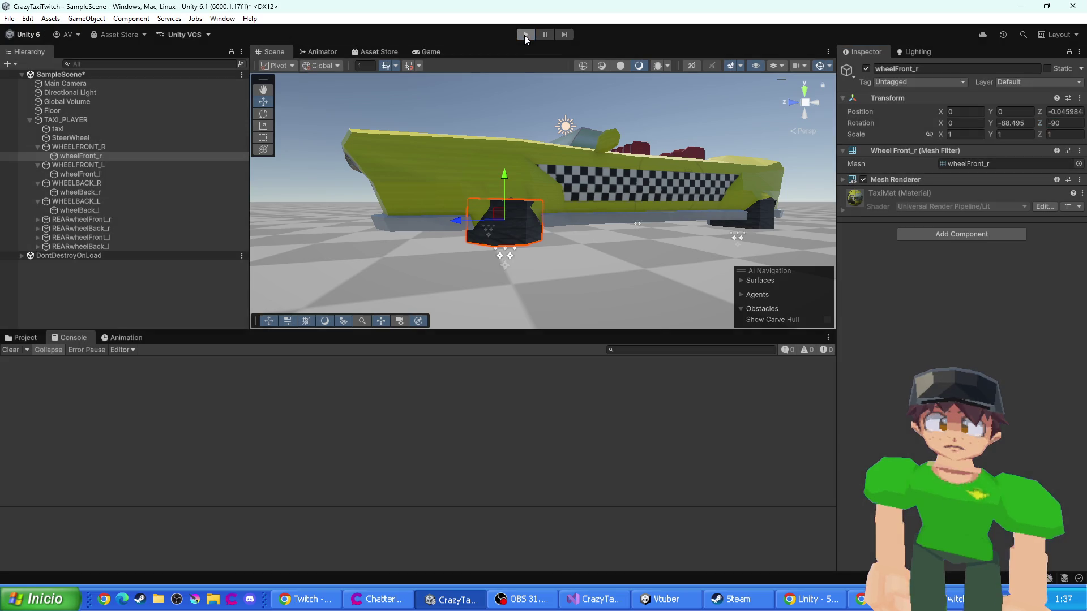
pyautogui.hotkey('alt', 'Tab')
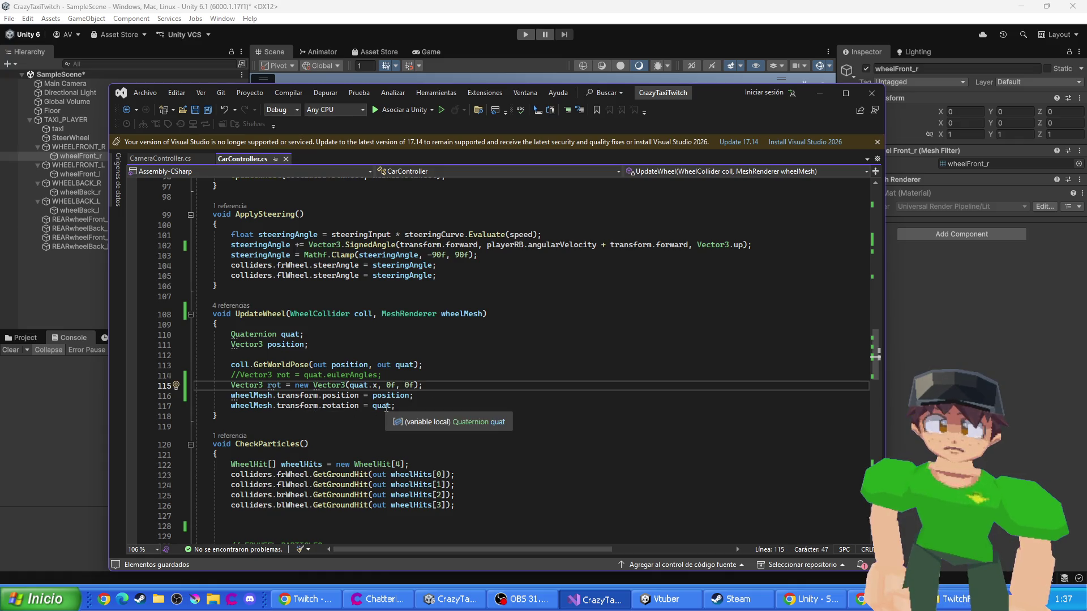
pyautogui.click(386, 407)
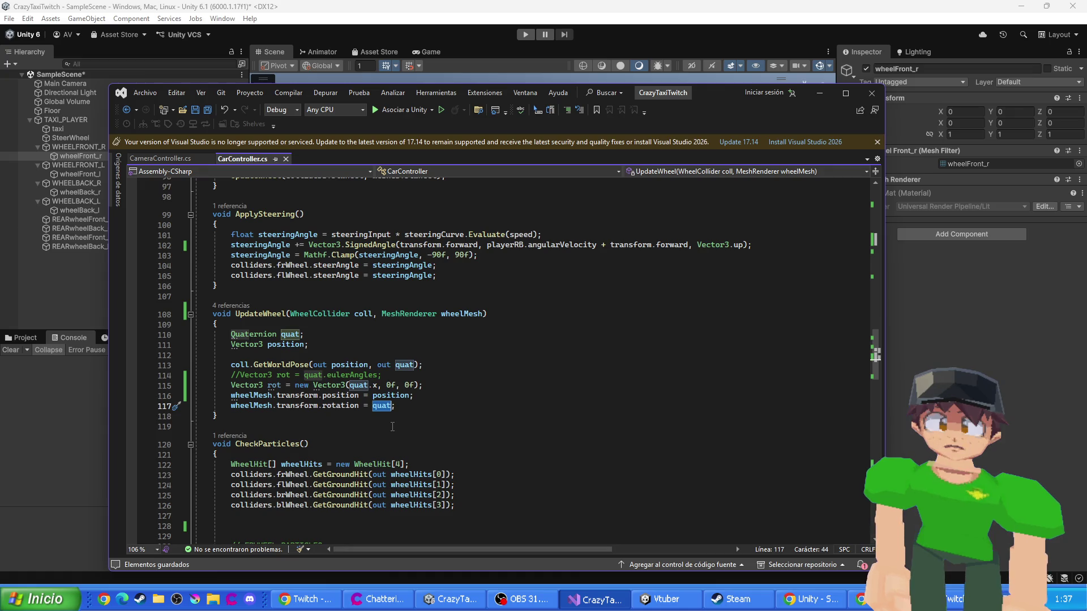
pyautogui.write('rot')
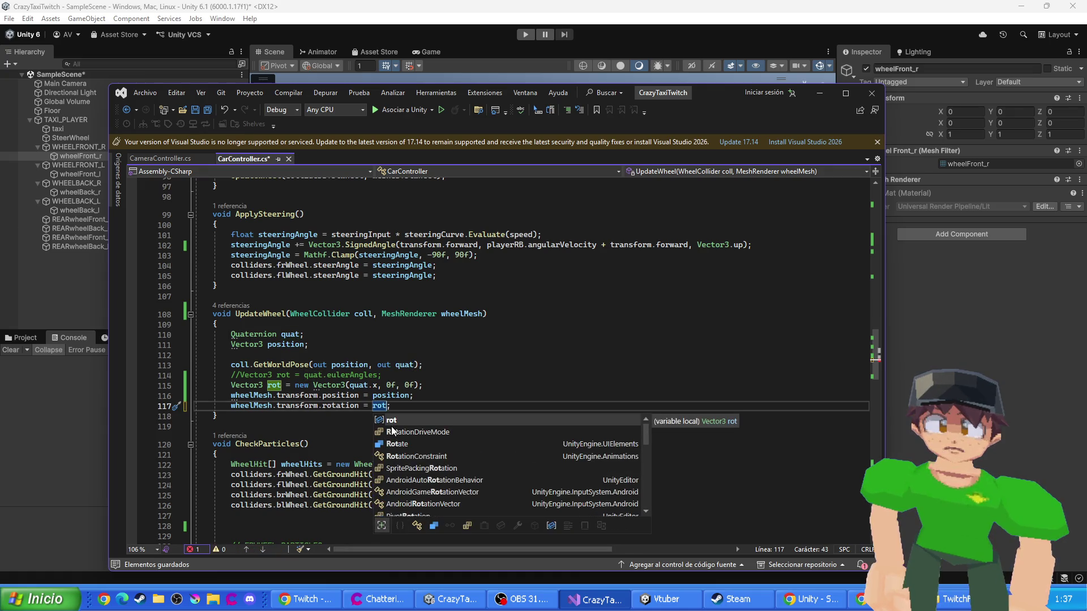
pyautogui.press('Escape')
pyautogui.press('BackSpace')
pyautogui.press('BackSpace')
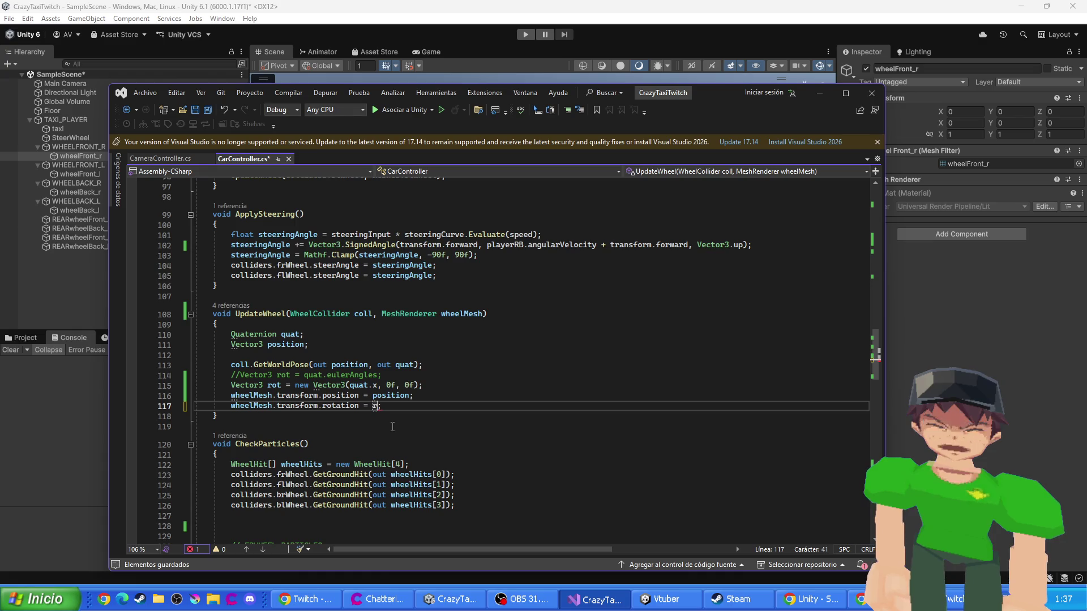
pyautogui.write('o')
pyautogui.hotkey('ctrl', 'z')
pyautogui.hotkey('ctrl', 'z')
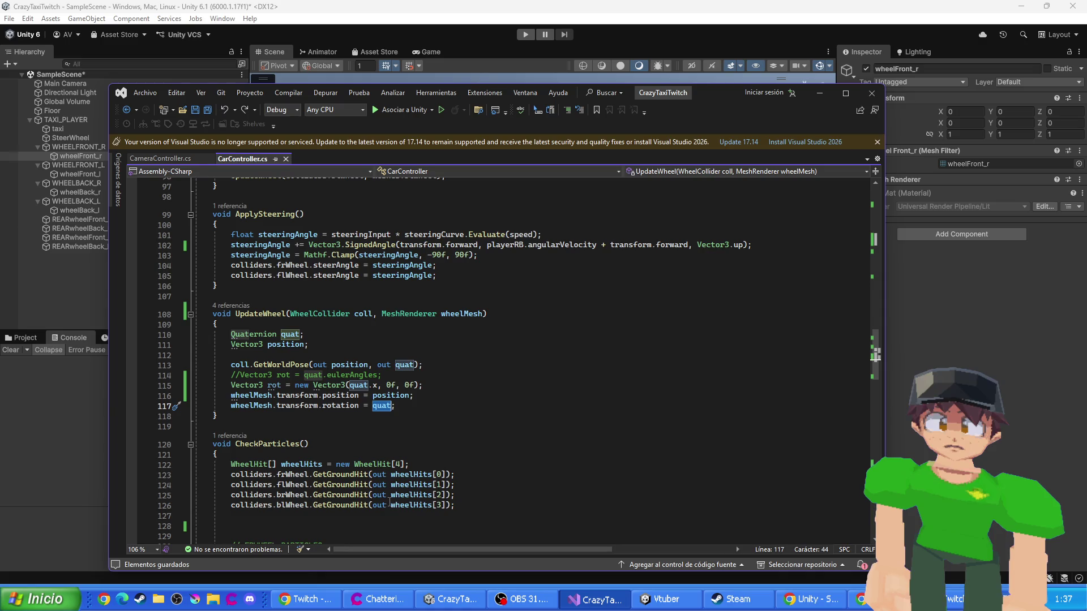
pyautogui.moveTo(368, 464)
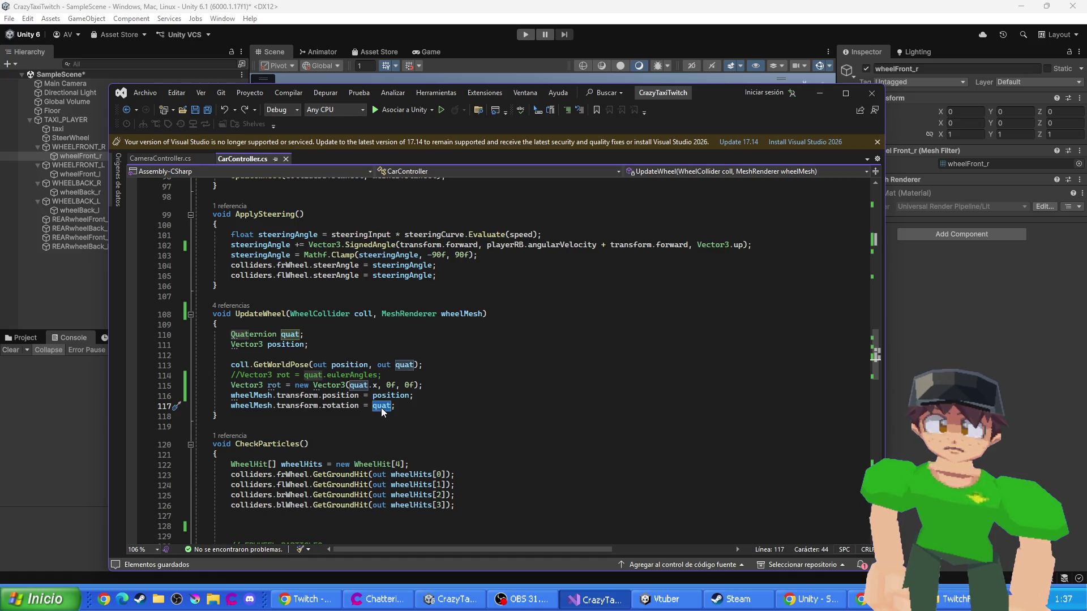
pyautogui.moveTo(367, 407)
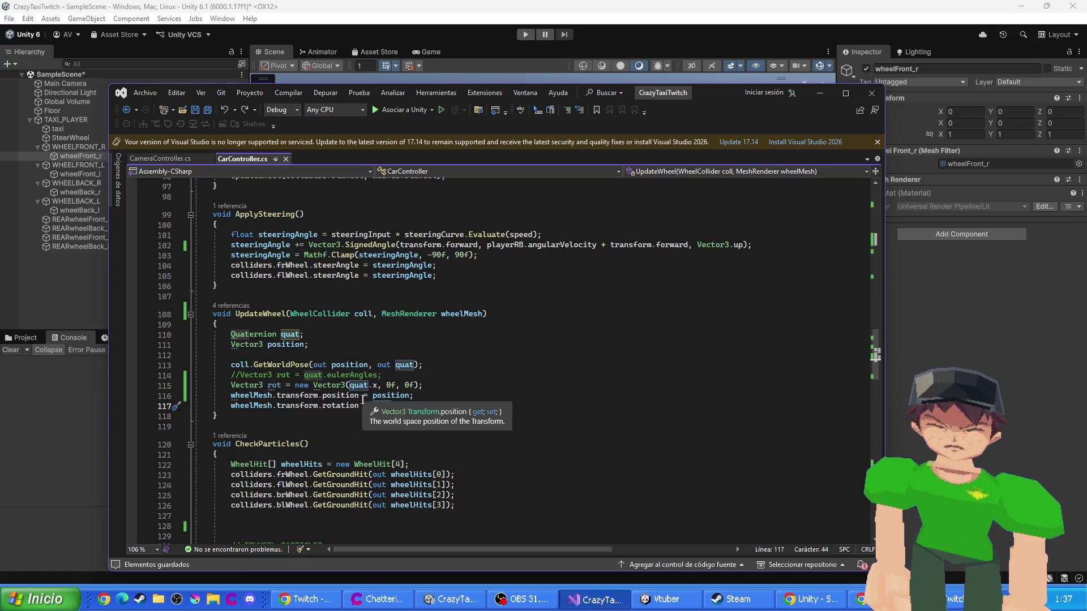
# - Change line 117 to rotation.SetEulerAngles(quat.x, 0f, 0f) and save the script
pyautogui.click(340, 405)
pyautogui.write('.')
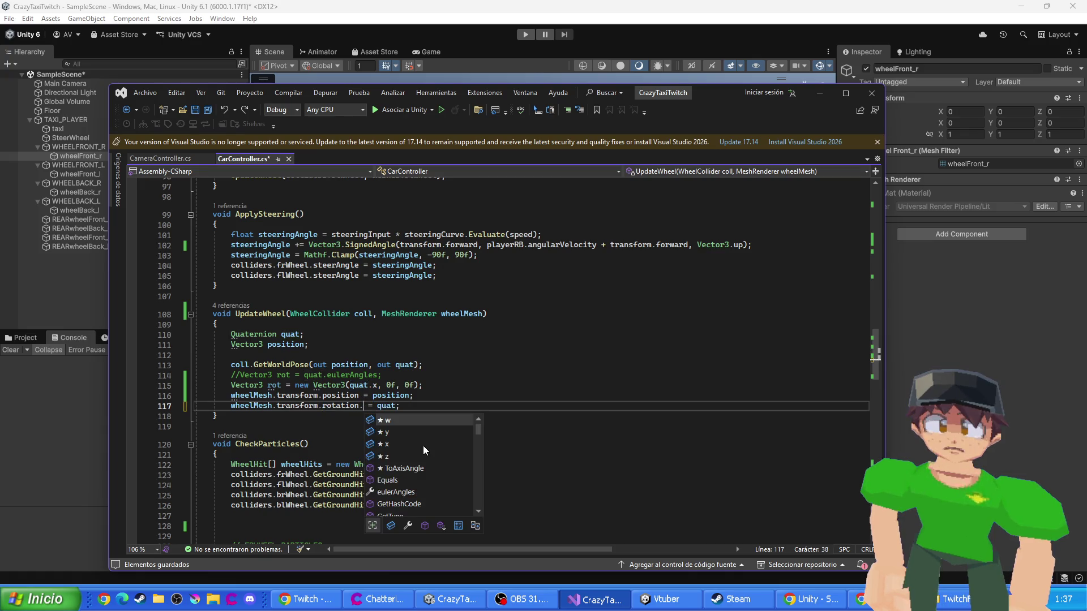
pyautogui.press('Down')
pyautogui.press('Down')
pyautogui.press('Down')
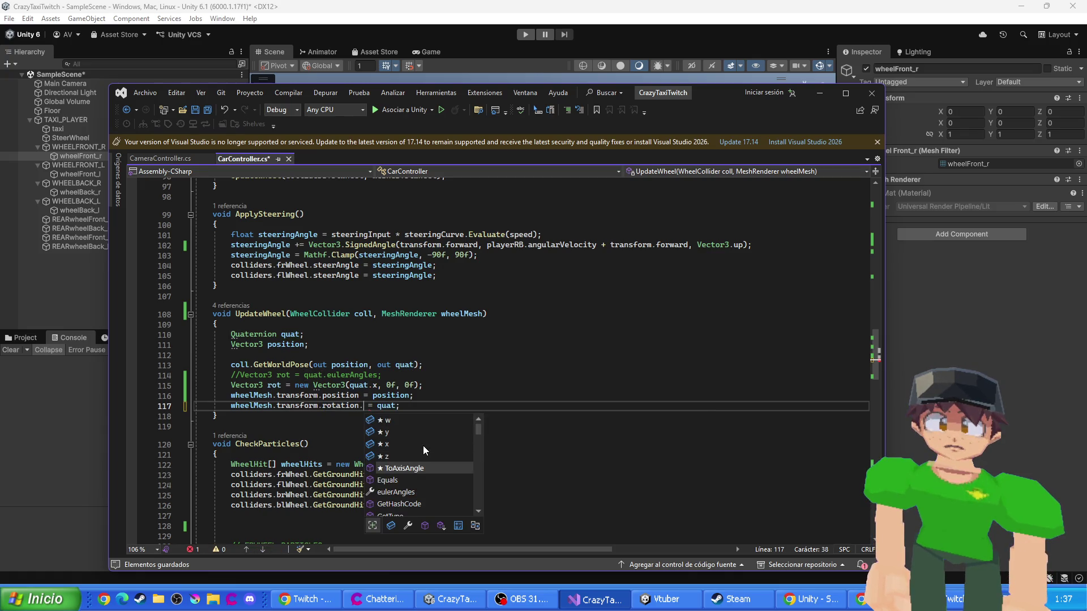
pyautogui.press('Down')
pyautogui.press('Down')
pyautogui.press('Down')
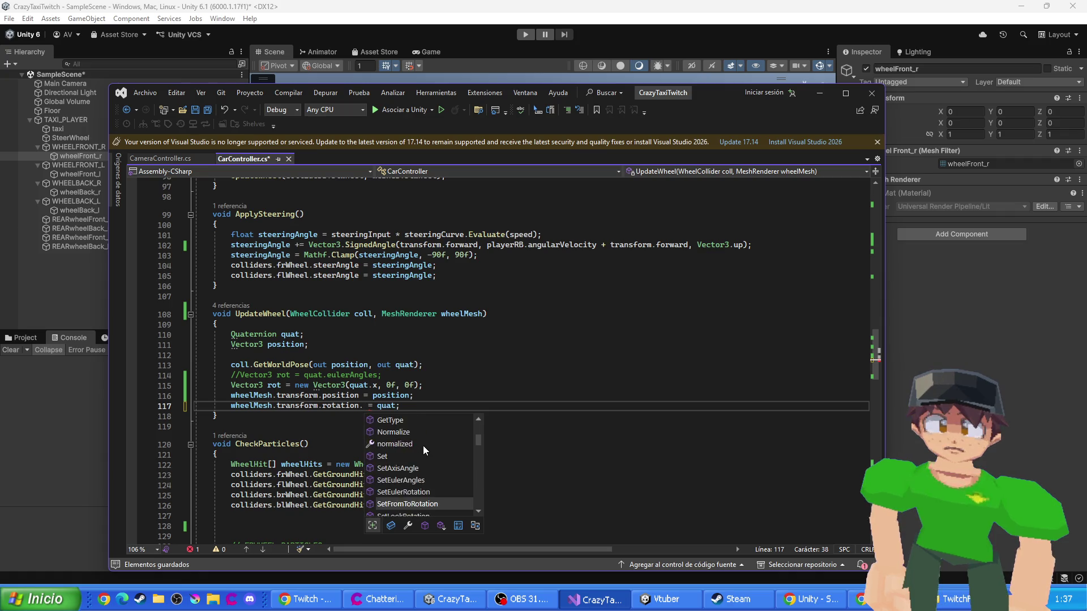
pyautogui.press('Up')
pyautogui.press('Up')
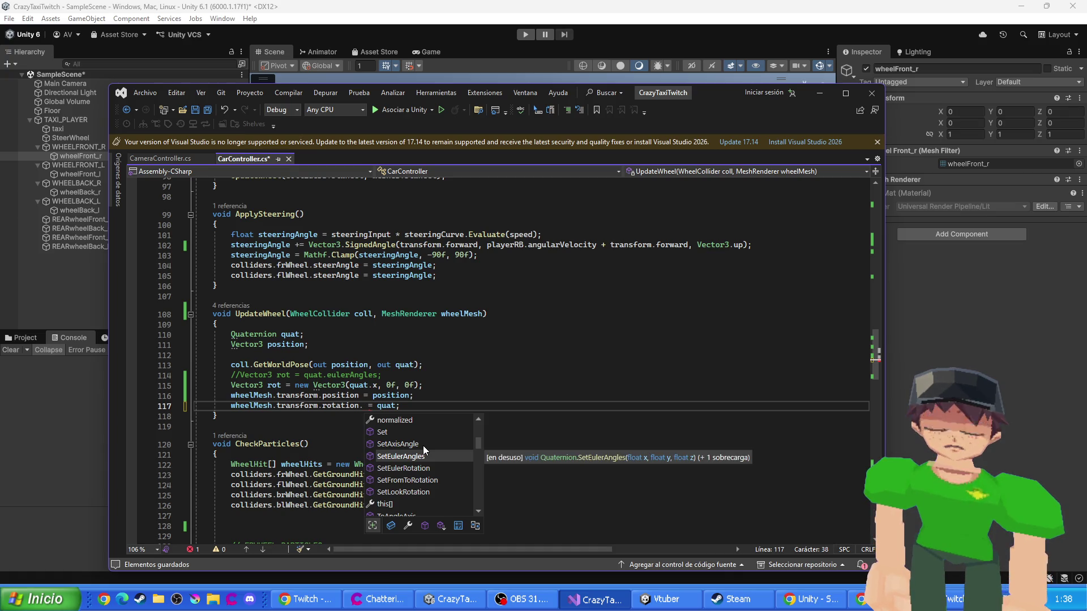
pyautogui.press('Tab')
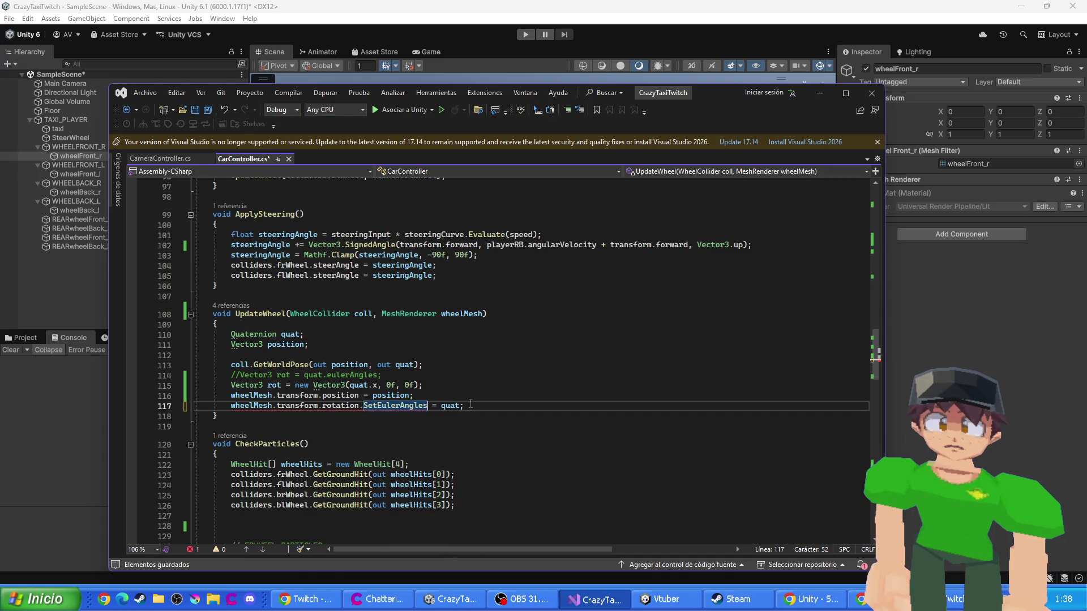
pyautogui.press('Delete')
pyautogui.press('Delete')
pyautogui.press('Delete')
pyautogui.press('BackSpace')
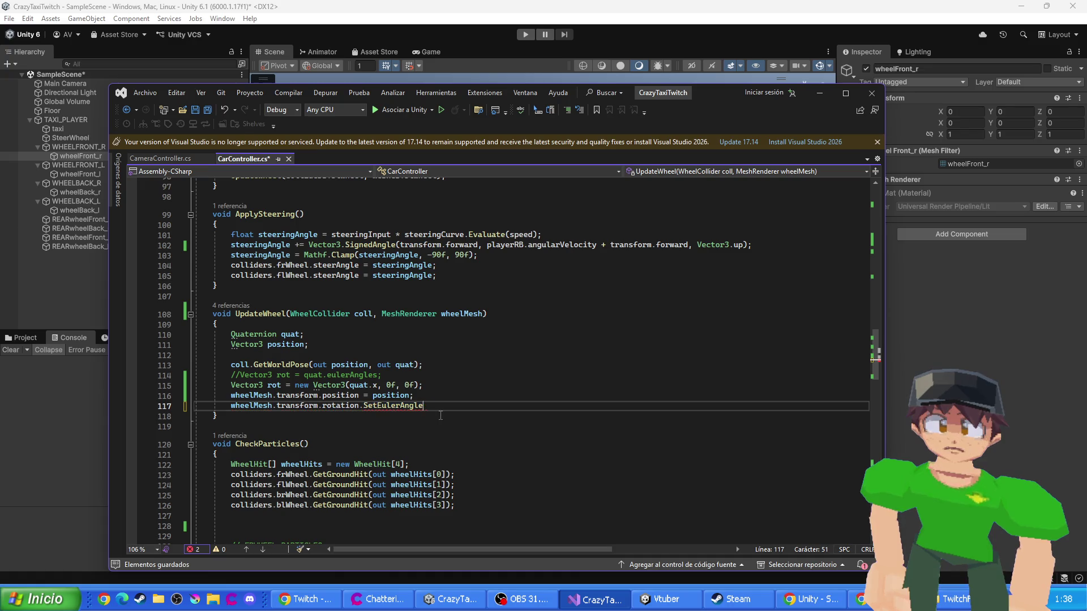
pyautogui.write('()')
pyautogui.press('Left')
pyautogui.press('Left')
pyautogui.write('uat.x, ')
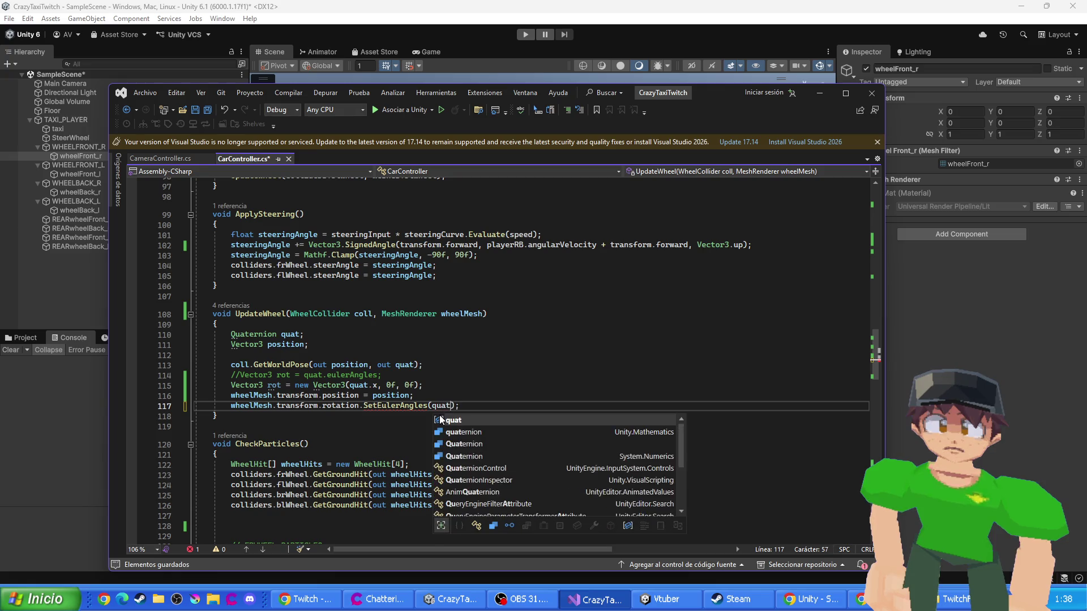
pyautogui.write('0f, 0f')
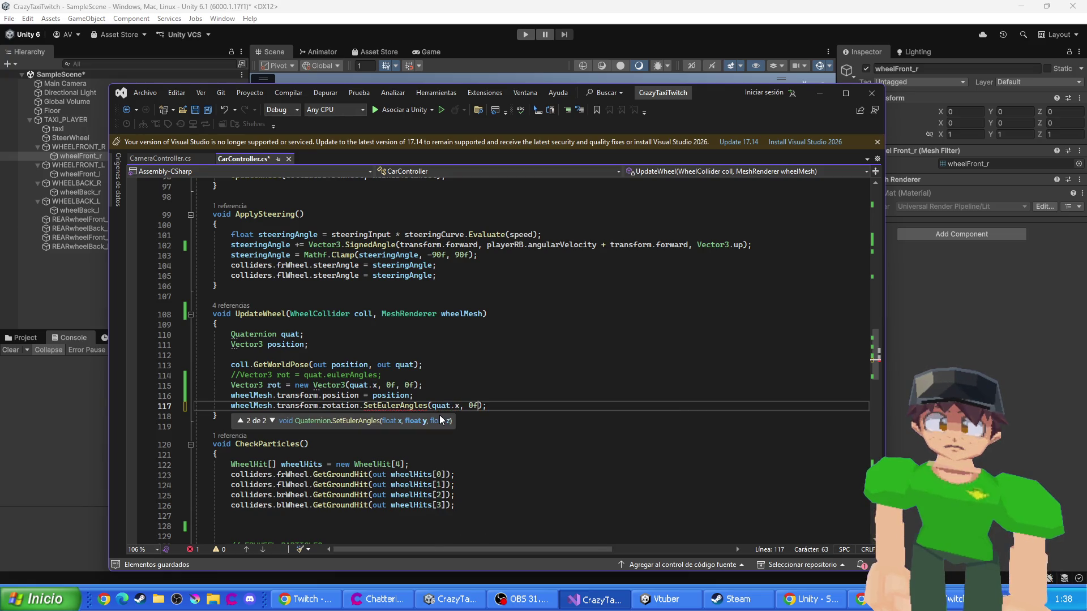
pyautogui.hotkey('ctrl', 's')
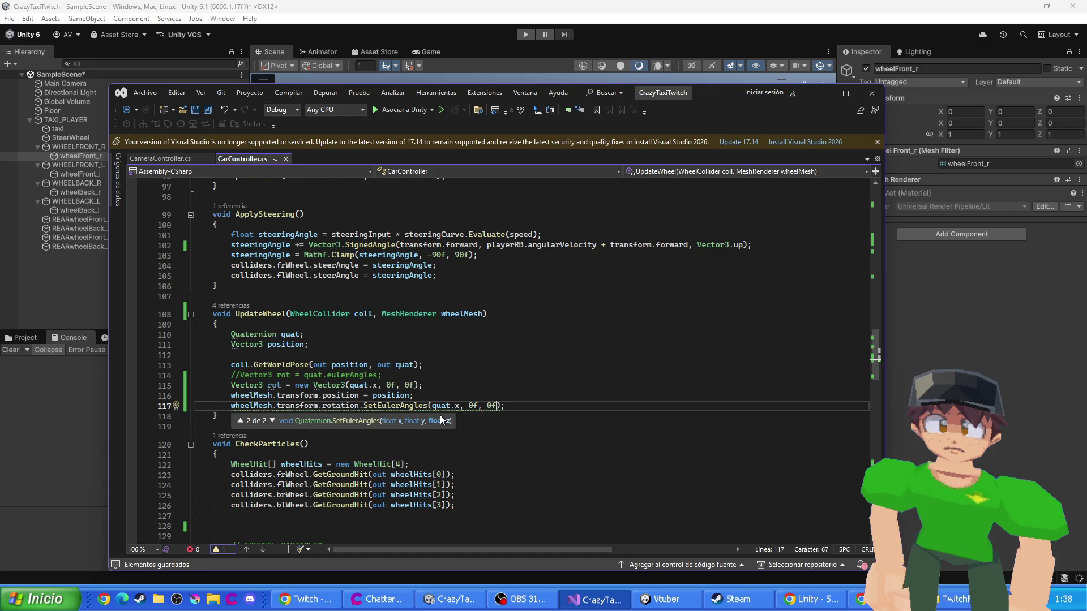
# - Delete the separate Vector3 rot line on line 115
pyautogui.moveTo(422, 385); pyautogui.dragTo(204, 384)
pyautogui.press('BackSpace')
pyautogui.press('BackSpace')
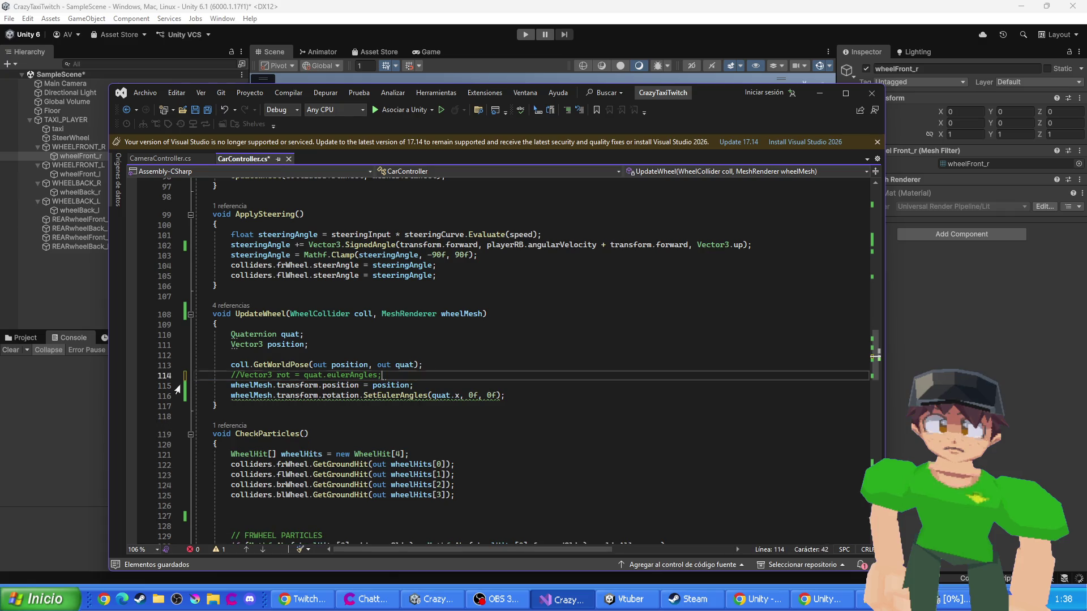
pyautogui.moveTo(309, 397)
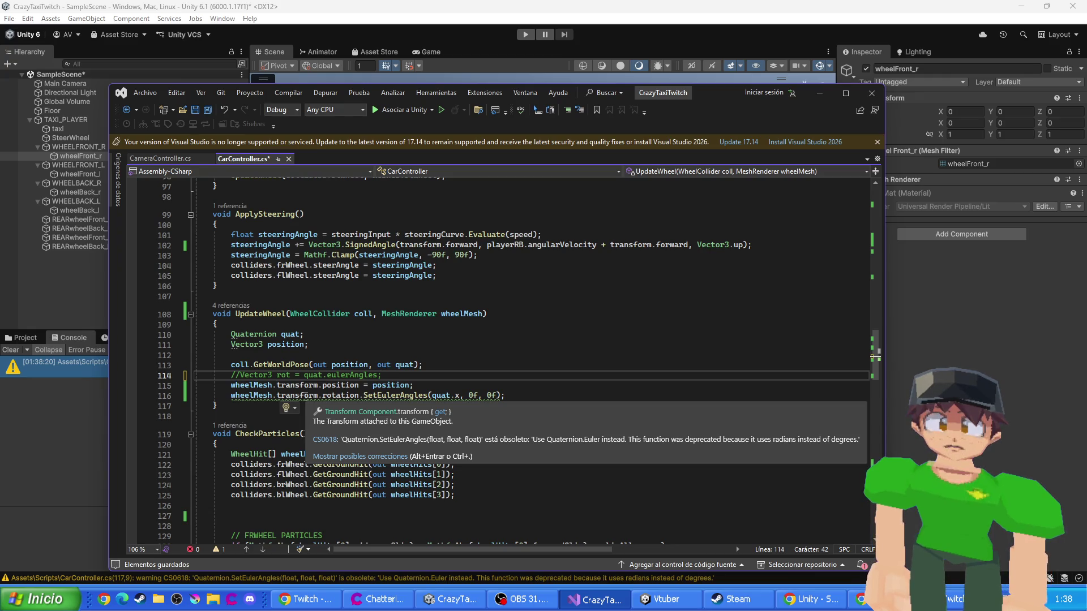
# - Try replacing the SetEulerAngles call on line 116 with Quaternion.Euler
pyautogui.doubleClick(389, 396)
pyautogui.write('Quaterni')
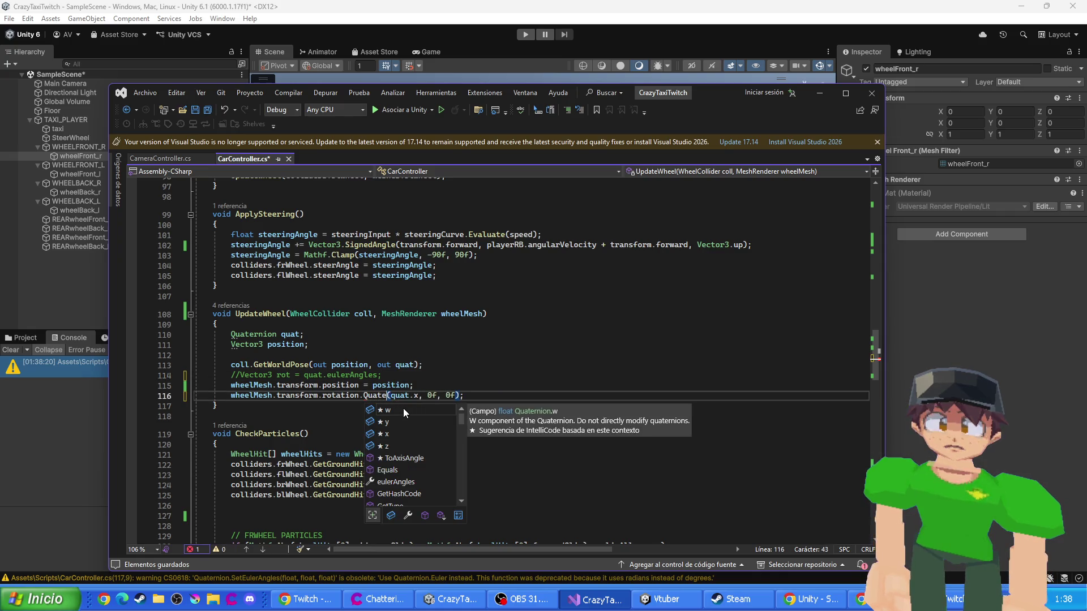
pyautogui.write('on.Euler')
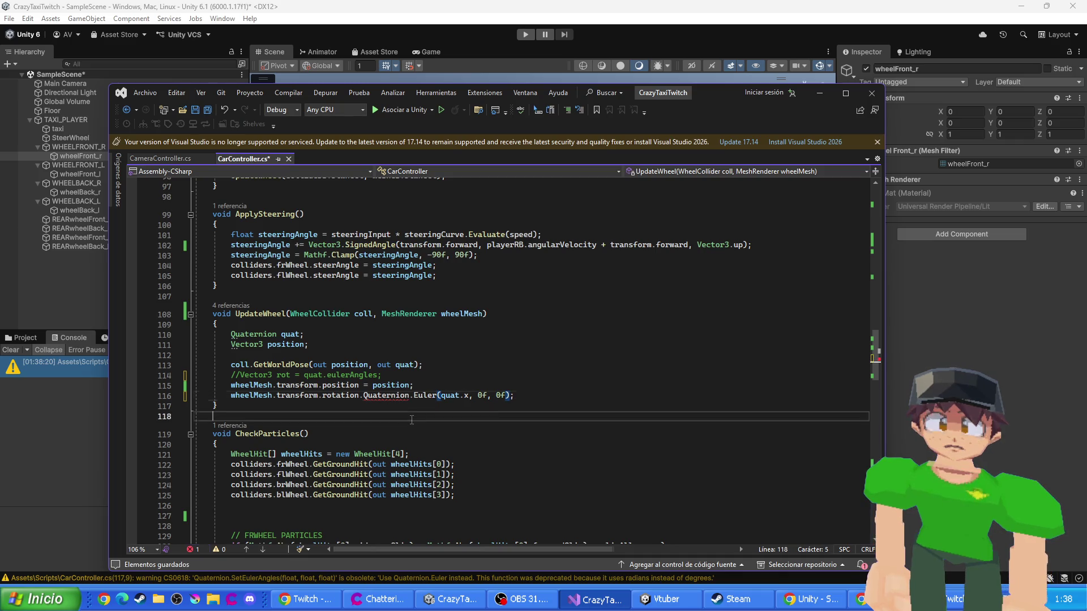
pyautogui.click(405, 415)
pyautogui.moveTo(384, 395)
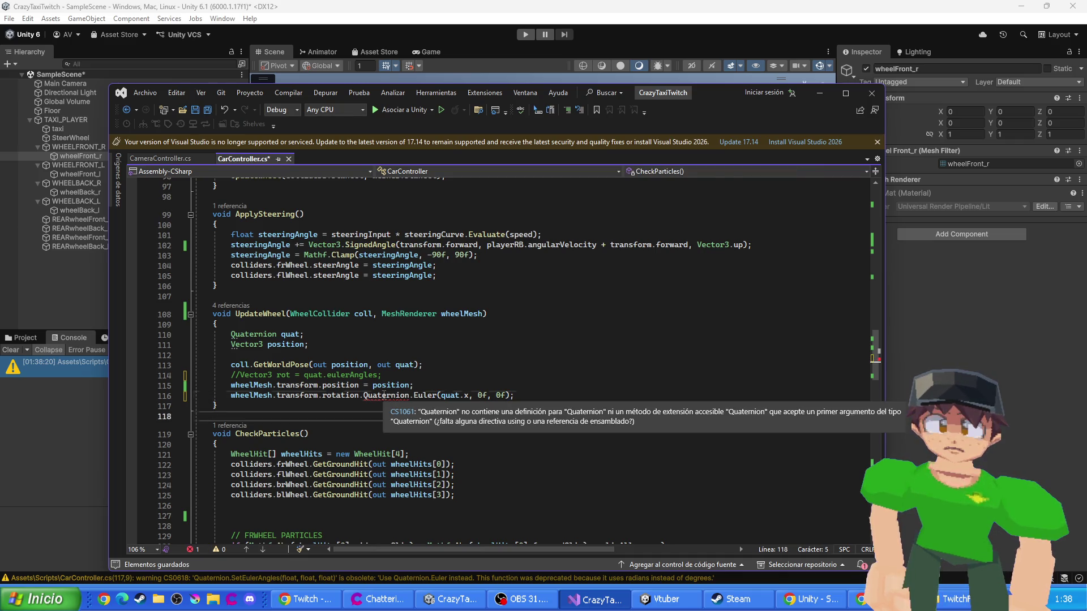
pyautogui.click(410, 395)
pyautogui.hotkey('ctrl', 'BackSpace')
pyautogui.hotkey('ctrl', 'BackSpace')
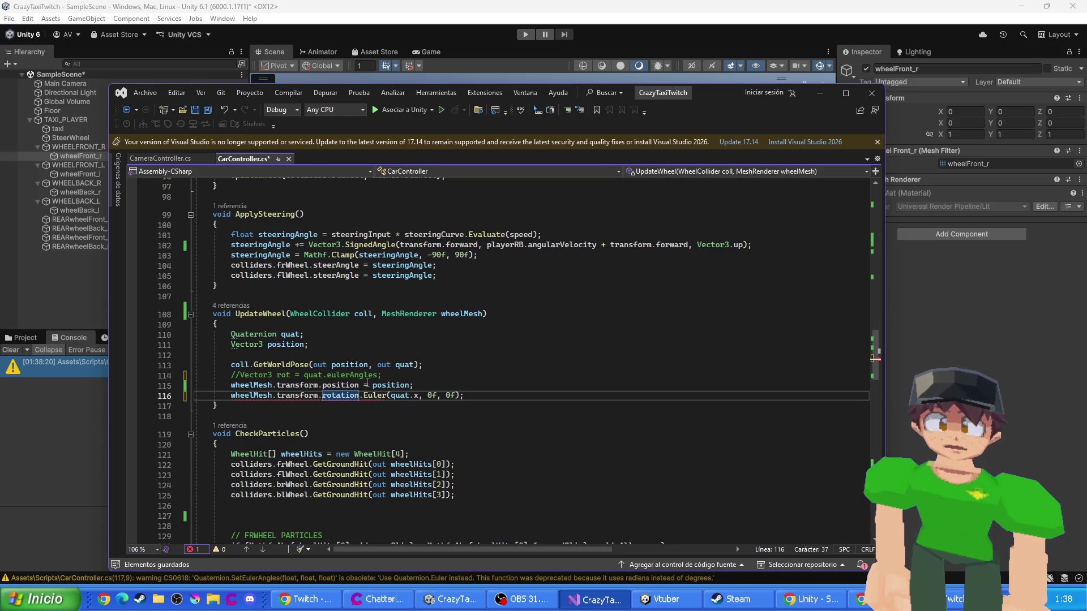
pyautogui.moveTo(359, 397)
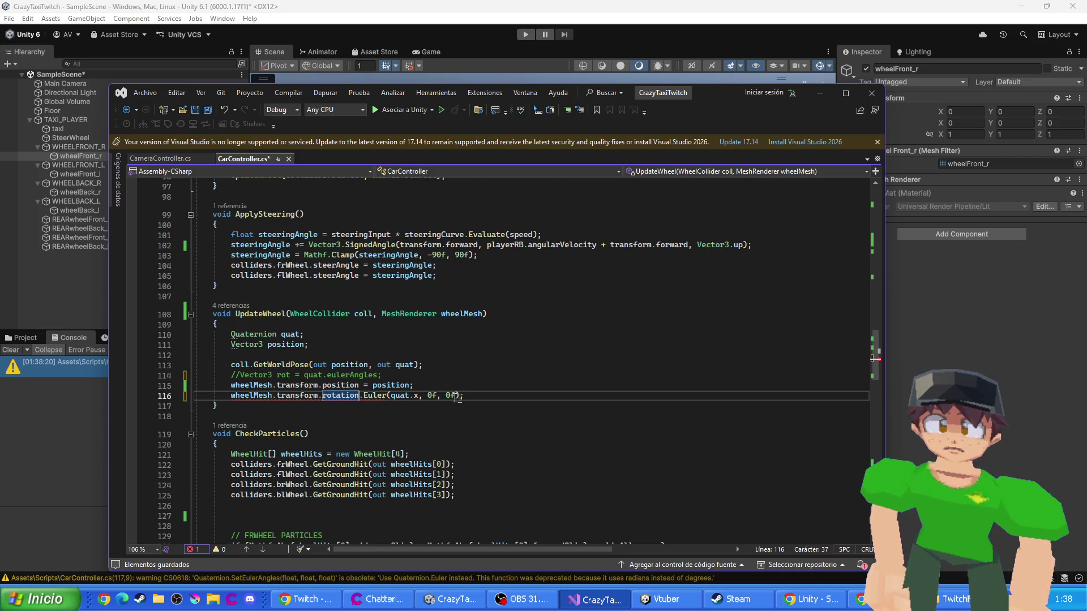
pyautogui.write('on')
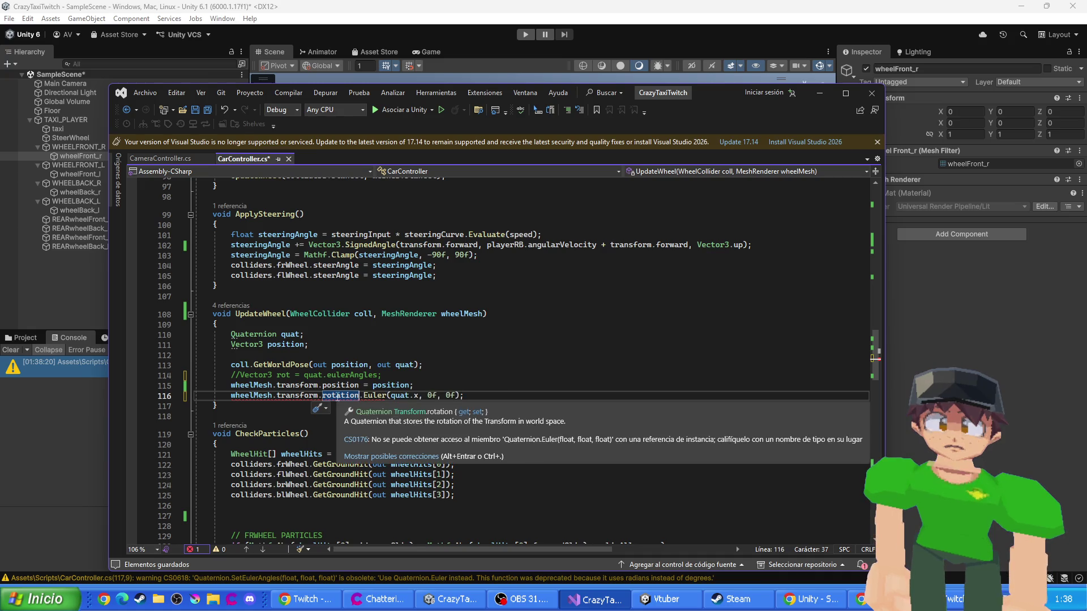
pyautogui.press('Tab')
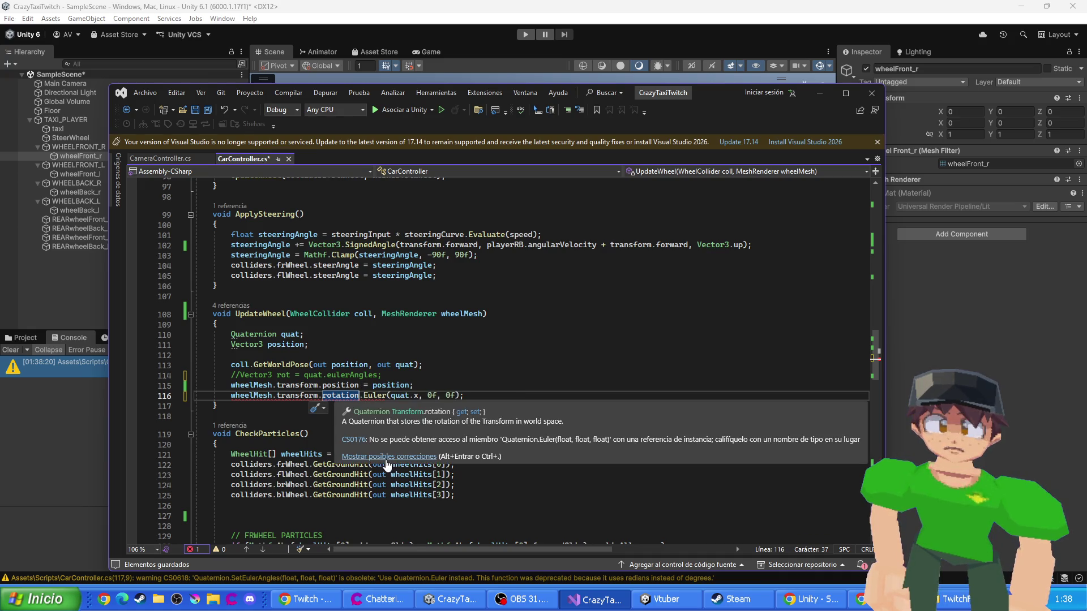
pyautogui.moveTo(391, 425)
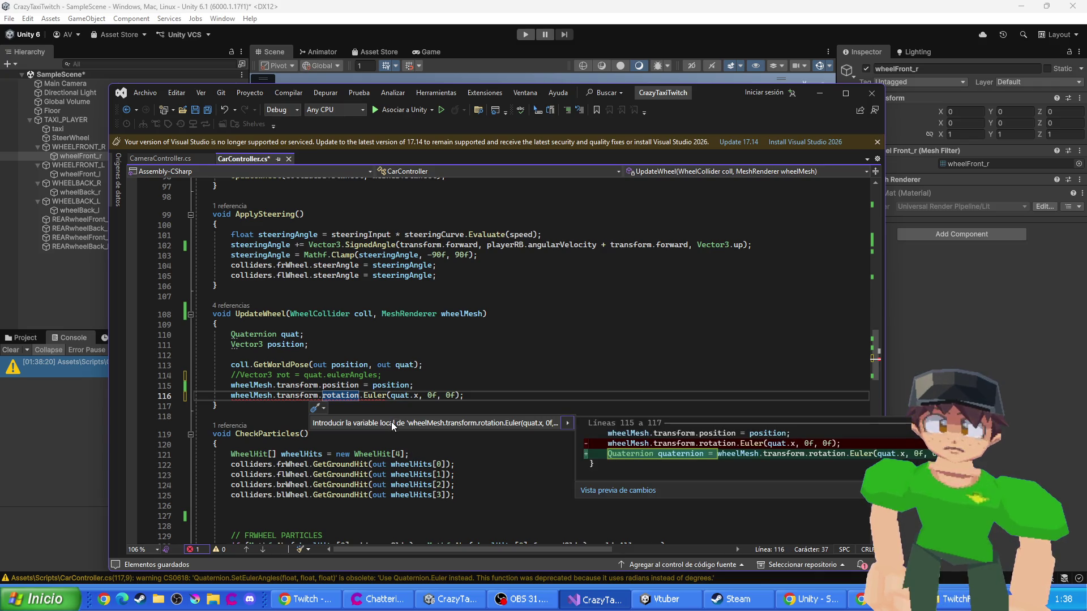
pyautogui.doubleClick(375, 395)
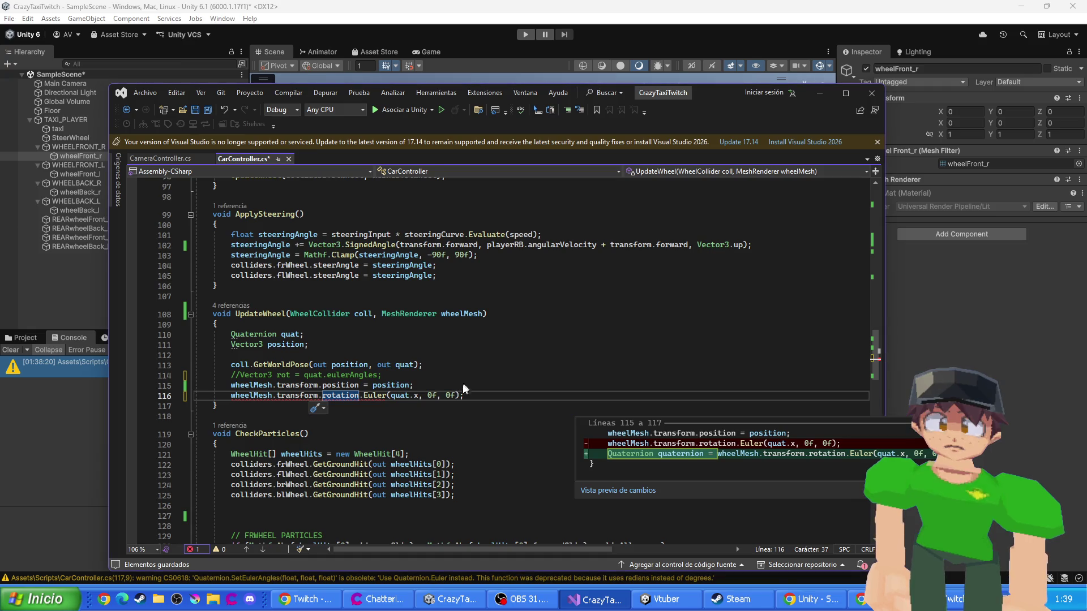
pyautogui.write('Quaternion.')
# - Revert those edits, assign rotation = Quaternion.Euler(quat.x, 0f, 0f), and comment out the Vector3 rot line
pyautogui.hotkey('ctrl', 'z')
pyautogui.hotkey('ctrl', 'z')
pyautogui.hotkey('ctrl', 'z')
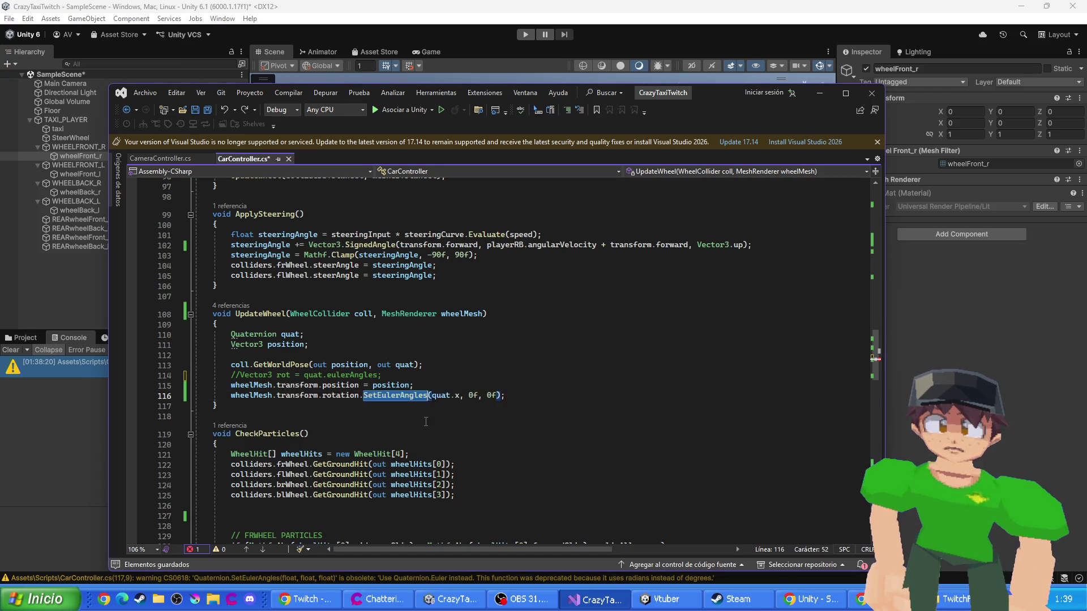
pyautogui.hotkey('ctrl', 'z')
pyautogui.hotkey('ctrl', 'z')
pyautogui.hotkey('ctrl', 'z')
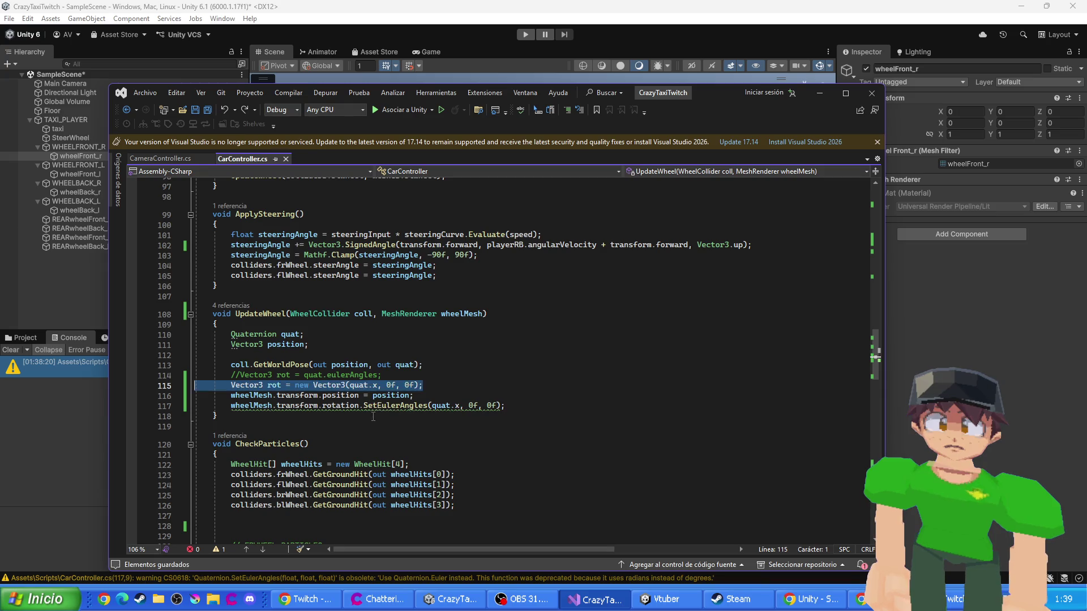
pyautogui.hotkey('ctrl', 'z')
pyautogui.hotkey('ctrl', 'z')
pyautogui.hotkey('ctrl', 'z')
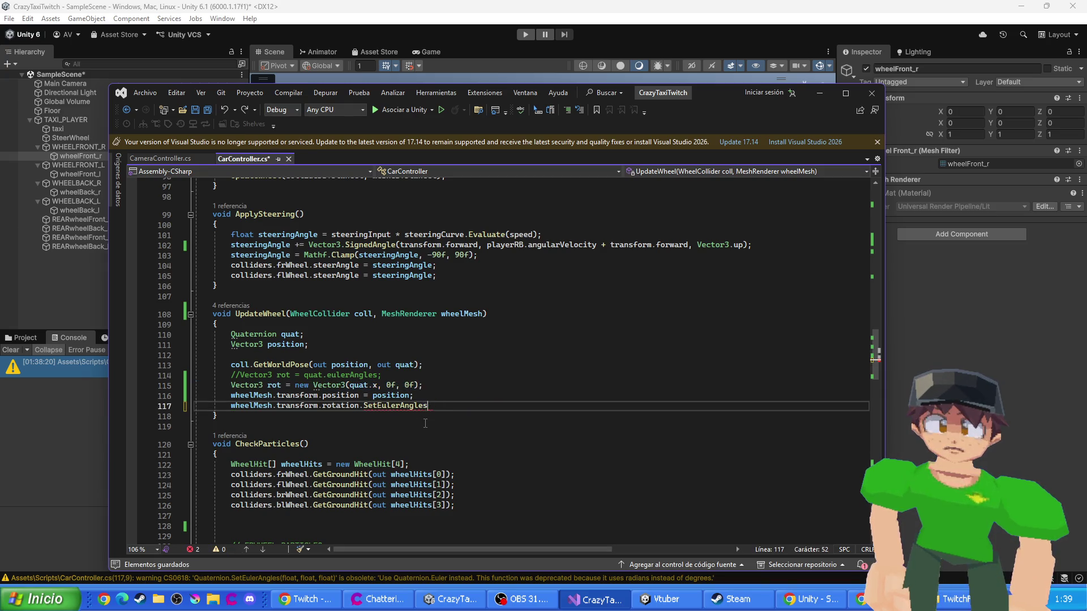
pyautogui.doubleClick(383, 406)
pyautogui.write('Qua')
pyautogui.write('.E')
pyautogui.write('()')
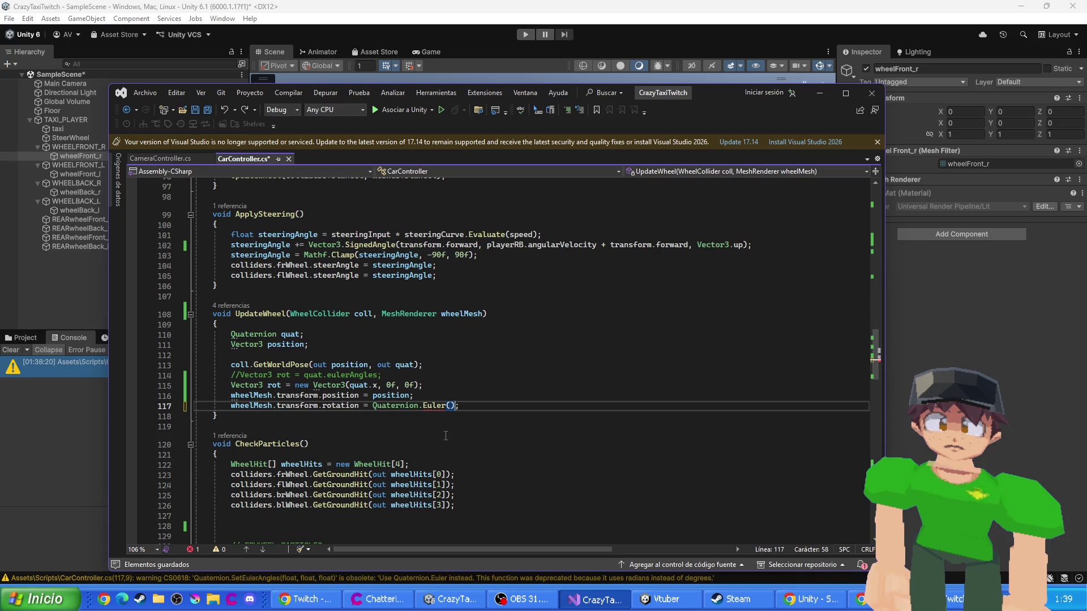
pyautogui.write('quat.')
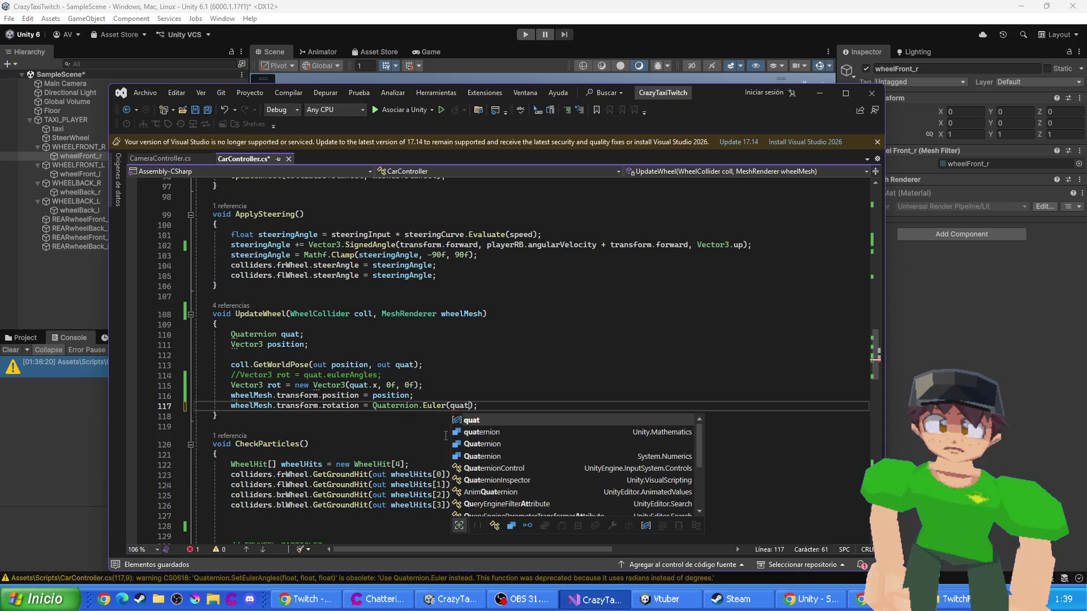
pyautogui.write('x, 0f,')
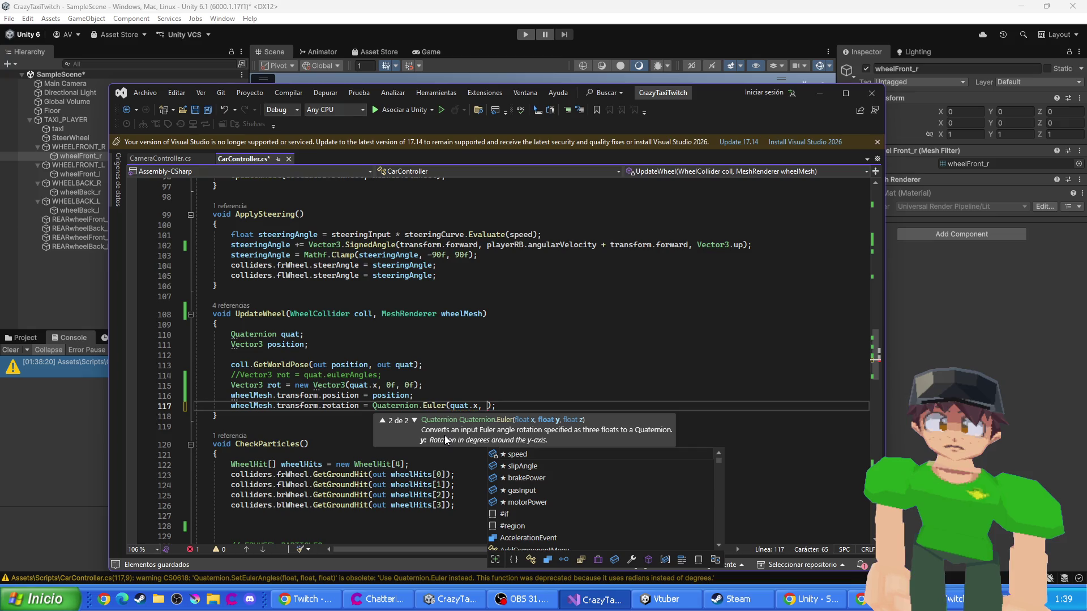
pyautogui.write(' 0f')
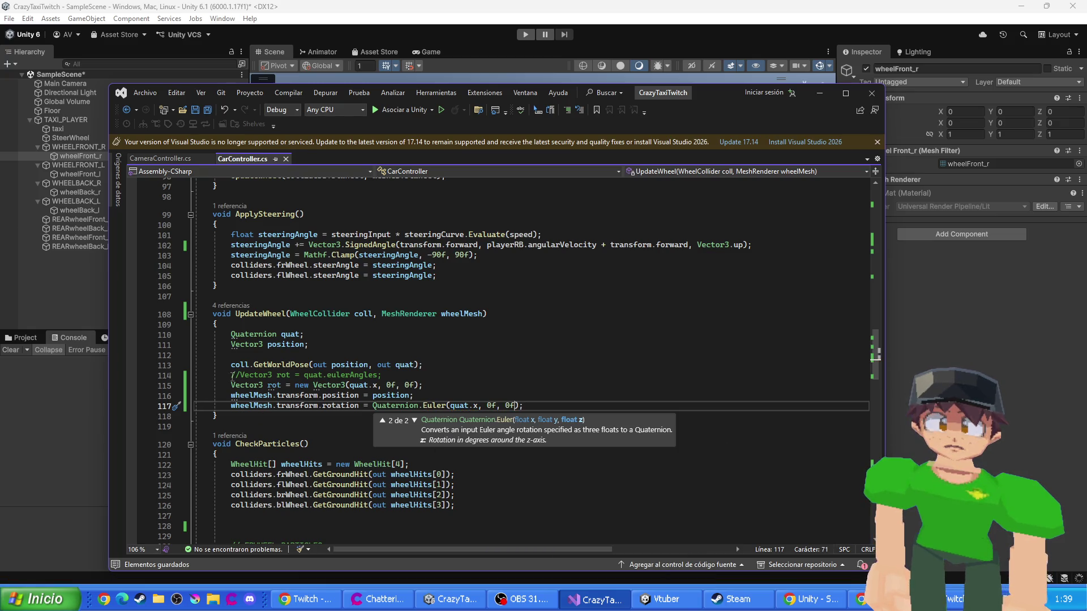
pyautogui.click(231, 385)
pyautogui.write('//')
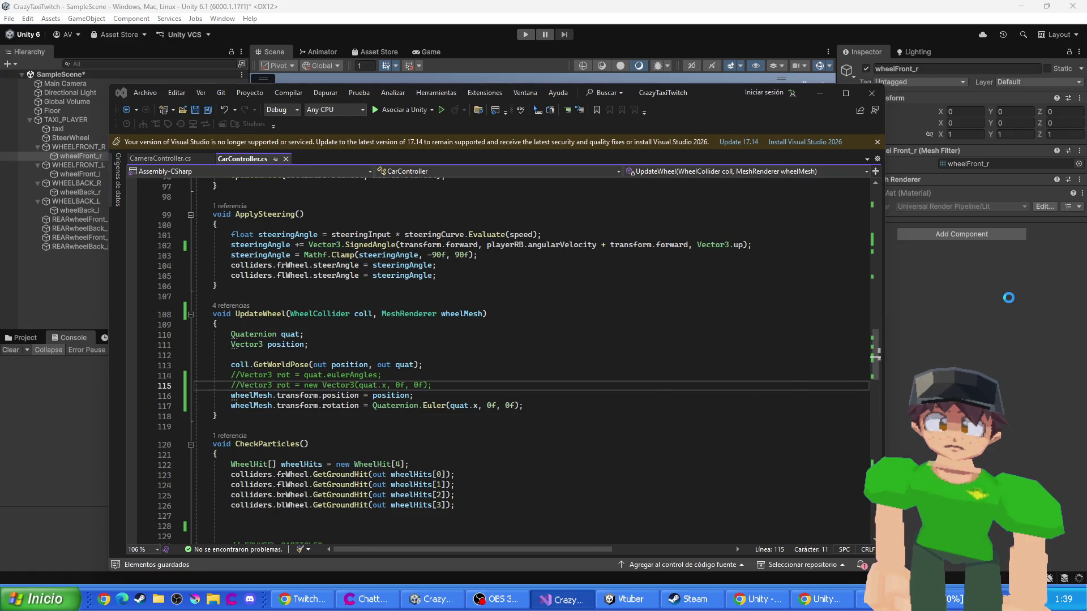
# - Let Unity recompile and briefly run the taxi in the Scene view, then return to Visual Studio
pyautogui.click(898, 348)
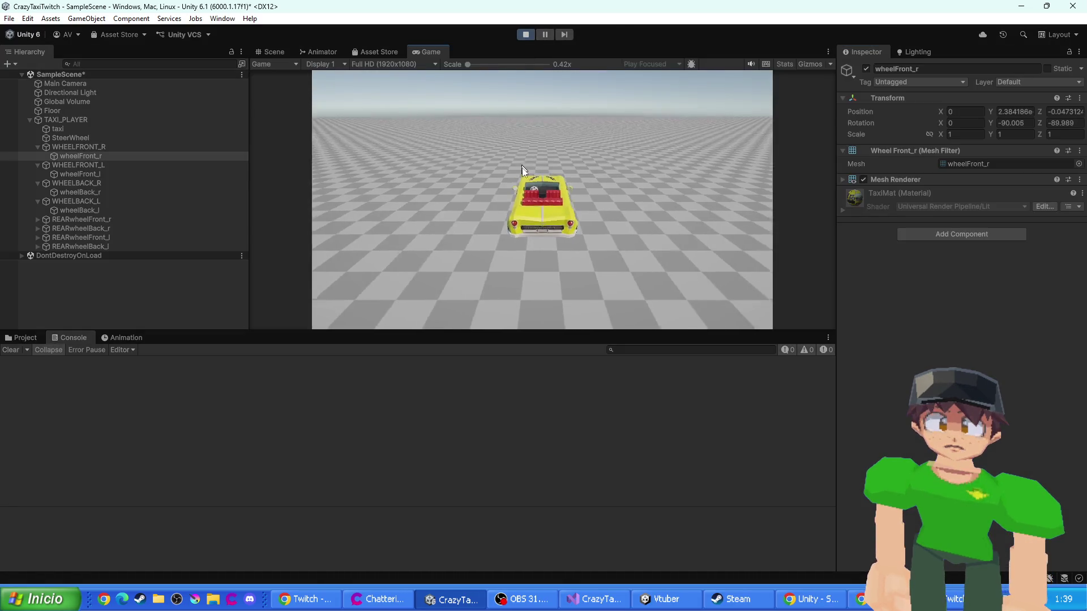
pyautogui.click(276, 53)
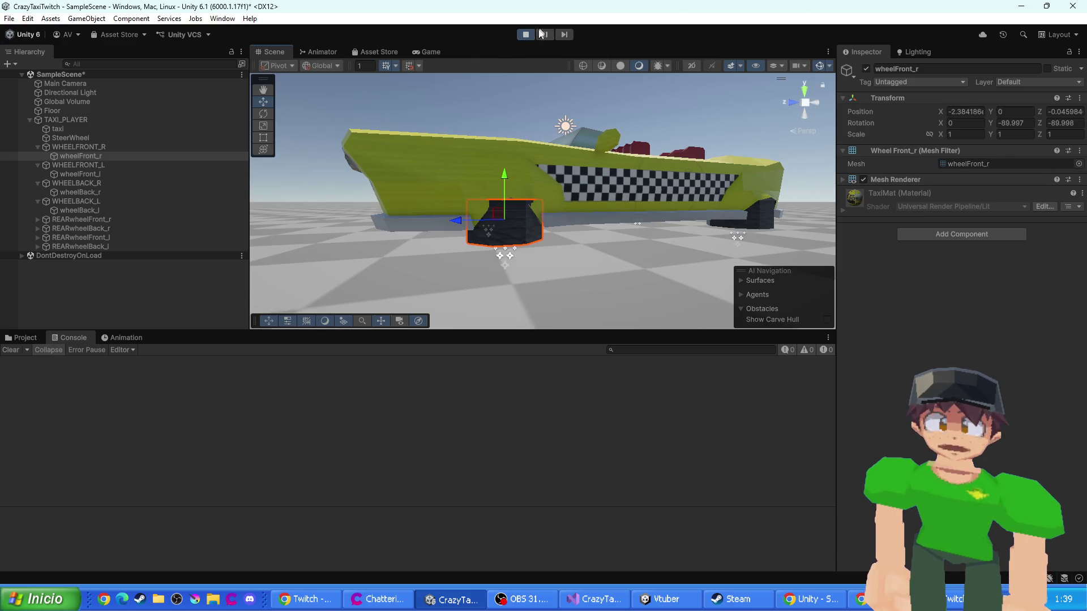
pyautogui.click(526, 35)
pyautogui.hotkey('alt', 'Tab')
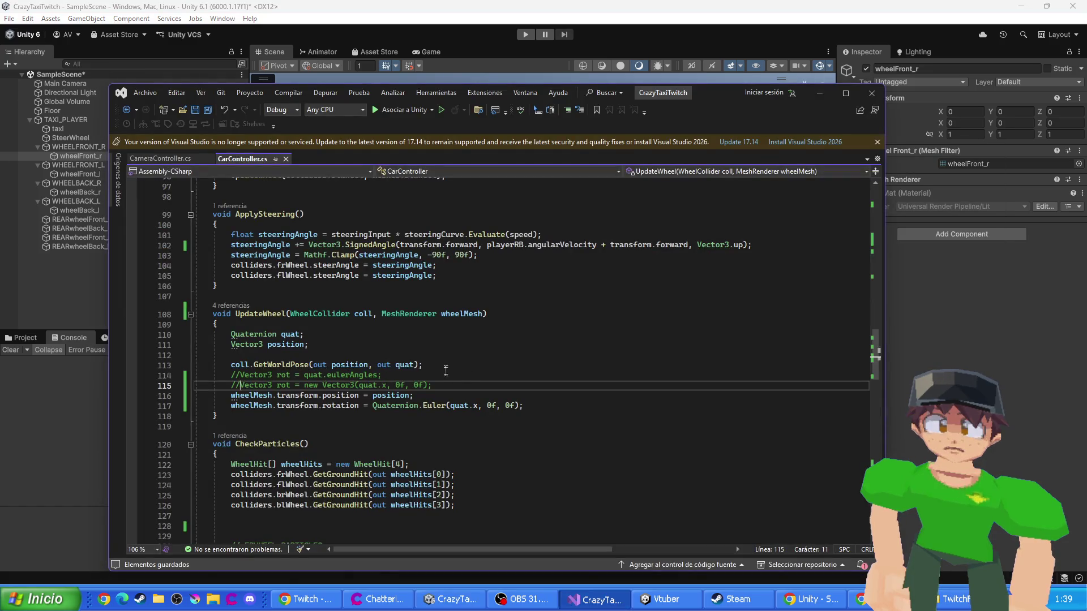
# - Make line 117 assign quat directly to wheelMesh.transform.rotation and rework the Vector3 arguments
pyautogui.press('BackSpace')
pyautogui.press('BackSpace')
pyautogui.moveTo(452, 405); pyautogui.dragTo(513, 406)
pyautogui.press('Delete')
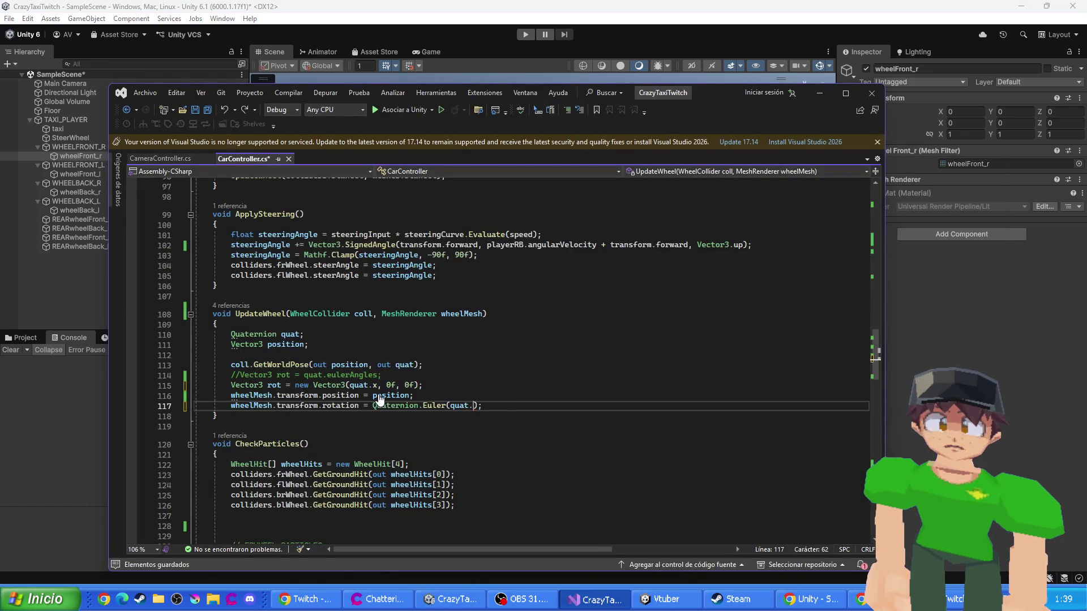
pyautogui.hotkey('ctrl', 'BackSpace')
pyautogui.hotkey('ctrl', 'BackSpace')
pyautogui.hotkey('ctrl', 'BackSpace')
pyautogui.write('quat')
pyautogui.press('Up')
pyautogui.press('Up')
pyautogui.write('9')
pyautogui.press('Right')
pyautogui.press('Right')
pyautogui.press('Right')
pyautogui.write('18quat.y')
pyautogui.hotkey('ctrl', 'Right')
pyautogui.hotkey('ctrl', 'shift', 'Right')
pyautogui.write('quat.z')
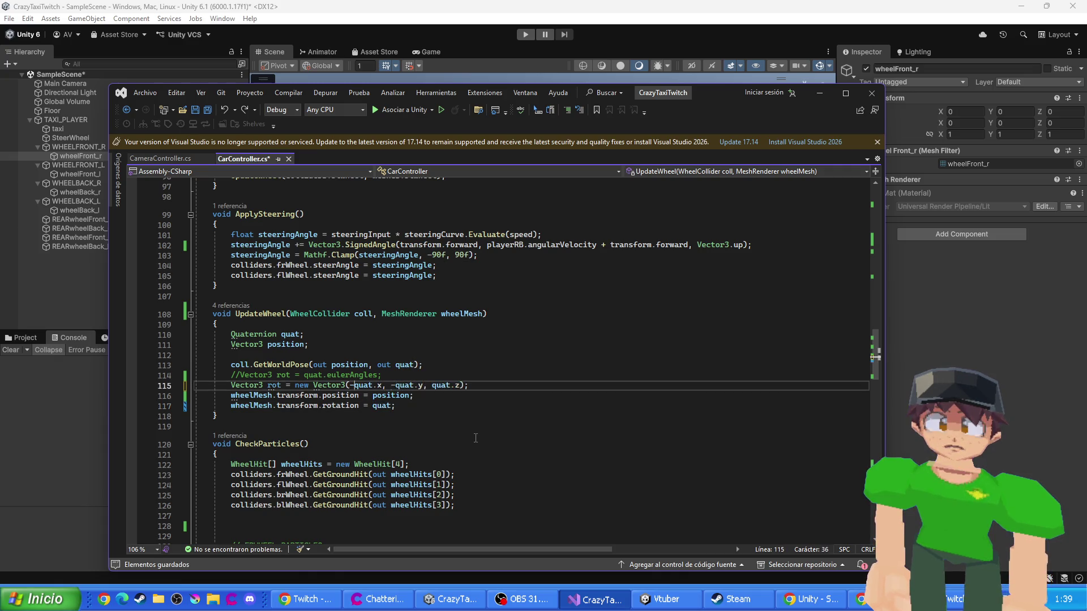
pyautogui.click(450, 385)
pyautogui.press('BackSpace')
pyautogui.press('BackSpace')
pyautogui.press('BackSpace')
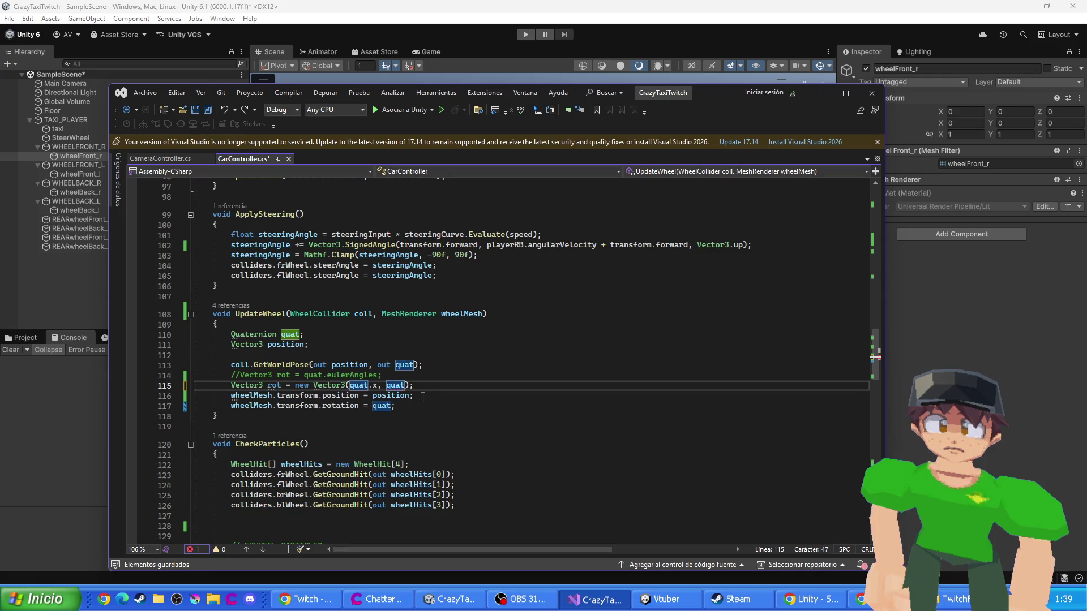
# - Delete the temporary Vector3 line, restore rot = quat.eulerAngles, save, and select REARwheelBack_l in Unity
pyautogui.moveTo(422, 376); pyautogui.dragTo(445, 386)
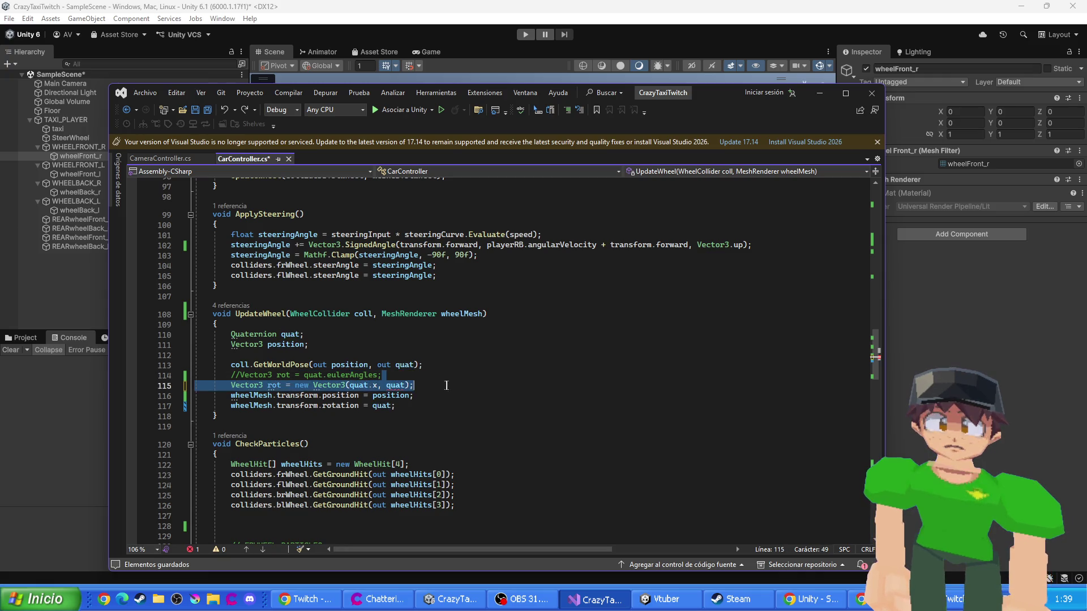
pyautogui.press('BackSpace')
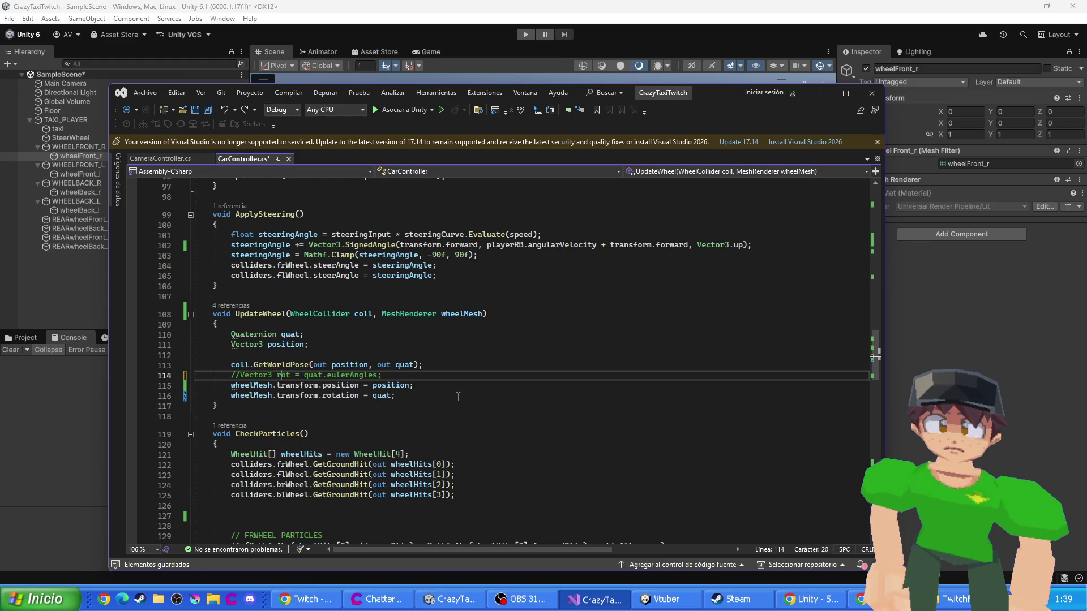
pyautogui.press('BackSpace')
pyautogui.press('BackSpace')
pyautogui.hotkey('ctrl', 's')
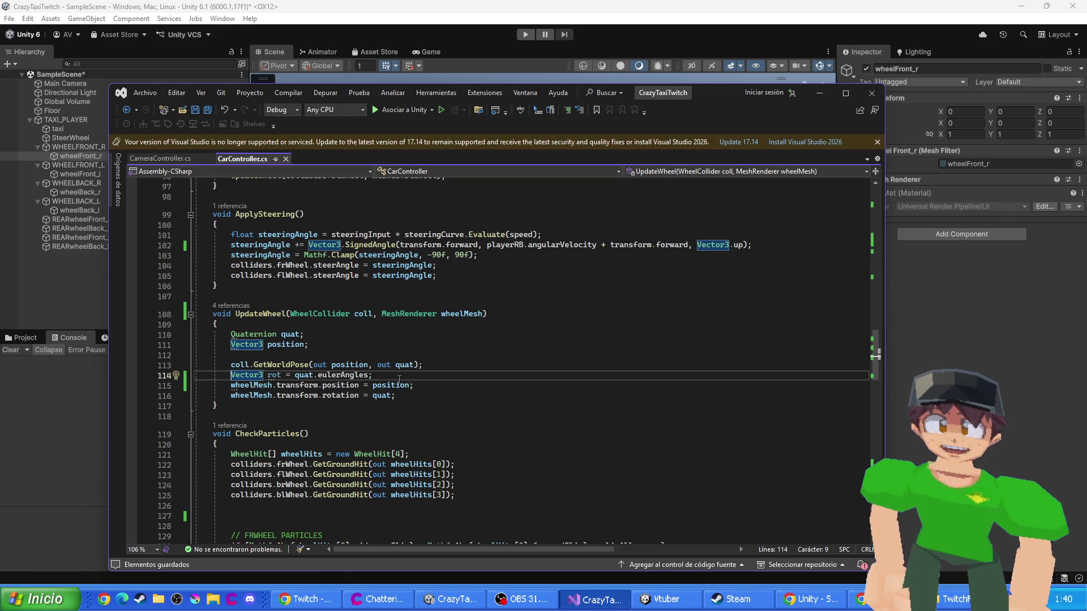
pyautogui.write(';')
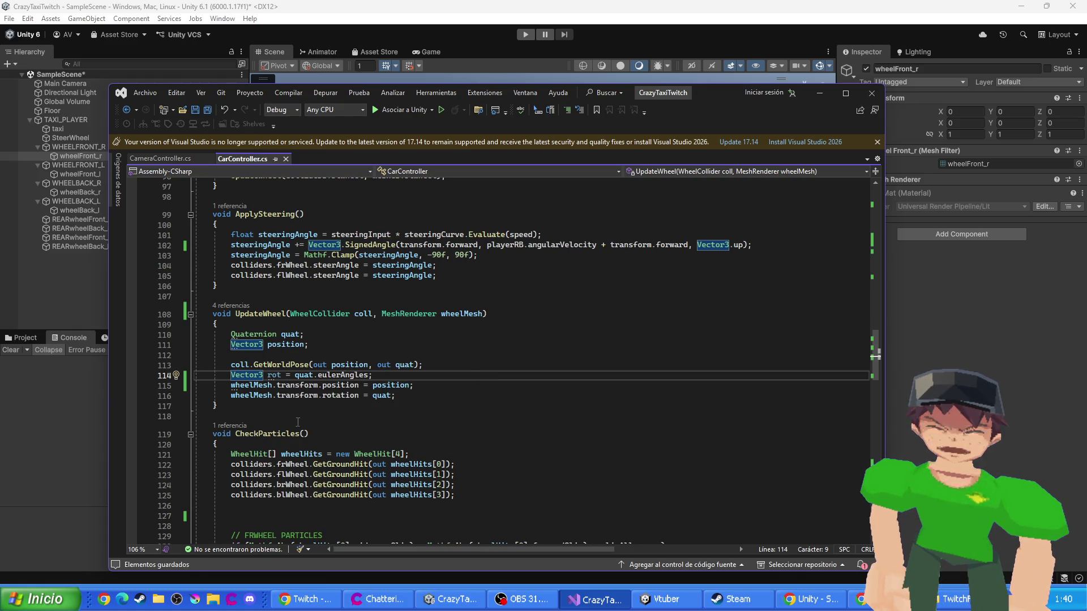
pyautogui.click(887, 241)
pyautogui.click(124, 246)
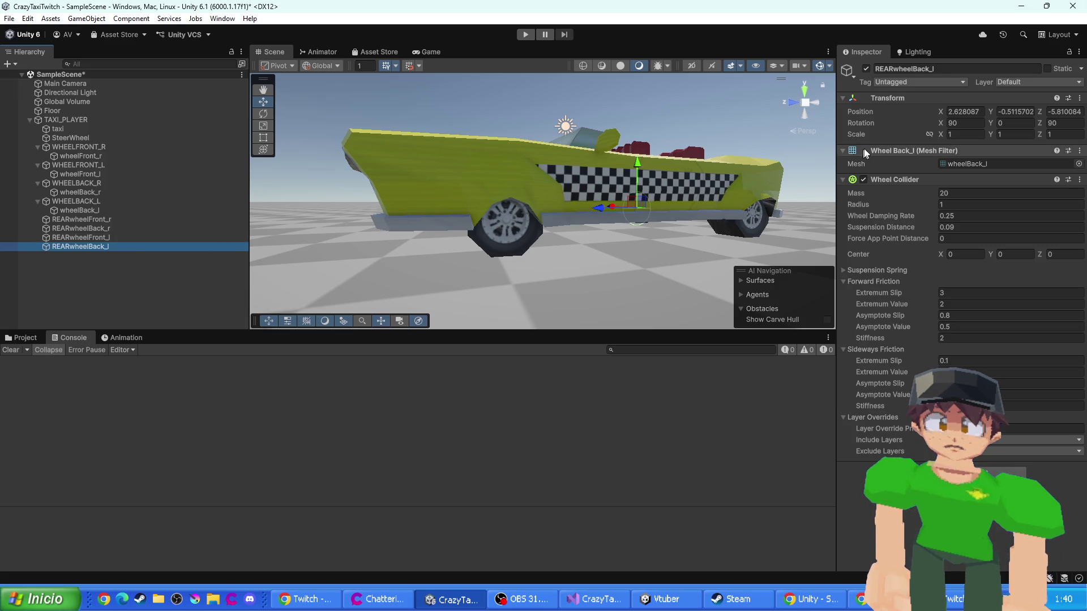
# - Set REARwheelBack_l's Rotation X and Z to 0
pyautogui.click(974, 121)
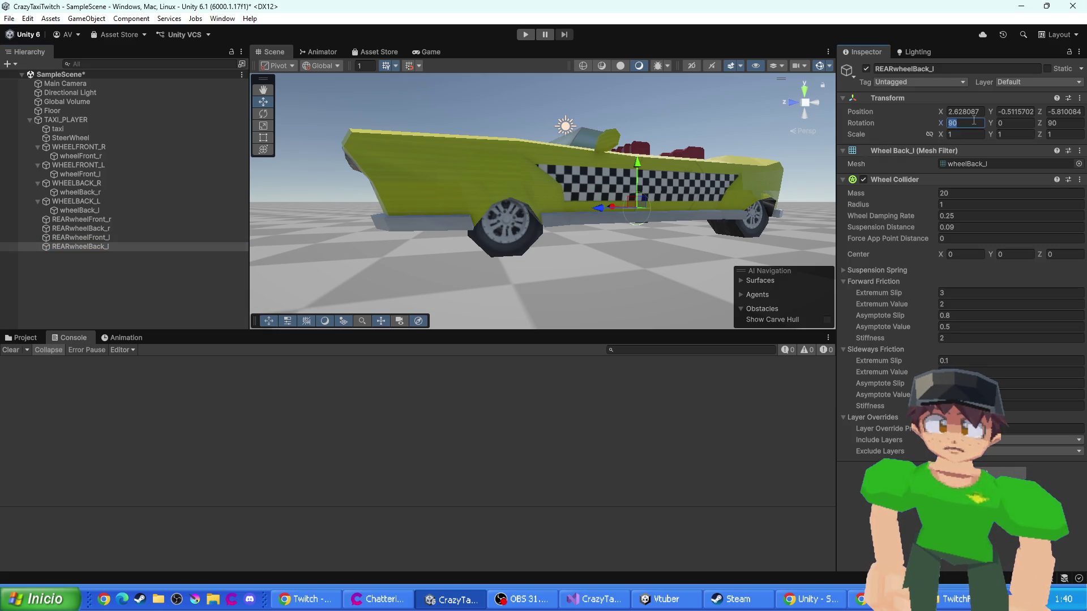
pyautogui.write('0')
pyautogui.press('Return')
pyautogui.press('f')
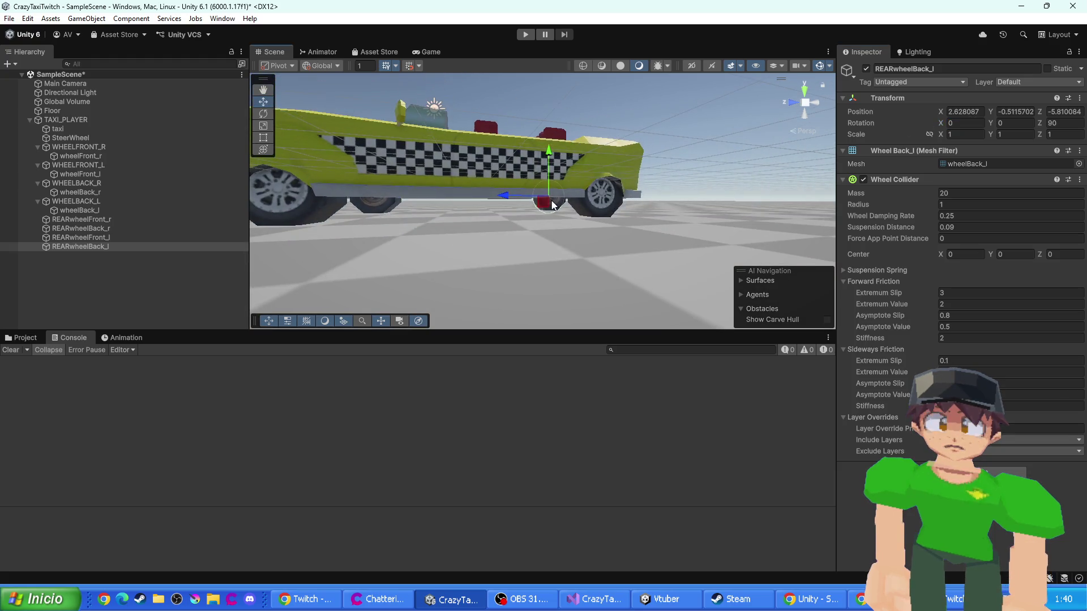
pyautogui.click(1058, 123)
pyautogui.write('0')
pyautogui.press('Return')
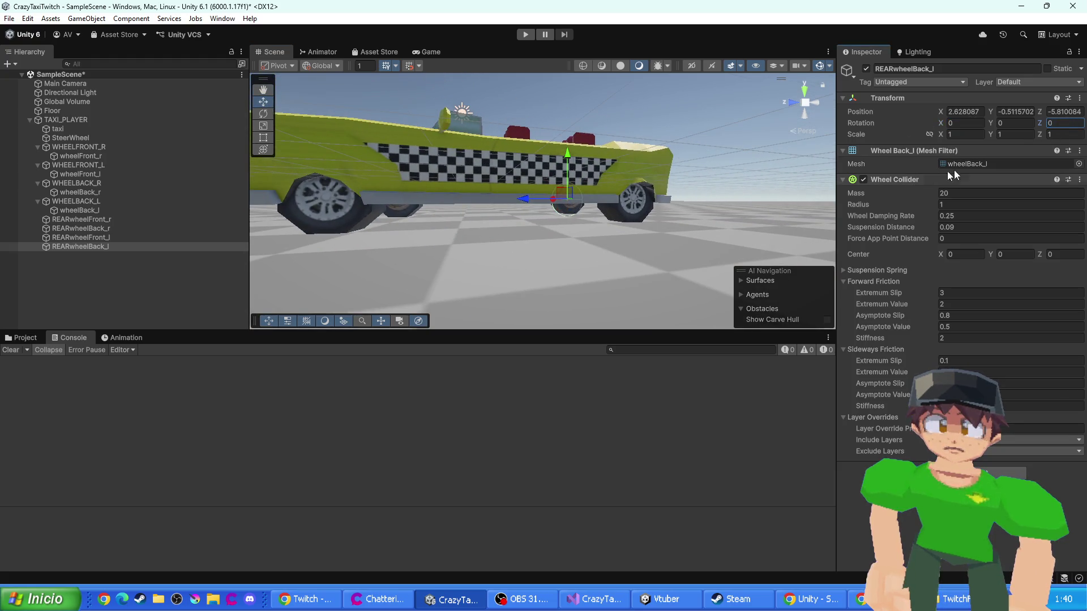
# - Set the X rotation of the other three REARwheel colliders to 0
pyautogui.click(565, 211)
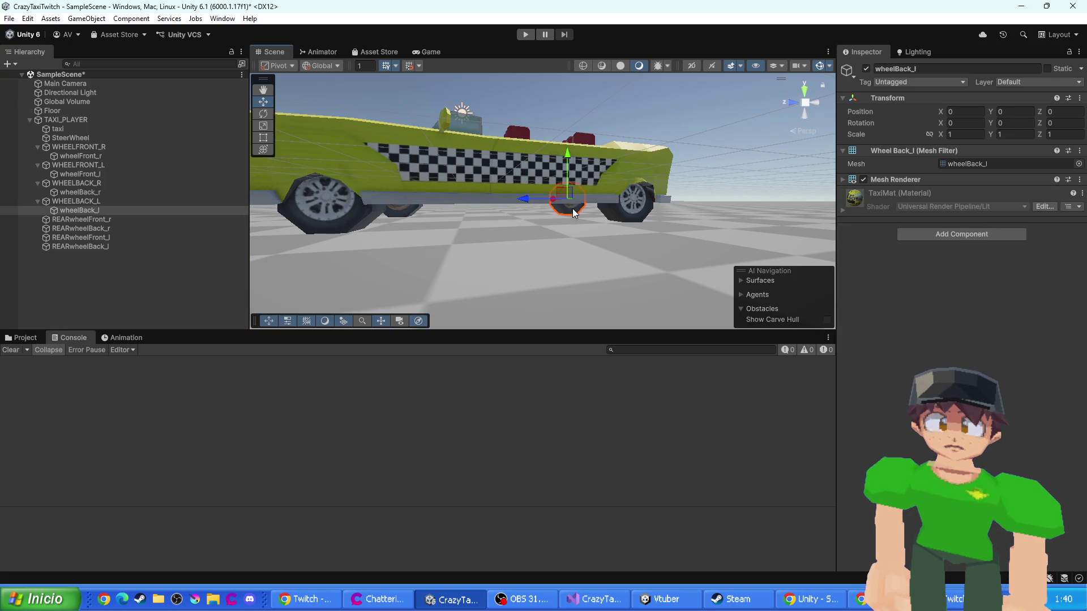
pyautogui.click(84, 228)
pyautogui.click(80, 246)
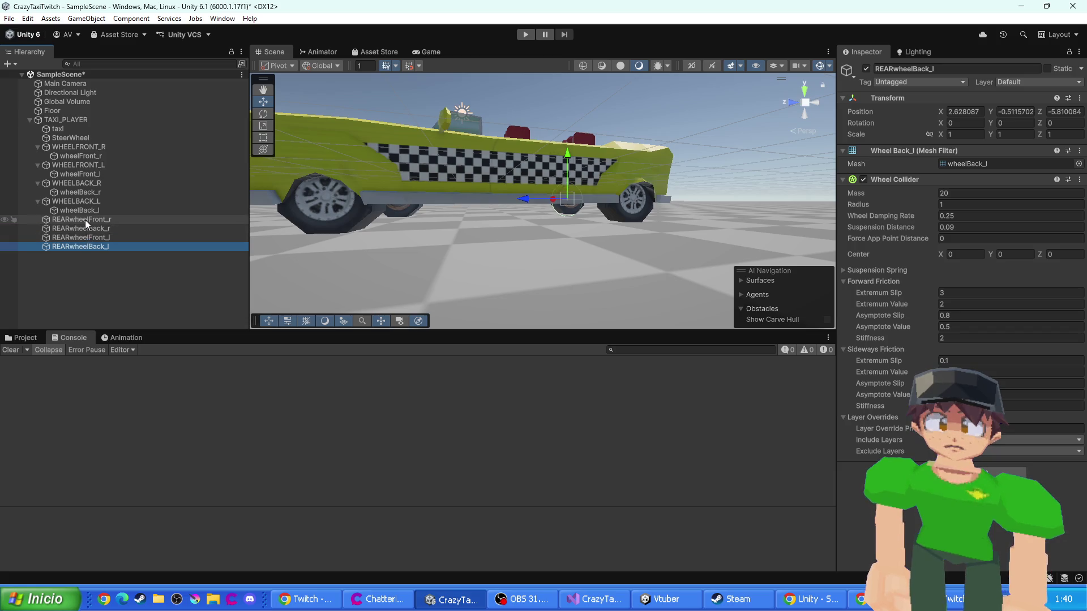
pyautogui.keyDown('shift'); pyautogui.click(86, 220); pyautogui.keyUp('shift')
pyautogui.click(85, 220)
pyautogui.keyDown('shift'); pyautogui.click(85, 238); pyautogui.keyUp('shift')
pyautogui.click(965, 123)
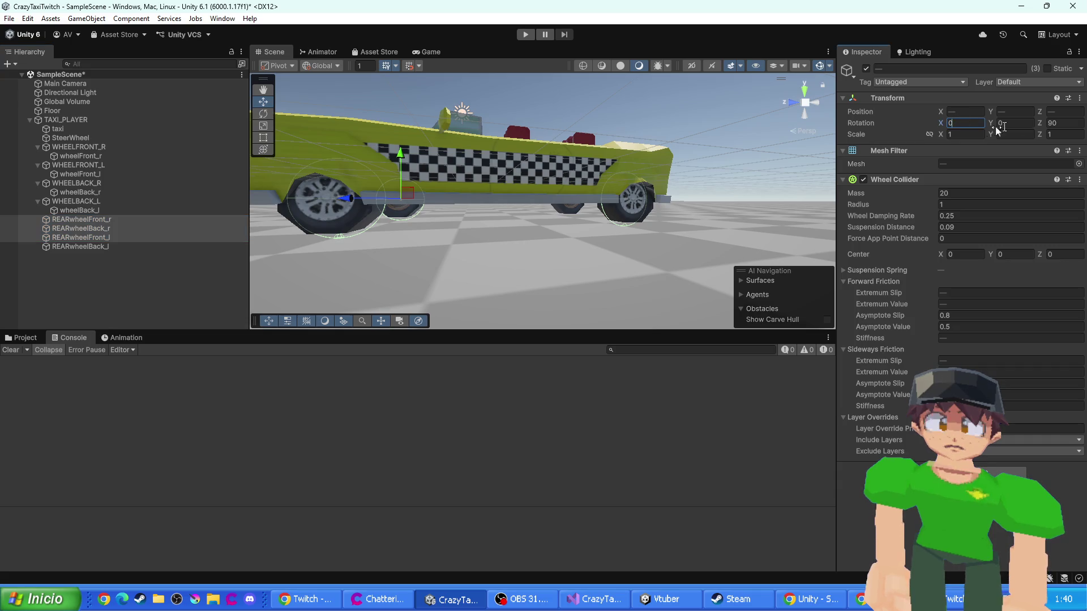
pyautogui.click(700, 137)
# - Save the scene, playtest the taxi in the Scene view, then stop and switch to the code editor
pyautogui.hotkey('ctrl', 's')
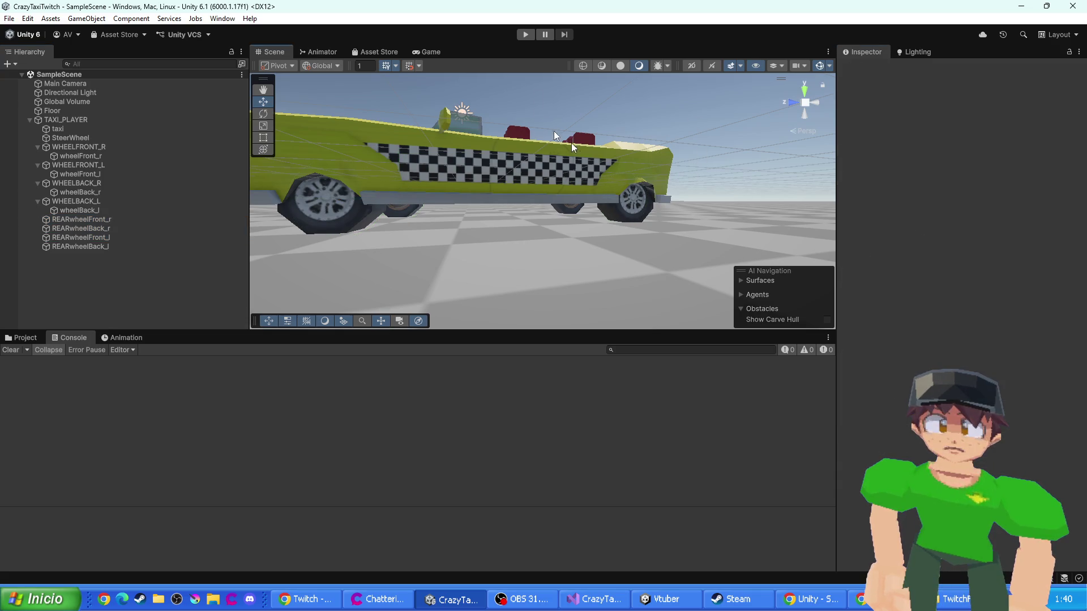
pyautogui.click(525, 35)
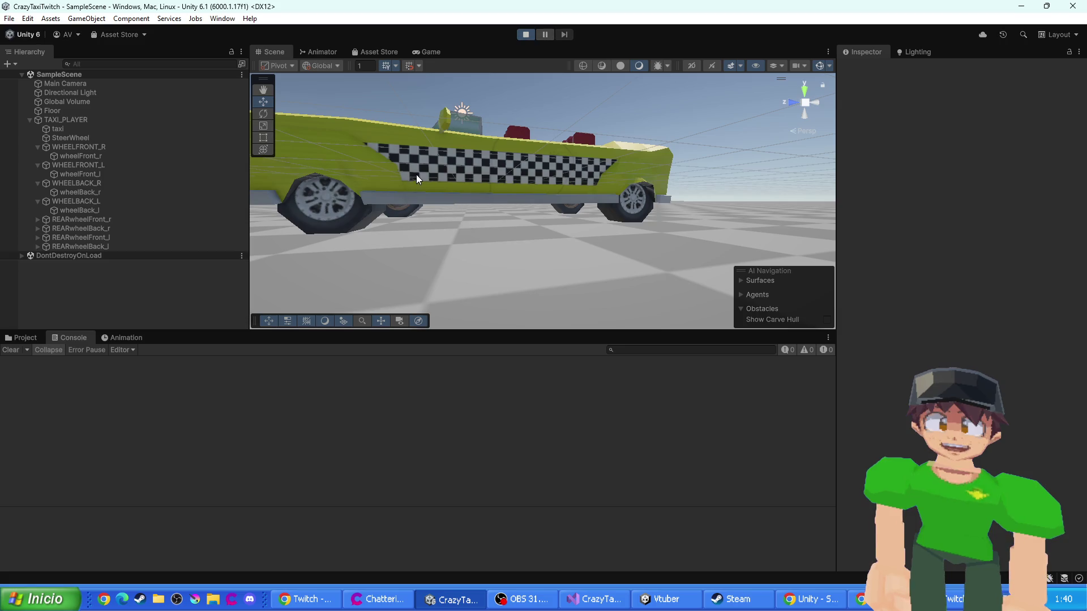
pyautogui.click(274, 52)
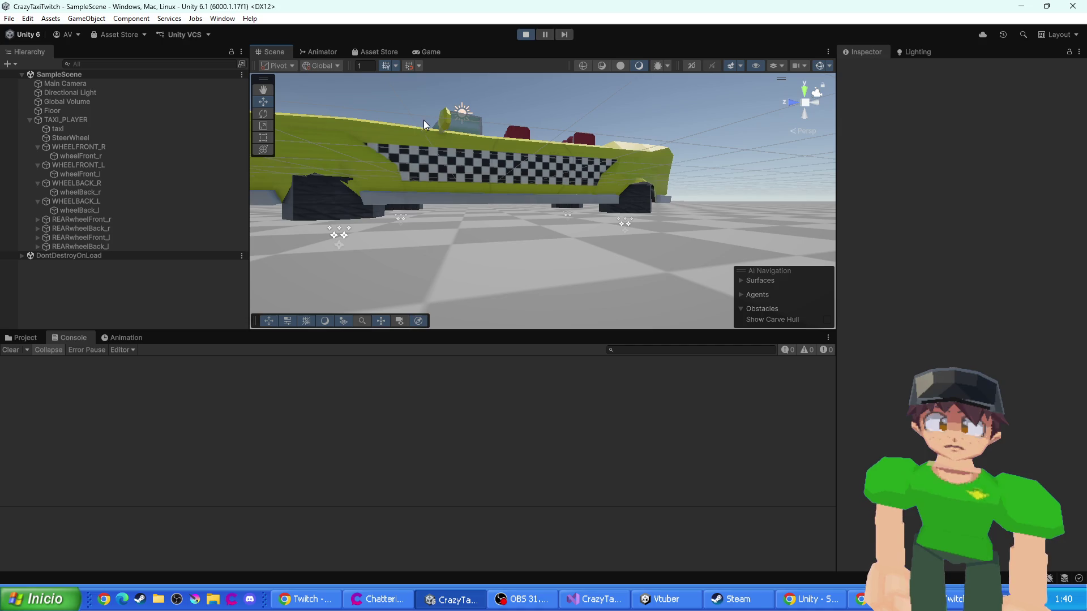
pyautogui.click(524, 33)
pyautogui.hotkey('alt', 'Tab')
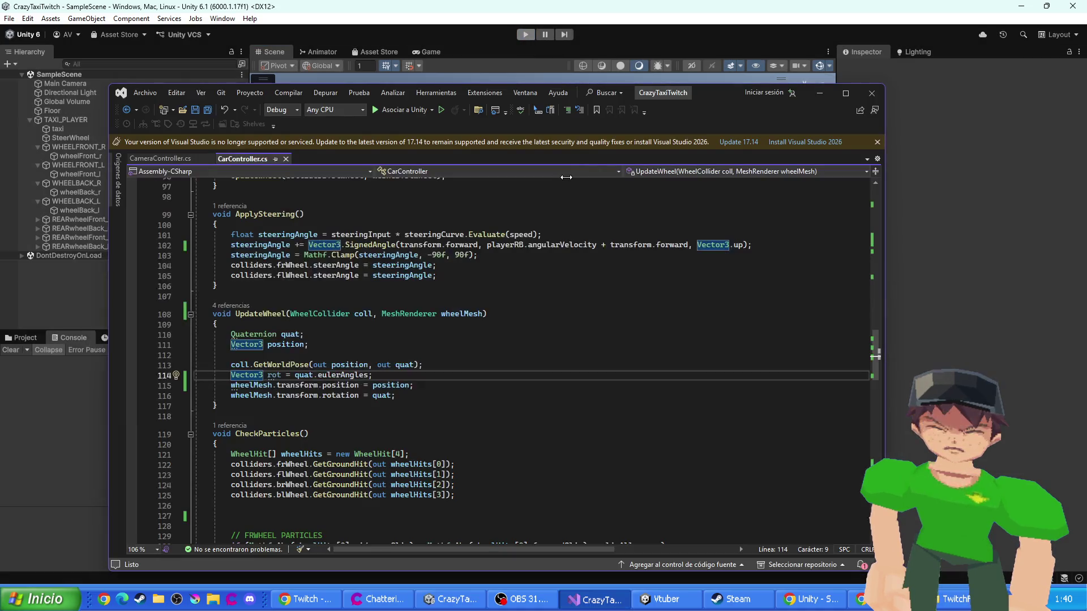
# - Run the taxi scene again, inspecting the REARwheel colliders and wheelBack_l mesh, then stop playing
pyautogui.scroll(-1, 518, 360)
pyautogui.click(109, 259)
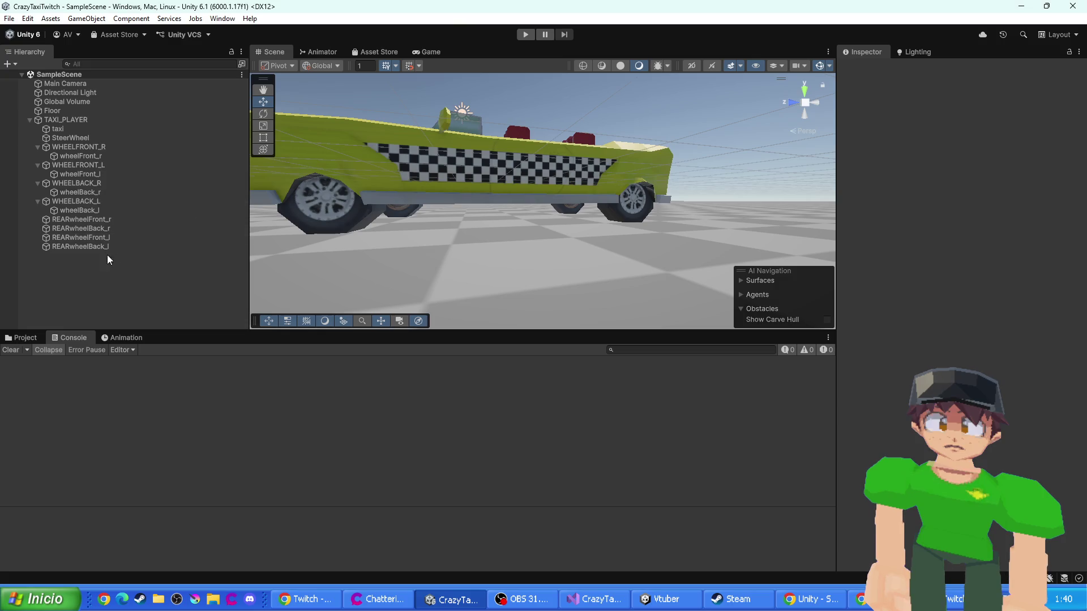
pyautogui.click(108, 247)
pyautogui.click(526, 35)
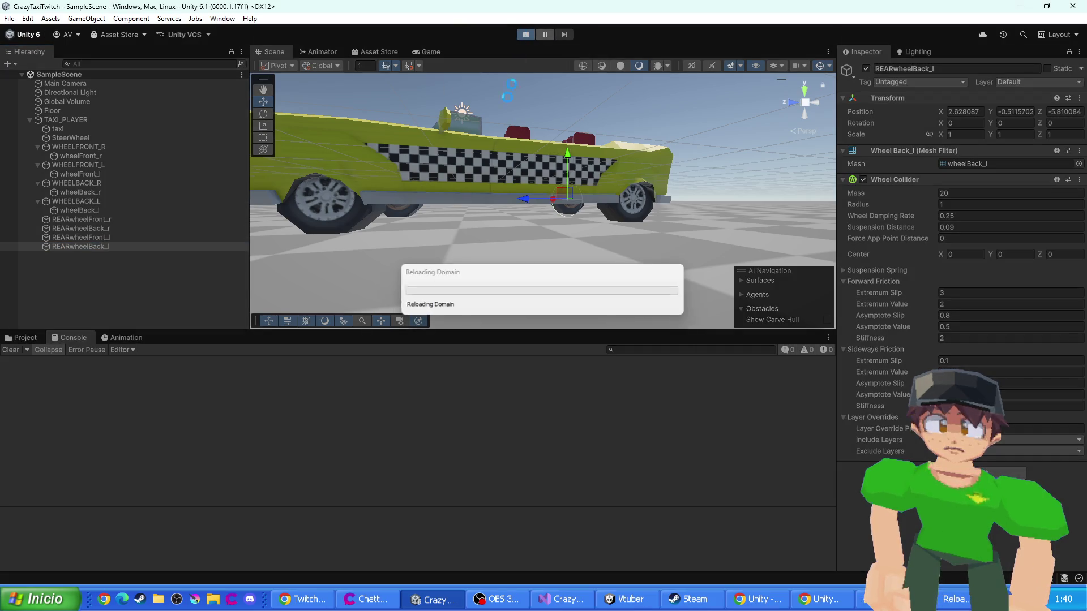
pyautogui.click(87, 218)
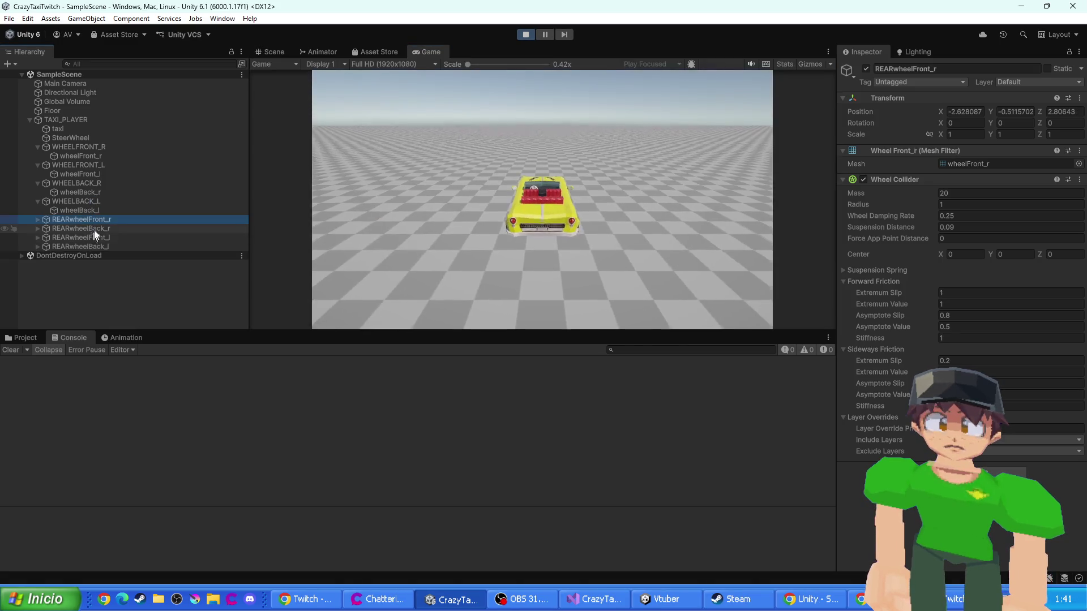
pyautogui.keyDown('shift'); pyautogui.click(94, 246); pyautogui.keyUp('shift')
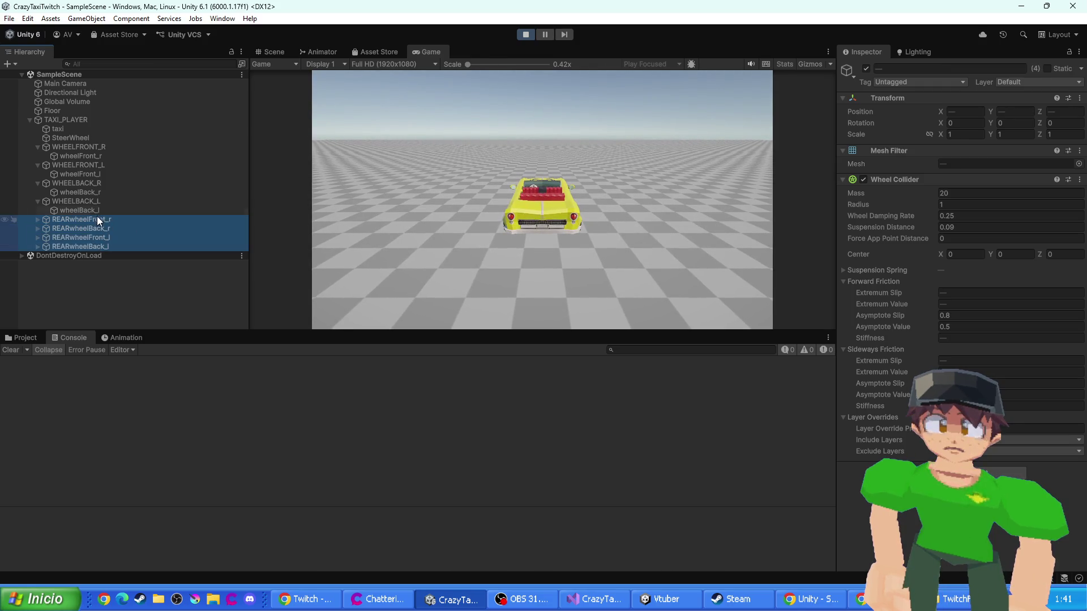
pyautogui.click(96, 219)
pyautogui.click(90, 210)
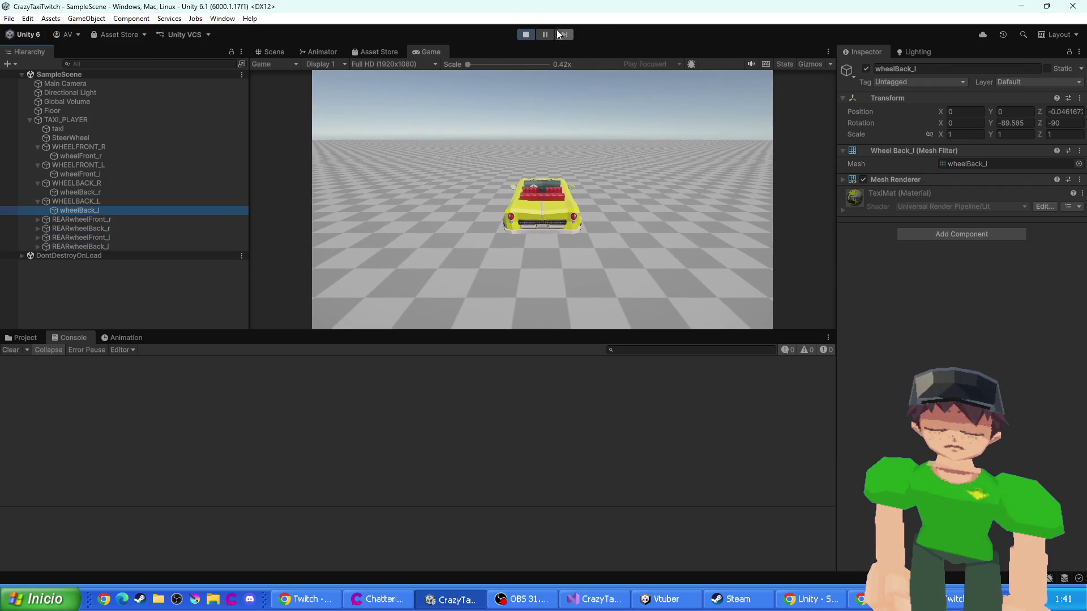
pyautogui.click(525, 34)
pyautogui.click(76, 201)
# - Move wheelBack_l and wheelBack_r under TAXI_PLAYER and delete the four empty WHEEL groups
pyautogui.click(79, 209)
pyautogui.doubleClick(80, 211)
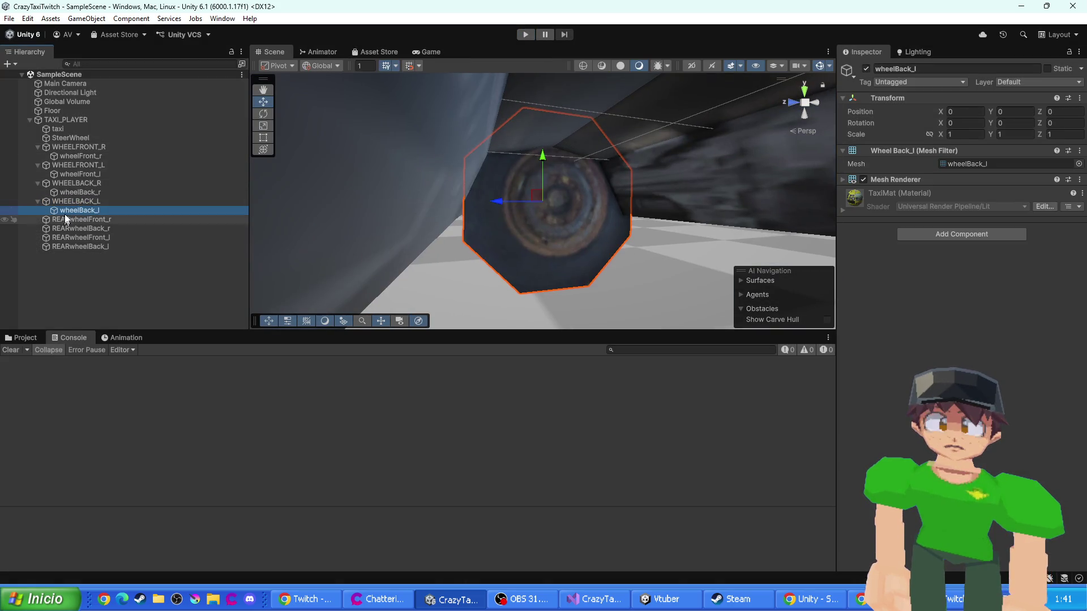
pyautogui.moveTo(71, 213)
pyautogui.mouseDown()
pyautogui.moveTo(87, 144)
pyautogui.moveTo(103, 151)
pyautogui.moveTo(100, 161)
pyautogui.mouseUp()
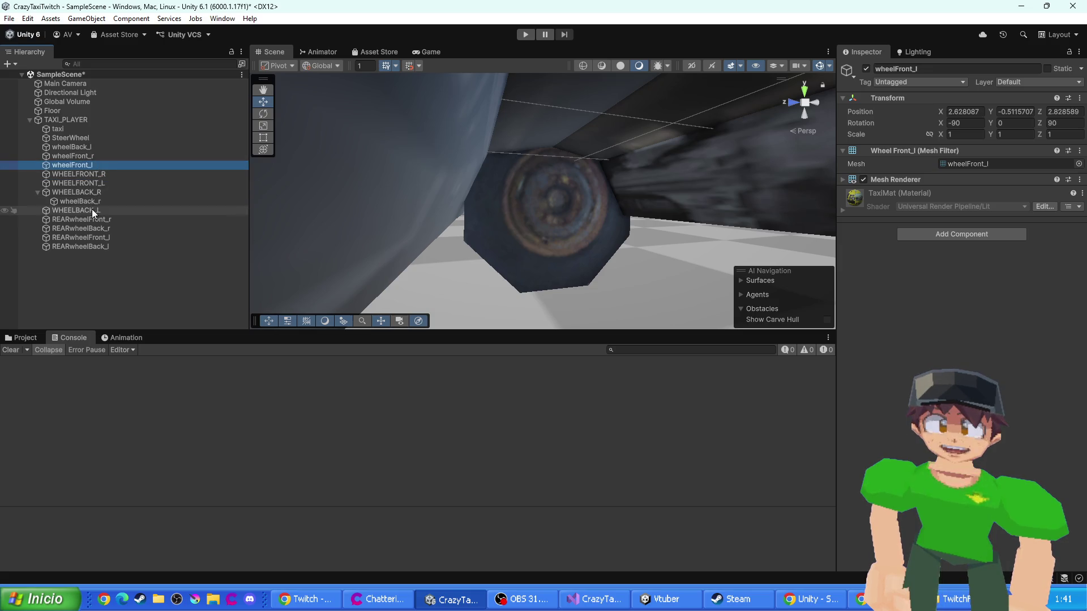
pyautogui.moveTo(84, 201)
pyautogui.mouseDown()
pyautogui.moveTo(100, 168)
pyautogui.moveTo(77, 181)
pyautogui.moveTo(79, 213)
pyautogui.mouseUp()
pyautogui.keyDown('ctrl'); pyautogui.click(87, 199); pyautogui.keyUp('ctrl')
pyautogui.keyDown('ctrl'); pyautogui.click(87, 194); pyautogui.keyUp('ctrl')
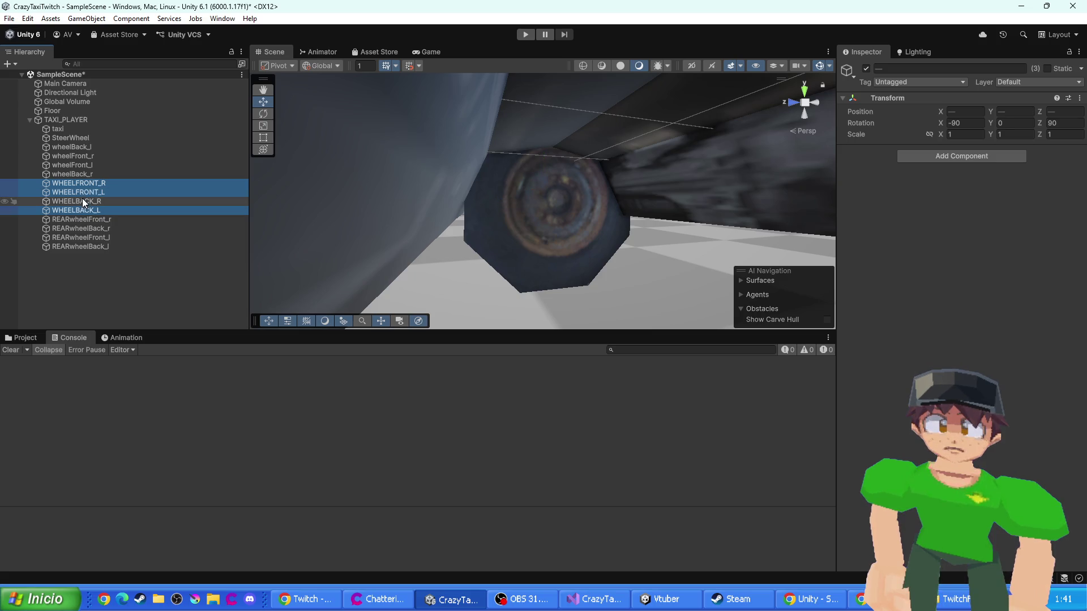
pyautogui.press('Delete')
# - Reposition wheelBack_l under TAXI_PLAYER, save the scene, and start play mode
pyautogui.moveTo(74, 149); pyautogui.dragTo(67, 129)
pyautogui.click(64, 120)
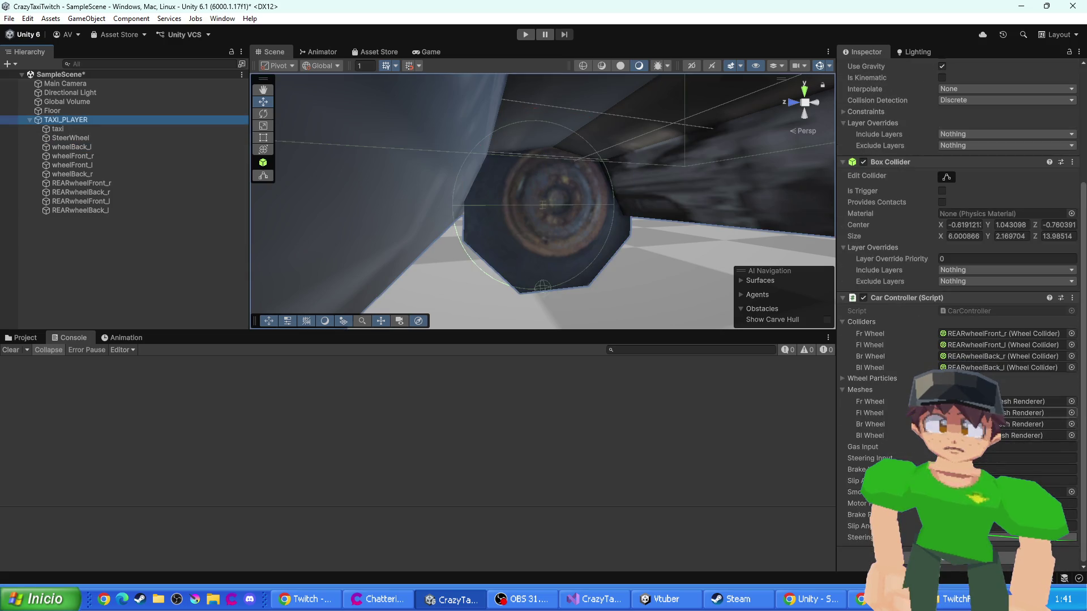
pyautogui.hotkey('ctrl', 's')
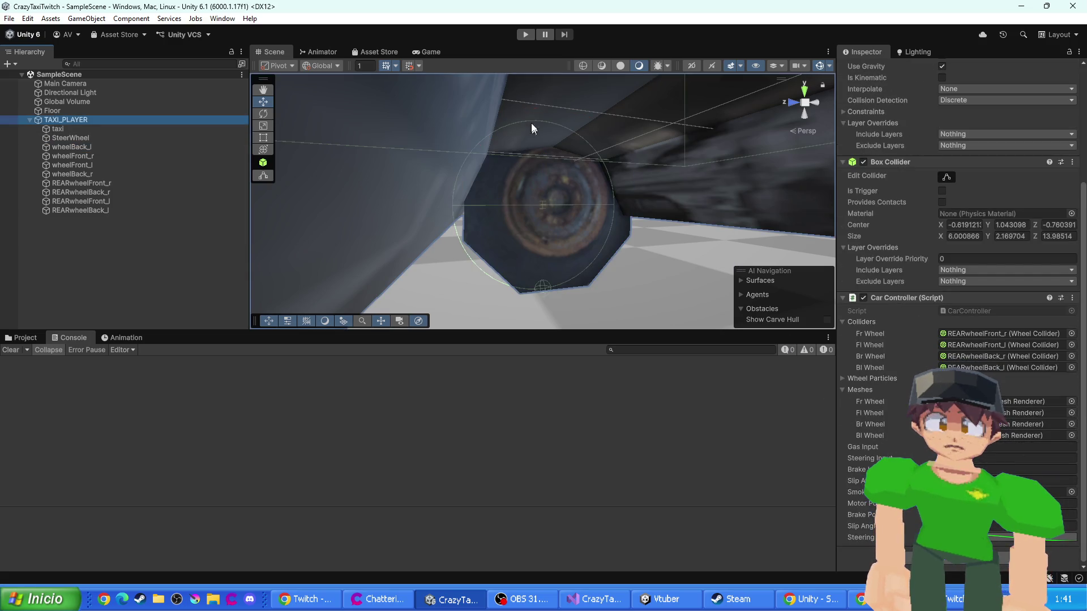
pyautogui.click(525, 35)
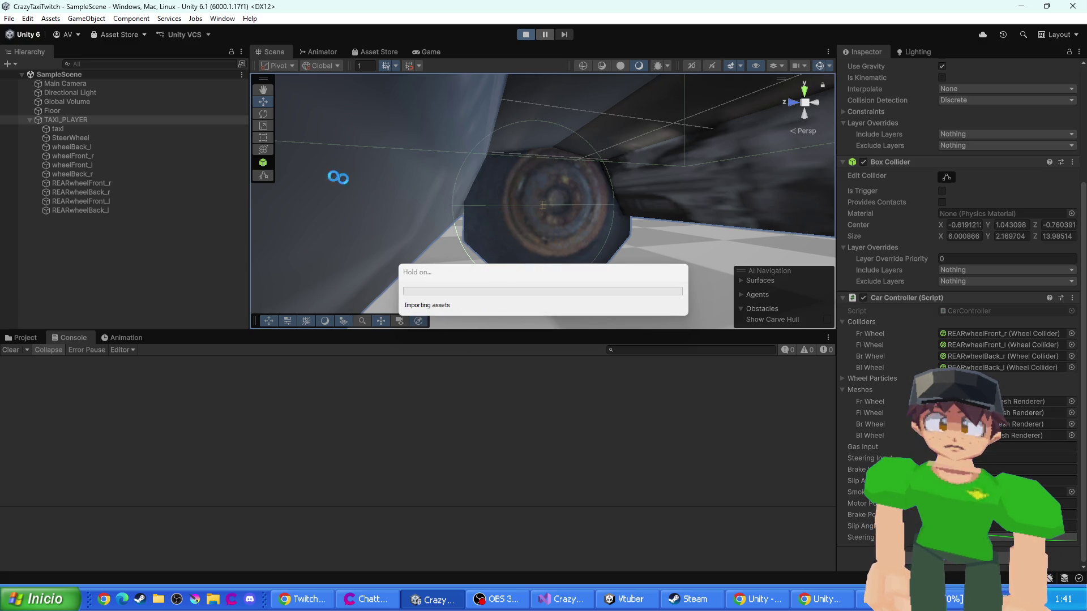
# - Watch the running taxi, inspecting the wheelFront_r, wheelFront_l and wheelBack_r meshes and front colliders
pyautogui.click(268, 54)
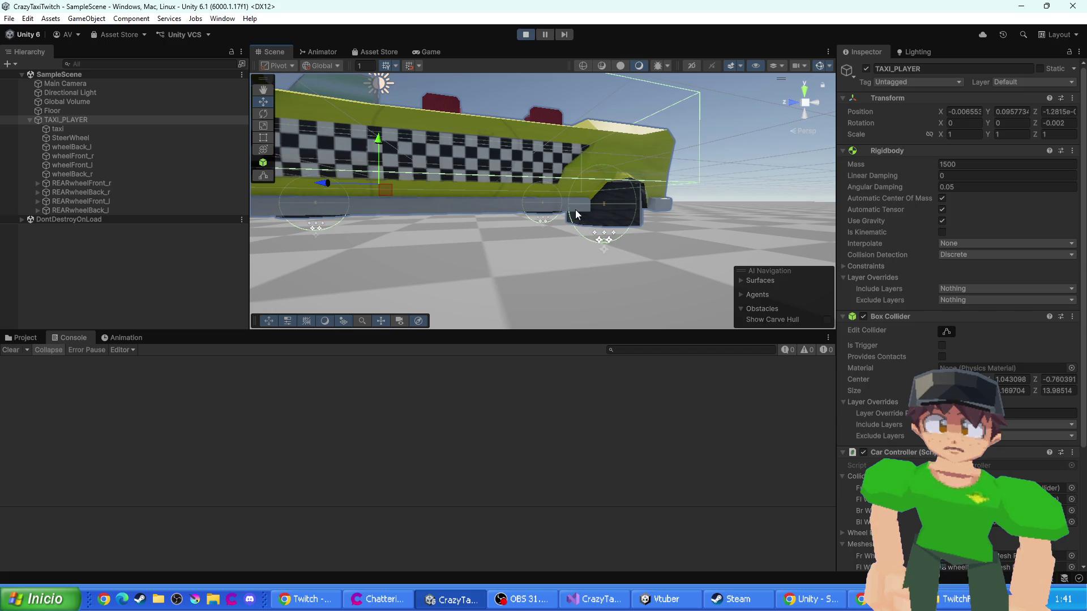
pyautogui.scroll(2, 396, 204)
pyautogui.click(123, 204)
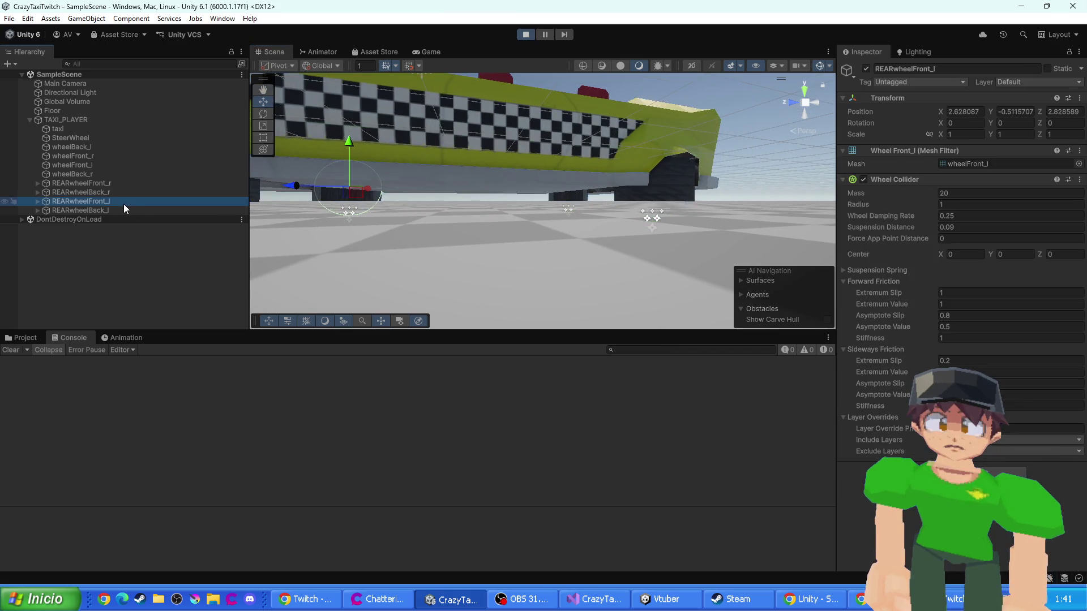
pyautogui.click(92, 156)
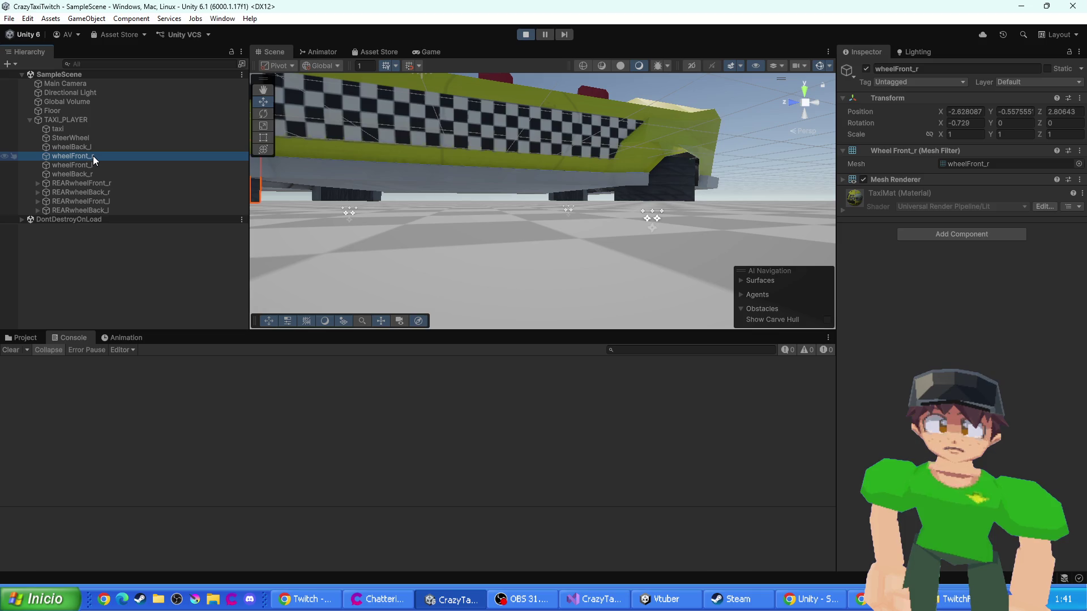
pyautogui.click(86, 171)
pyautogui.click(80, 164)
pyautogui.click(77, 158)
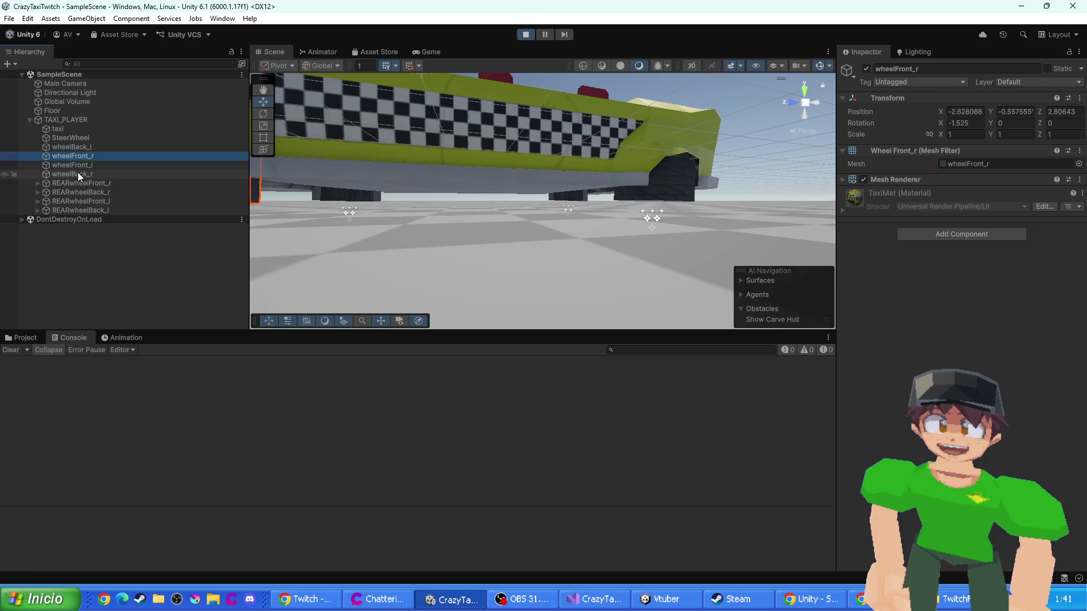
pyautogui.click(81, 184)
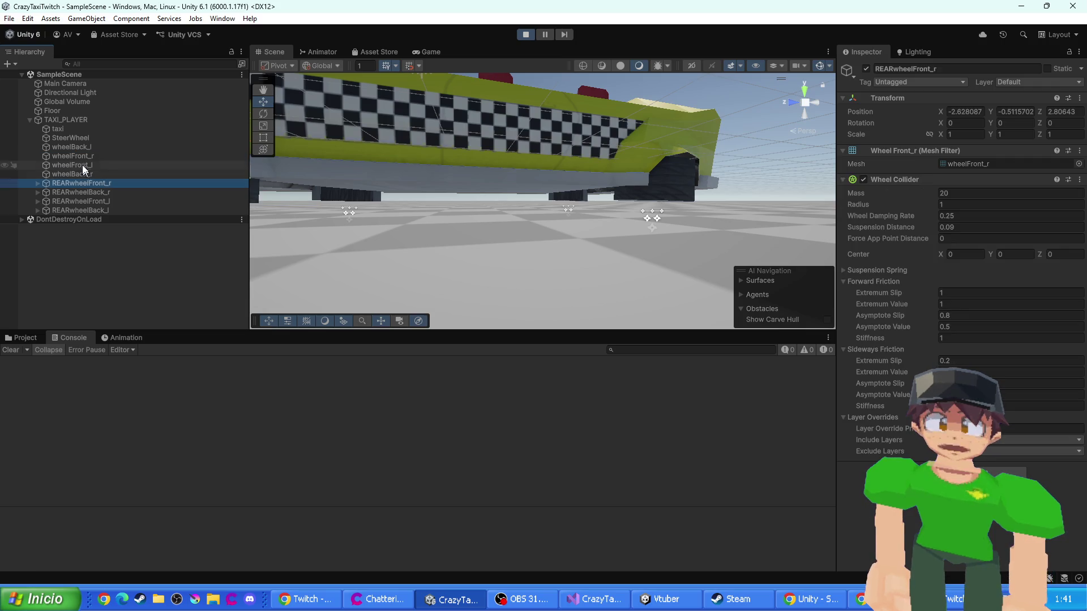
pyautogui.click(83, 172)
pyautogui.click(77, 159)
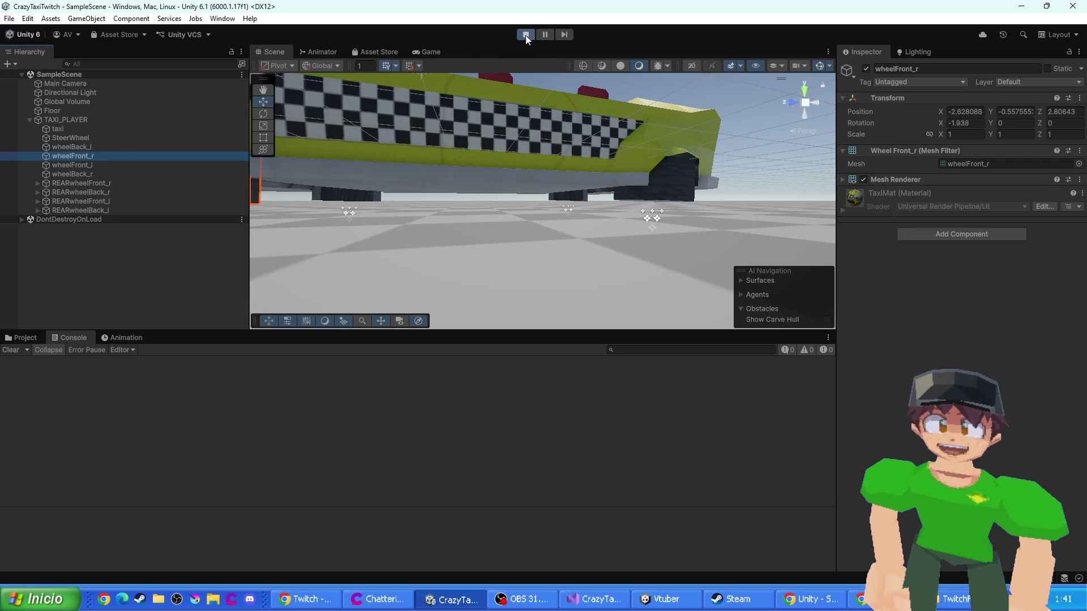
# - Stop play mode, check wheelFront_l and REARwheelFront_r, and return to Visual Studio
pyautogui.click(520, 37)
pyautogui.click(72, 166)
pyautogui.click(74, 183)
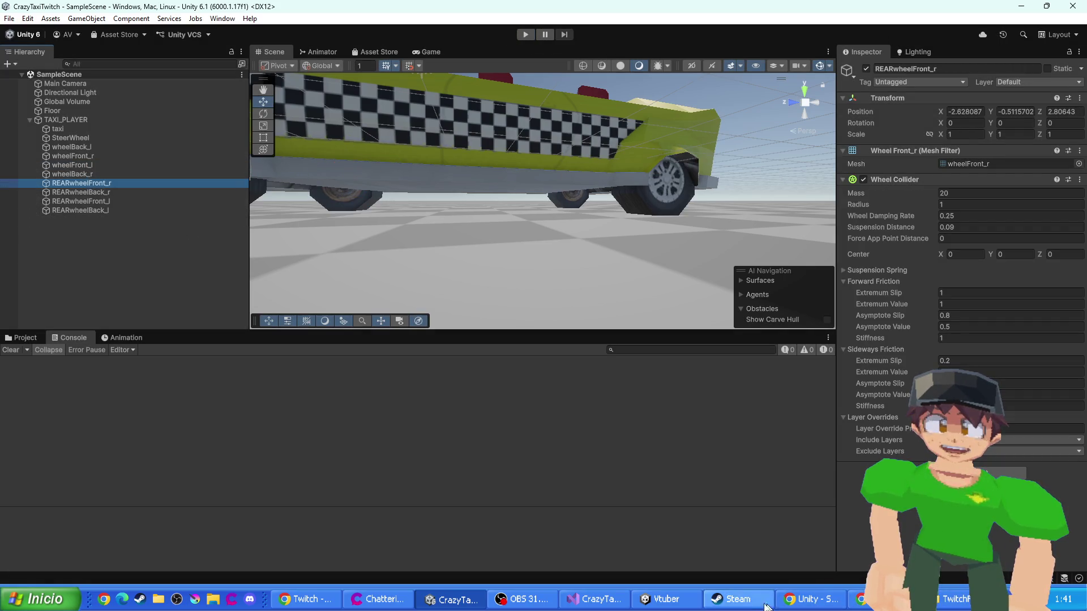
pyautogui.click(606, 603)
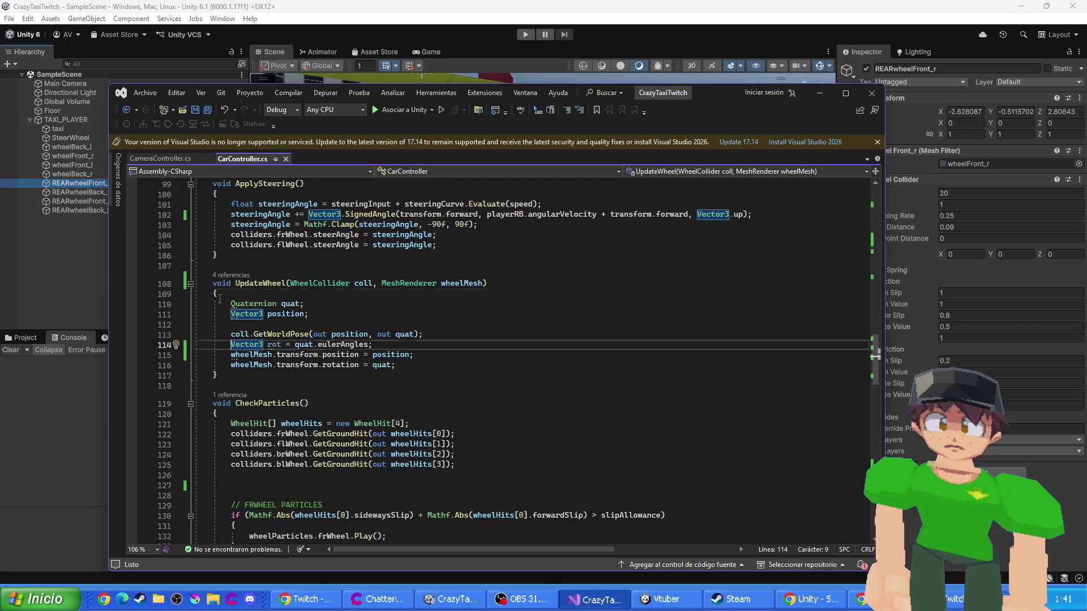
pyautogui.moveTo(219, 298); pyautogui.dragTo(255, 346)
pyautogui.click(252, 365)
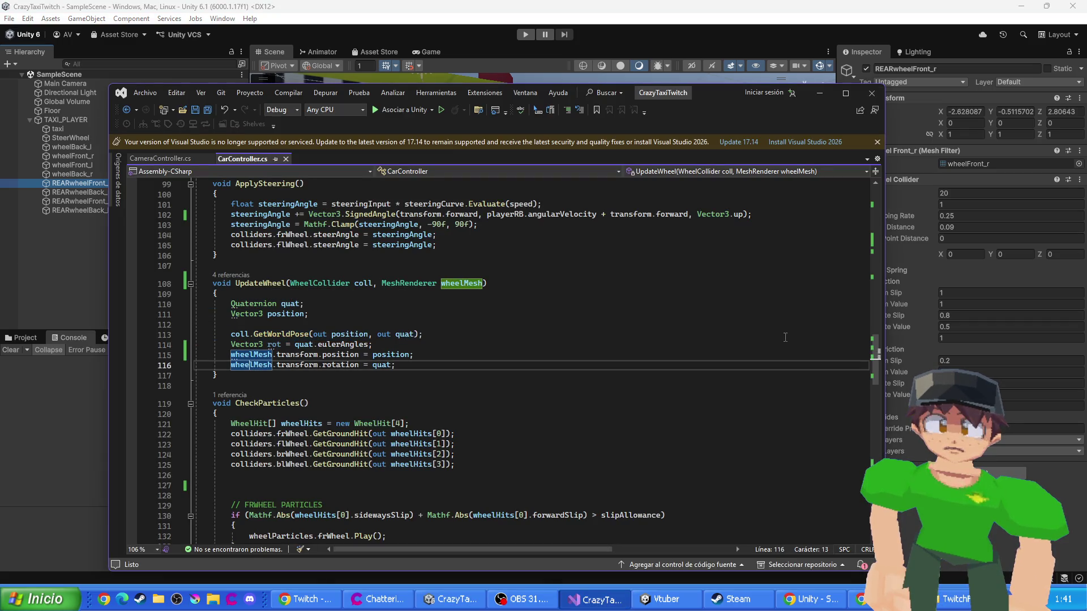
pyautogui.scroll(20, 785, 338)
pyautogui.scroll(-20, 643, 384)
pyautogui.scroll(-17, 613, 376)
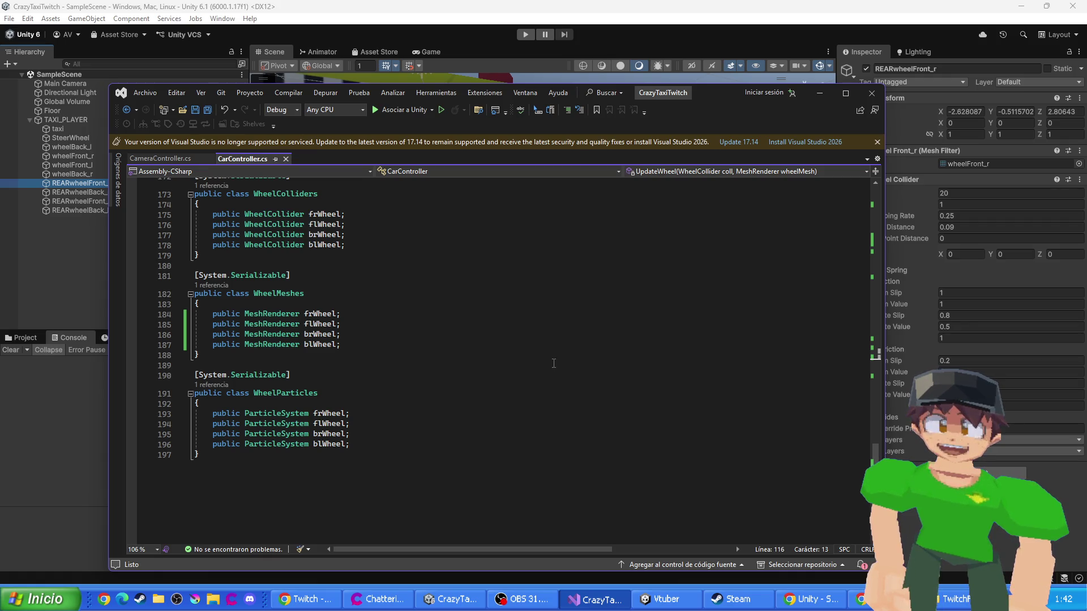
pyautogui.scroll(5, 340, 319)
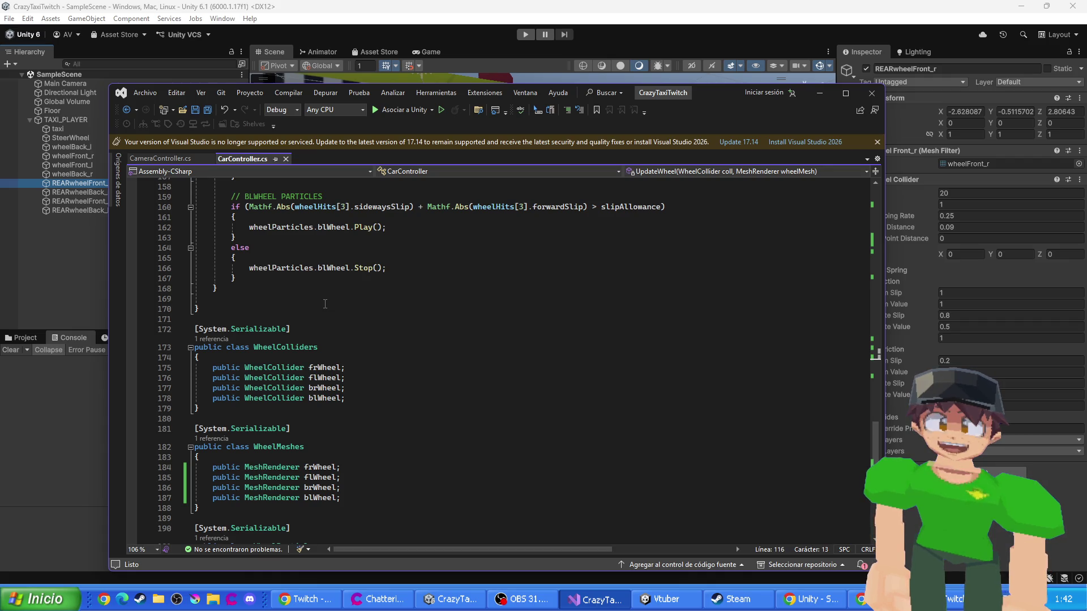
pyautogui.scroll(5, 341, 289)
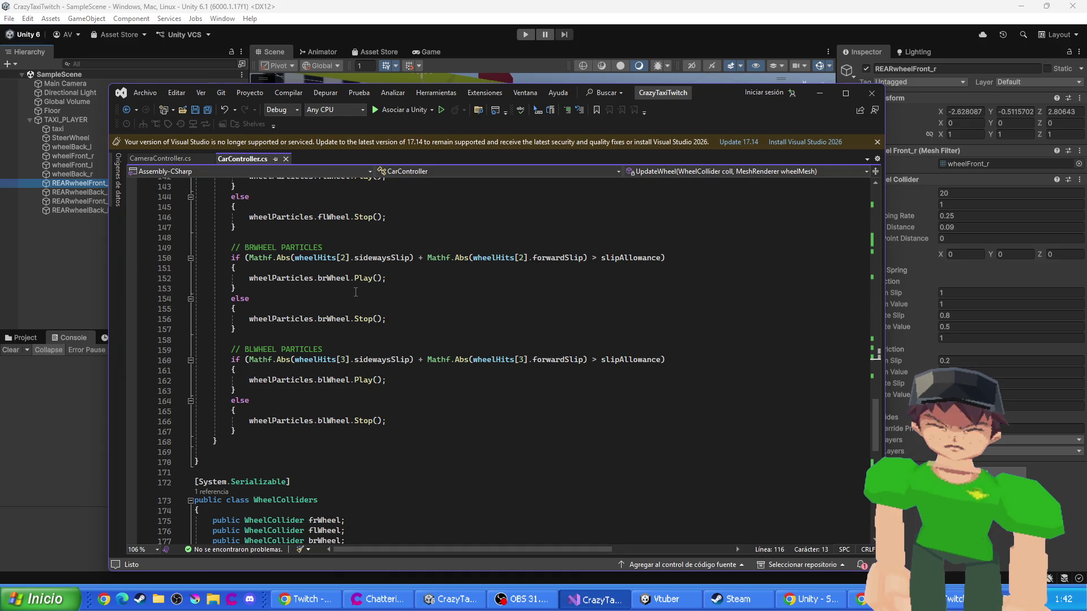
pyautogui.scroll(13, 358, 292)
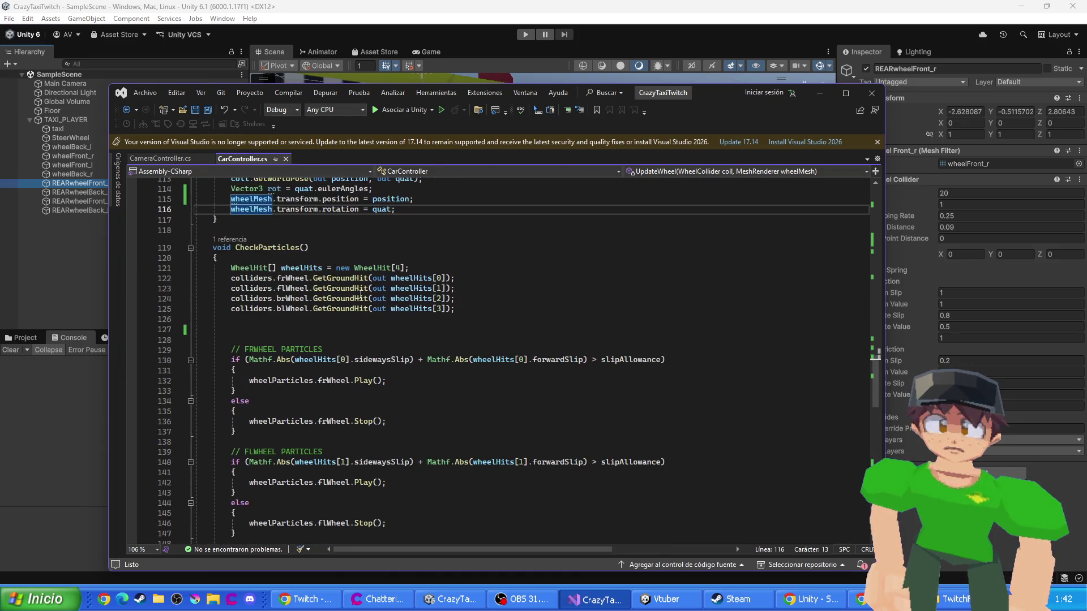
pyautogui.scroll(2, 363, 292)
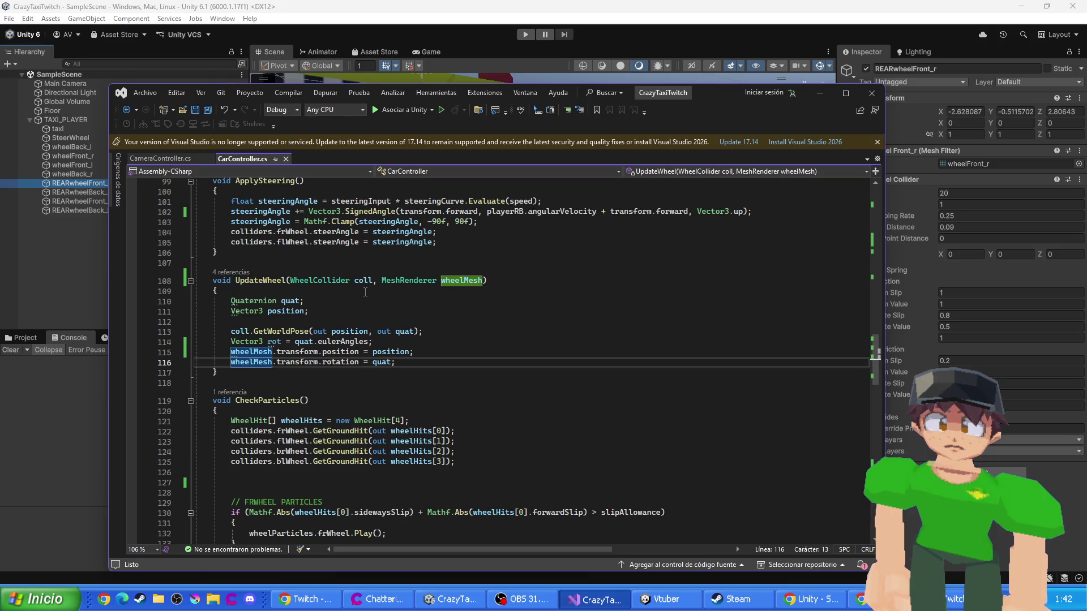
pyautogui.scroll(1, 365, 292)
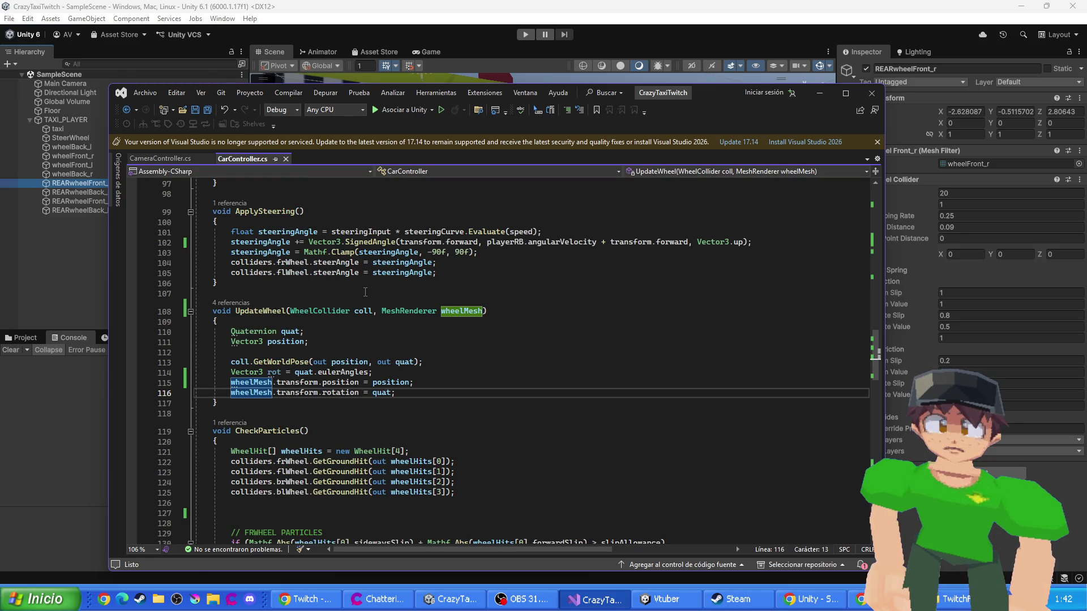
pyautogui.moveTo(526, 123)
pyautogui.mouseDown()
pyautogui.moveTo(665, 214)
pyautogui.moveTo(708, 419)
pyautogui.moveTo(702, 332)
pyautogui.moveTo(528, 262)
pyautogui.moveTo(538, 275)
pyautogui.mouseUp()
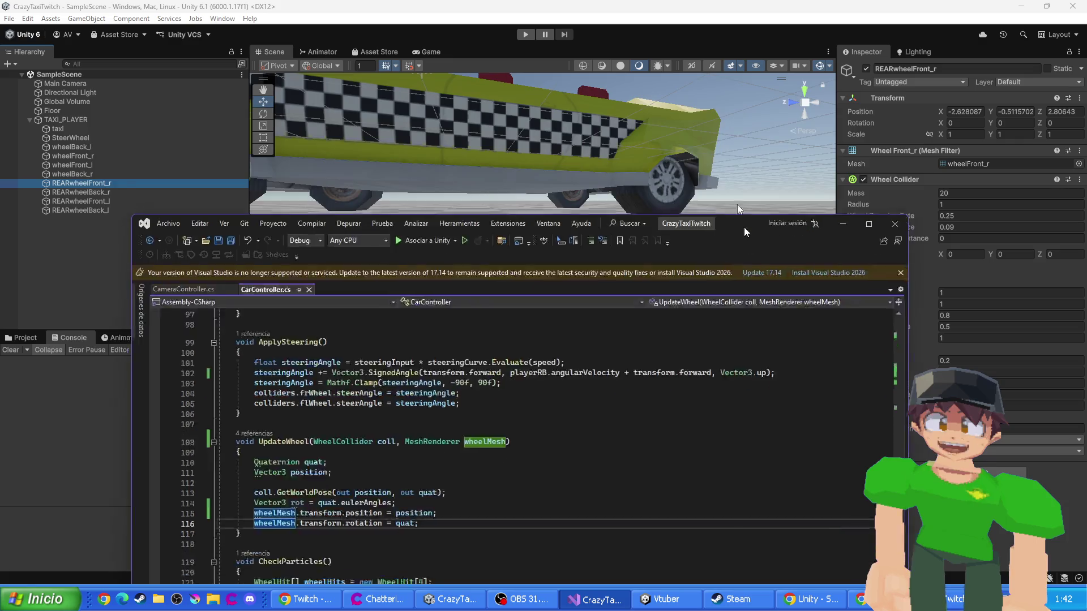
pyautogui.moveTo(736, 246); pyautogui.dragTo(716, 72)
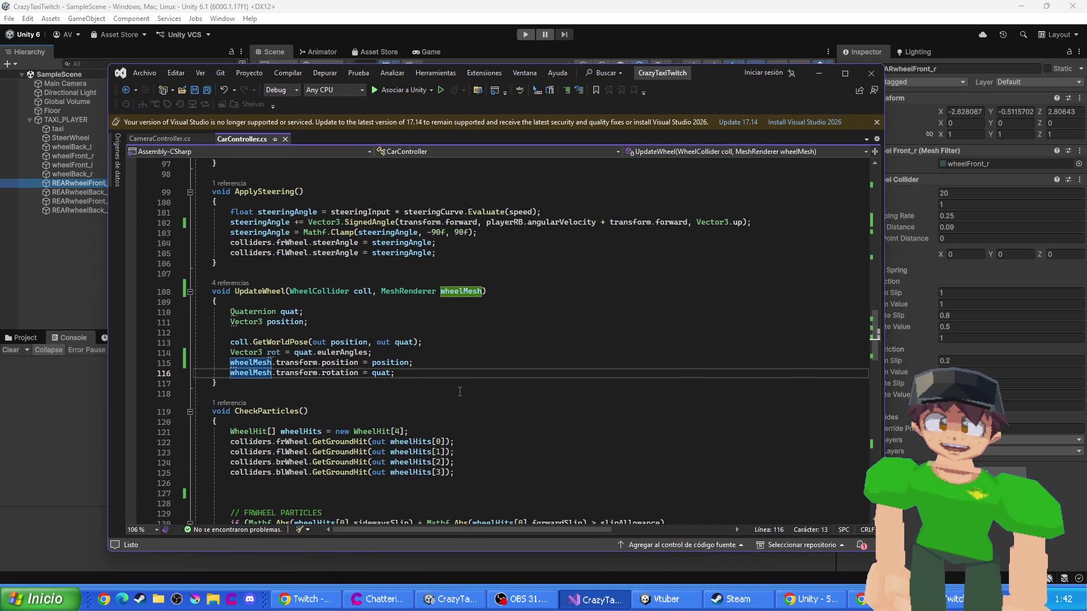
pyautogui.scroll(-8, 460, 391)
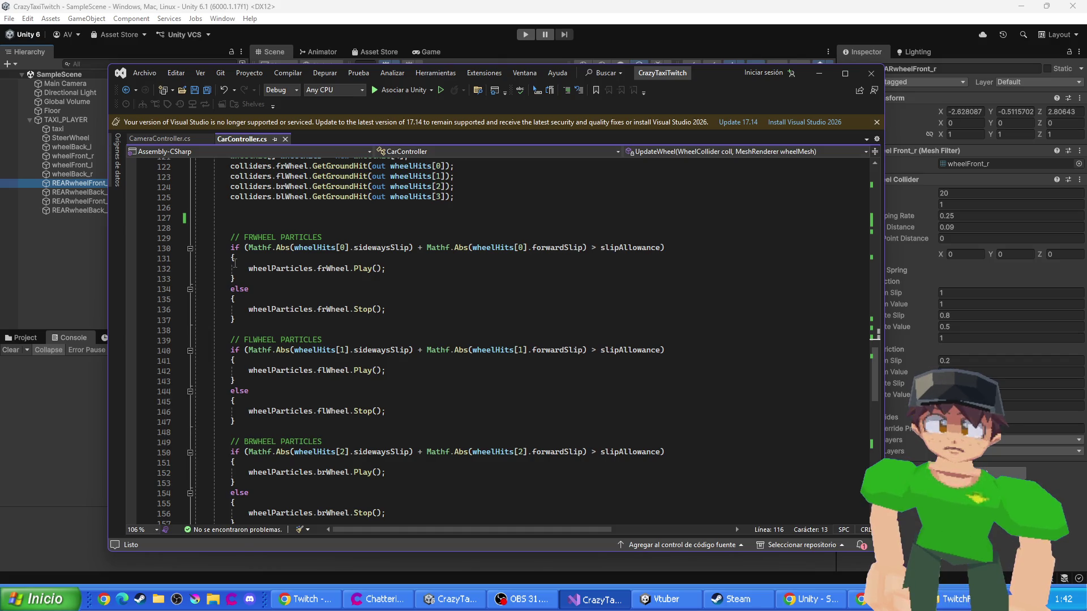
pyautogui.scroll(-12, 233, 263)
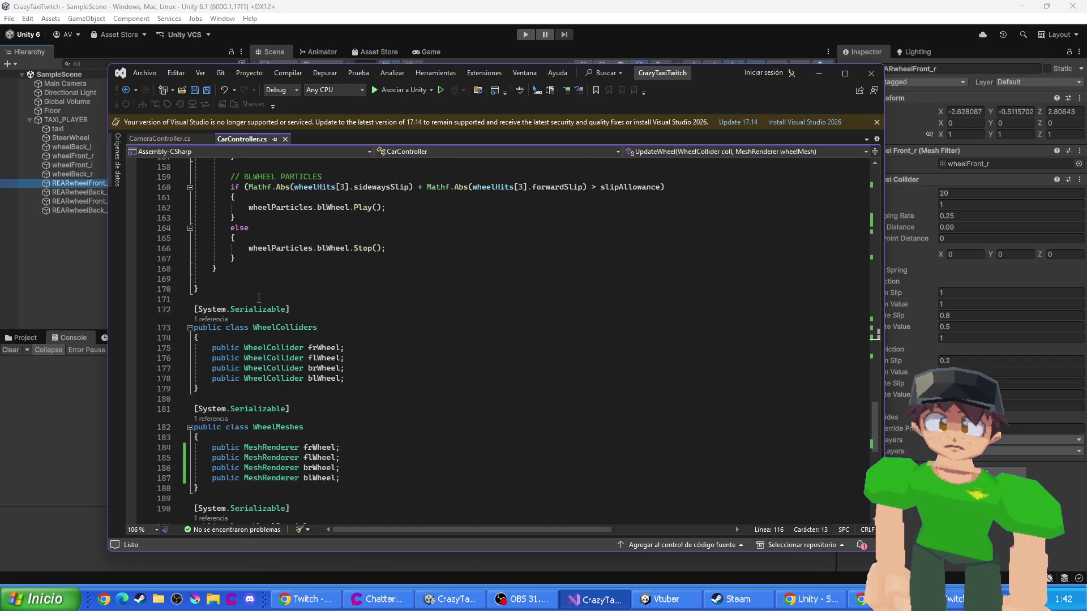
pyautogui.scroll(-2, 254, 289)
pyautogui.scroll(7, 254, 295)
pyautogui.scroll(-9, 255, 306)
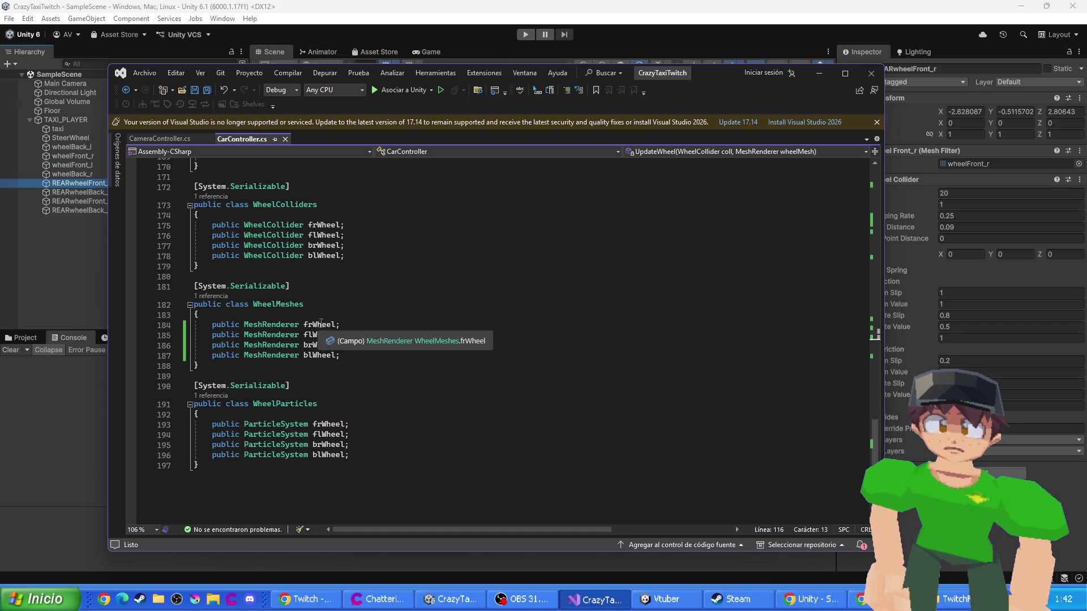
pyautogui.scroll(20, 339, 320)
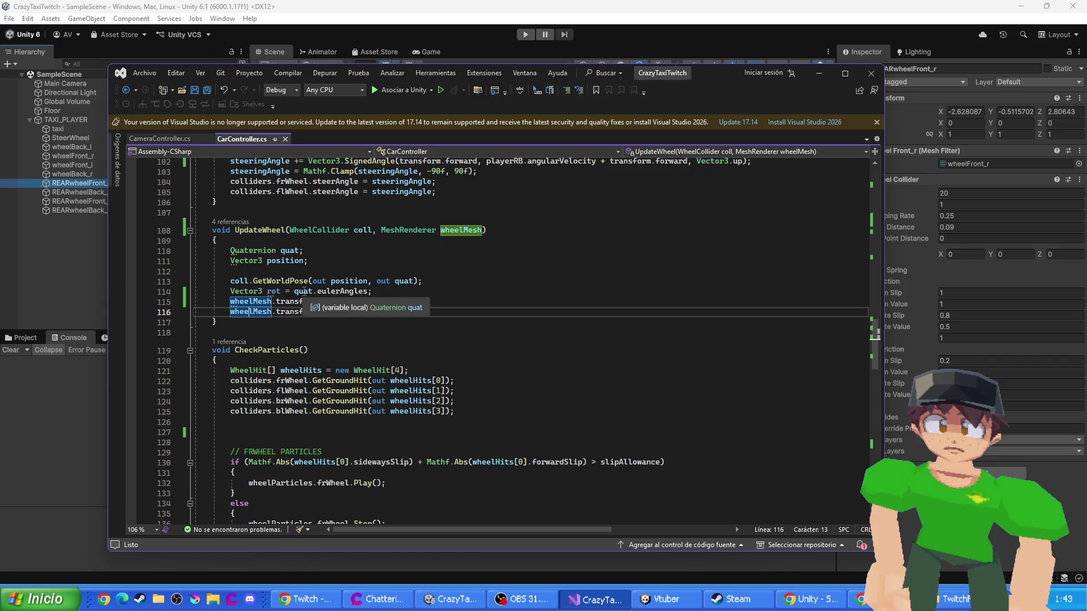
pyautogui.click(271, 291)
pyautogui.scroll(-20, 530, 408)
pyautogui.scroll(14, 538, 407)
pyautogui.scroll(14, 532, 406)
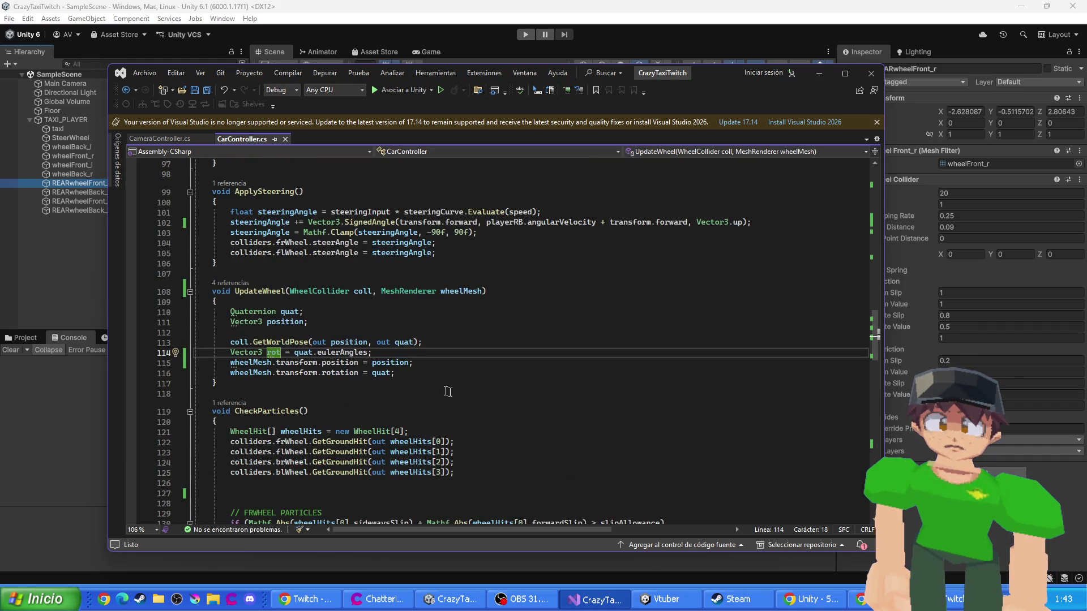
# - Replace quat on line 116 with Quaternion.Euler(rot) and save CarController.cs
pyautogui.click(389, 373)
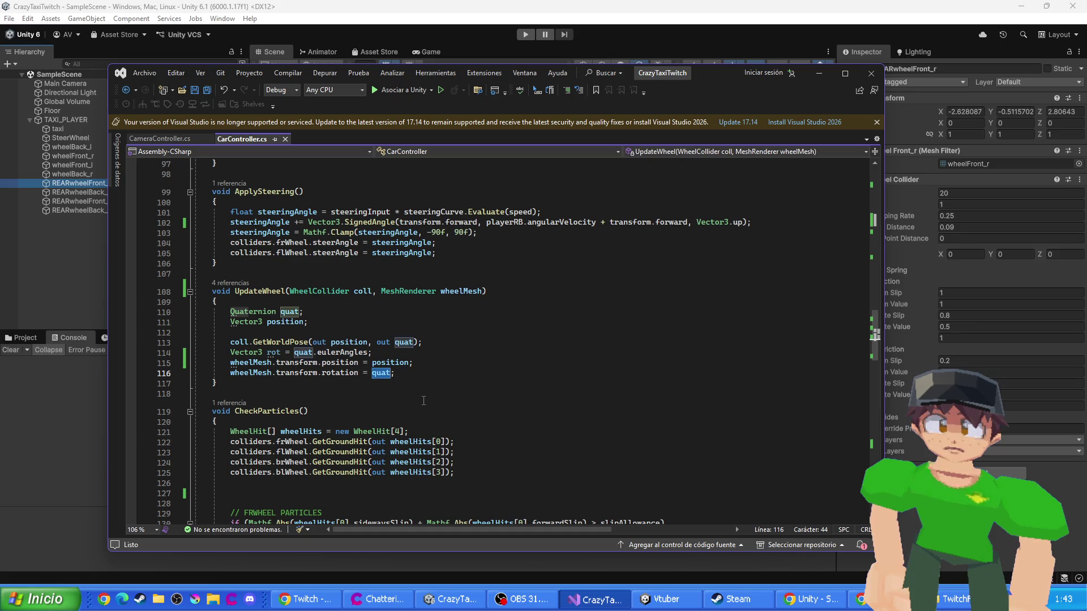
pyautogui.write('Quaternion.E')
pyautogui.press('Tab')
pyautogui.write('(rot')
pyautogui.press('Escape')
pyautogui.hotkey('ctrl', 's')
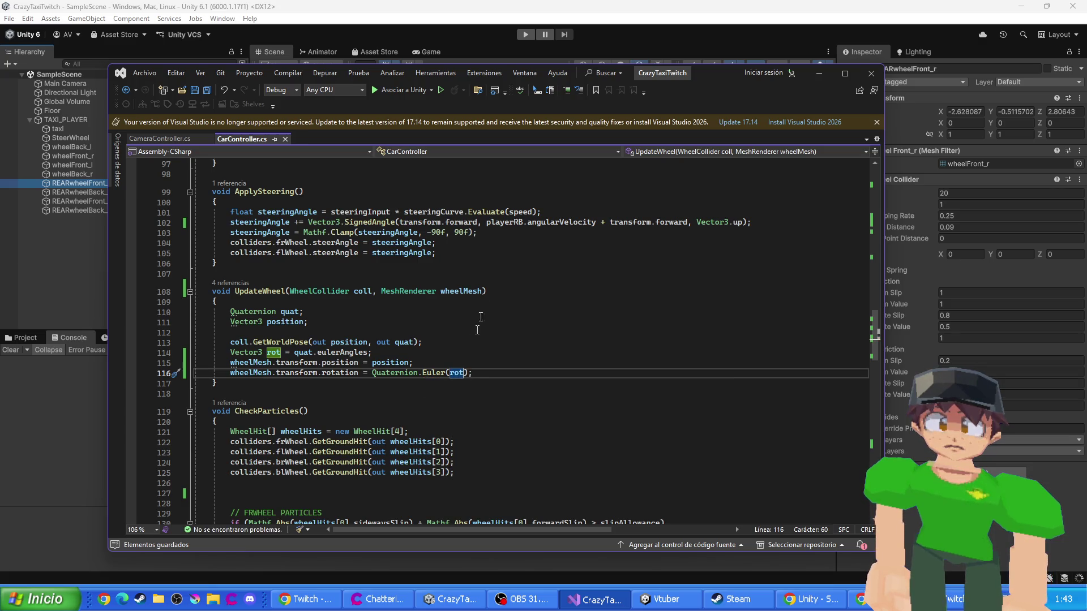
# - Let Unity recompile the scripts and start play mode to test the wheels
pyautogui.click(521, 38)
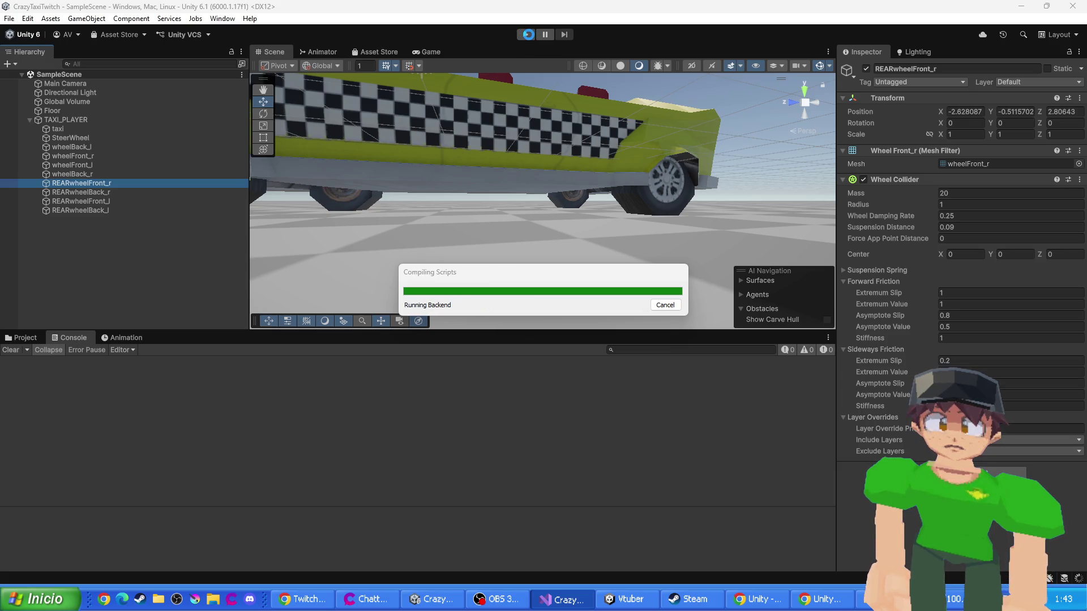
pyautogui.hotkey('alt', 'Tab')
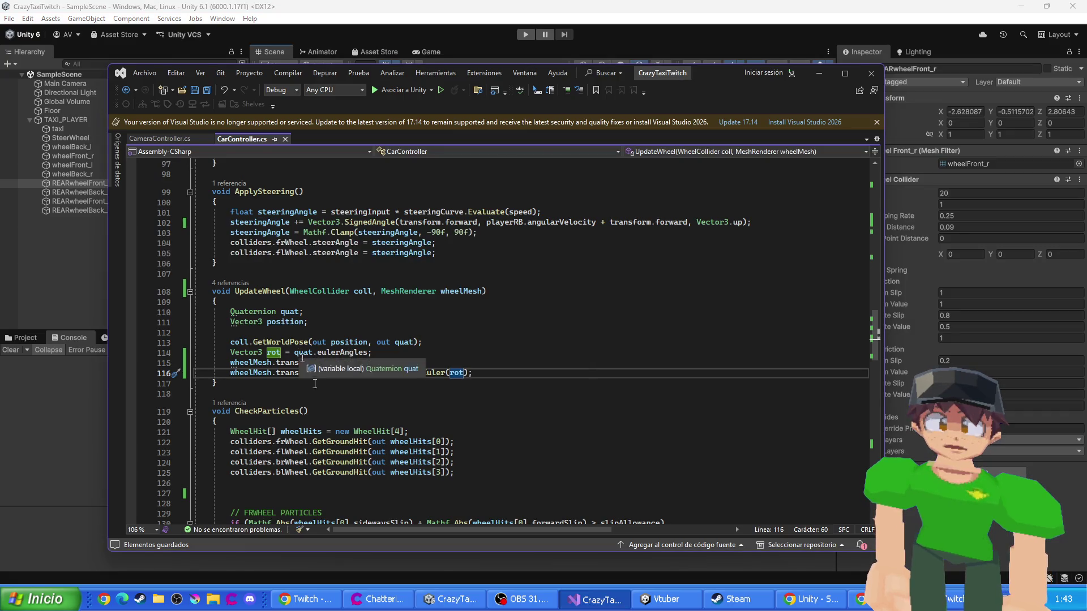
pyautogui.click(525, 34)
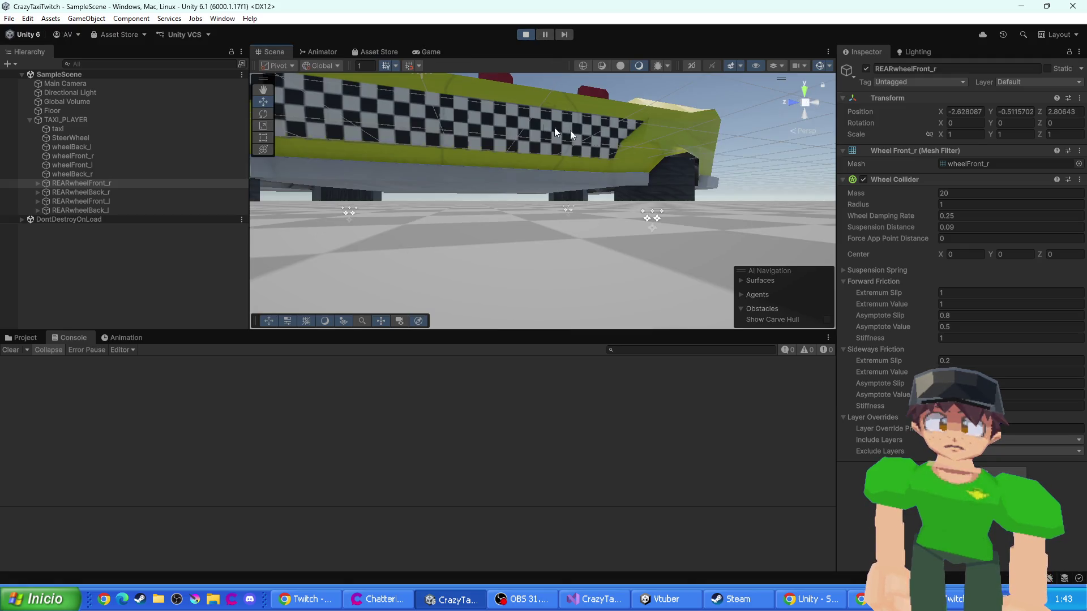
# - Select wheelBack_r for rotating, view it from under the taxi, and stop the running game
pyautogui.click(543, 249)
pyautogui.press('e')
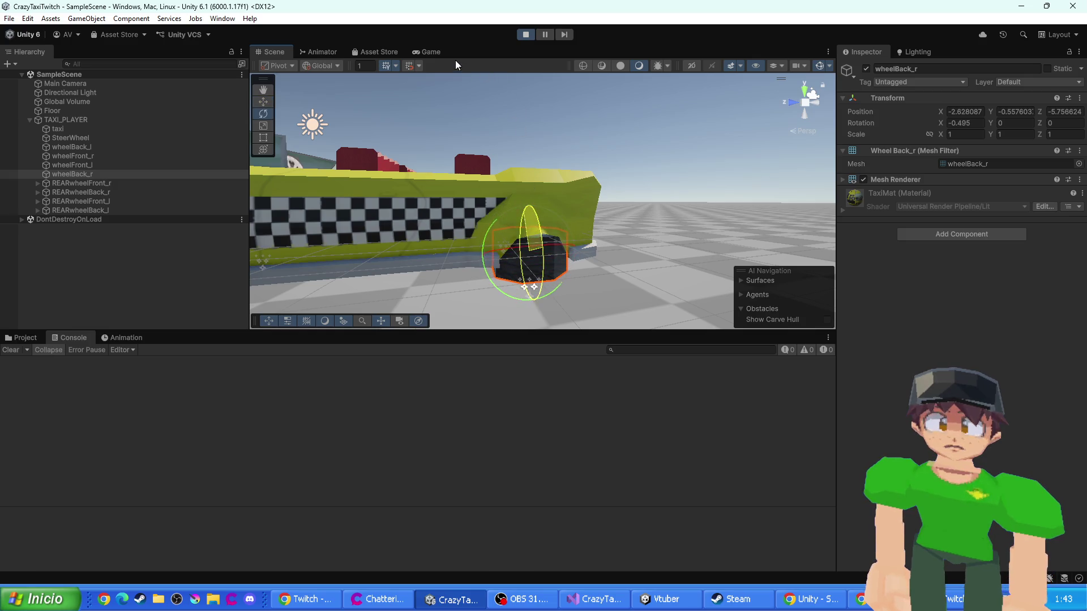
pyautogui.moveTo(347, 230)
pyautogui.mouseDown()
pyautogui.moveTo(530, 182)
pyautogui.moveTo(495, 240)
pyautogui.moveTo(524, 213)
pyautogui.moveTo(675, 230)
pyautogui.mouseUp()
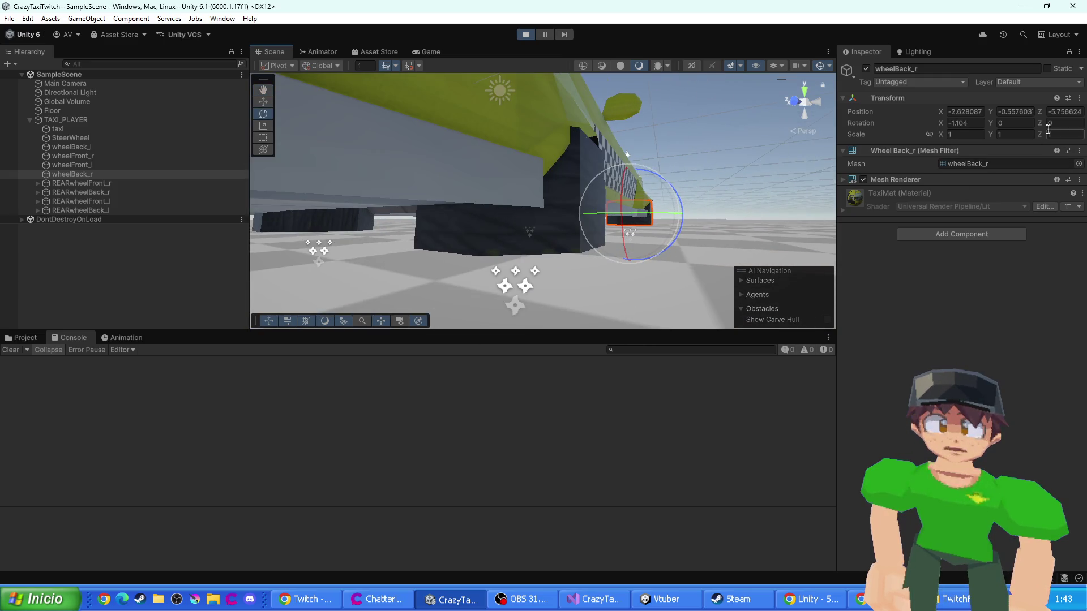
pyautogui.click(525, 34)
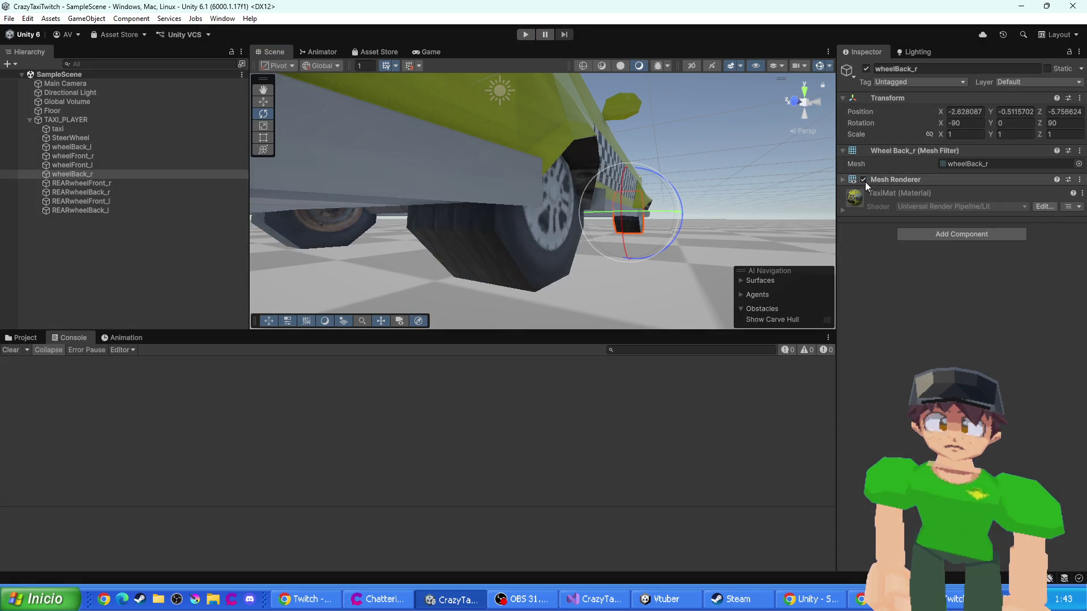
# - Try 0 for wheelBack_r's X and Z rotation, then undo back to -90, 0, 90
pyautogui.moveTo(662, 221); pyautogui.dragTo(623, 222)
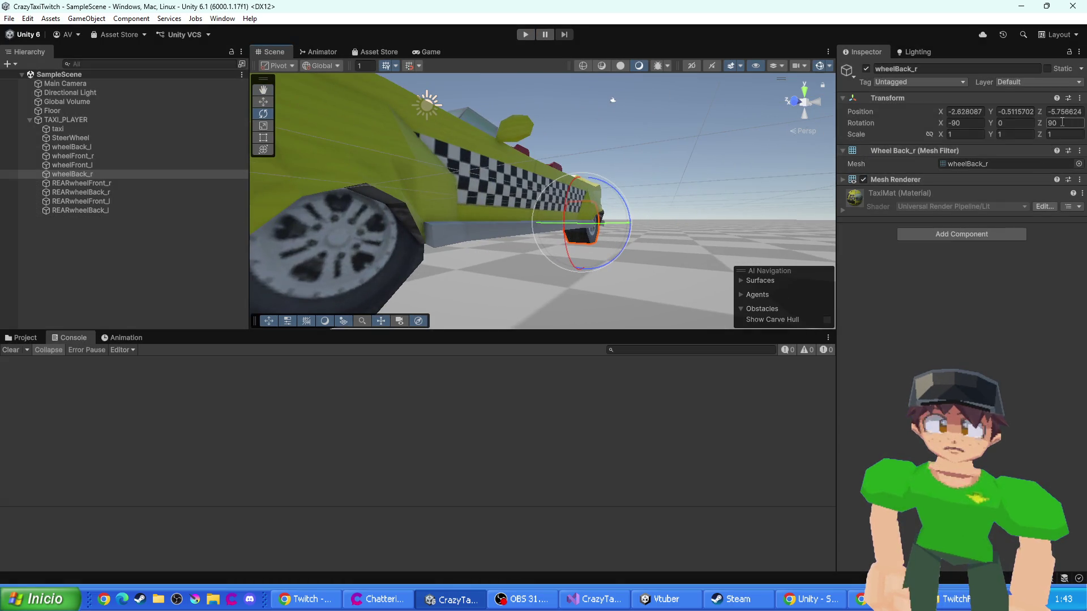
pyautogui.write('0')
pyautogui.click(973, 125)
pyautogui.write('0')
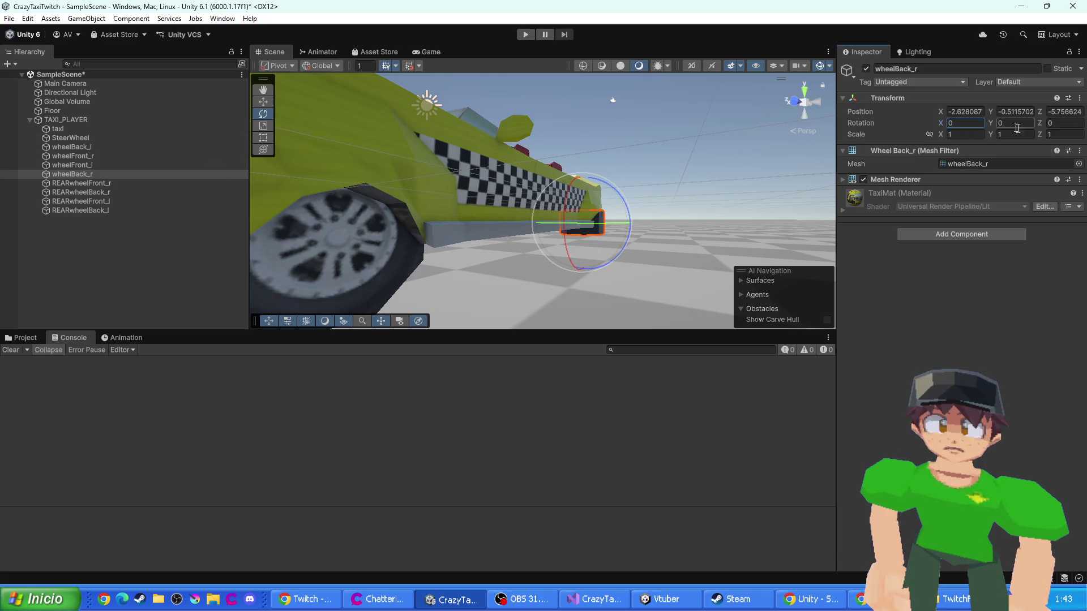
pyautogui.hotkey('ctrl', 'z')
pyautogui.hotkey('ctrl', 'z')
pyautogui.moveTo(668, 226)
pyautogui.mouseDown()
pyautogui.moveTo(683, 230)
pyautogui.moveTo(452, 257)
pyautogui.moveTo(514, 242)
pyautogui.mouseUp()
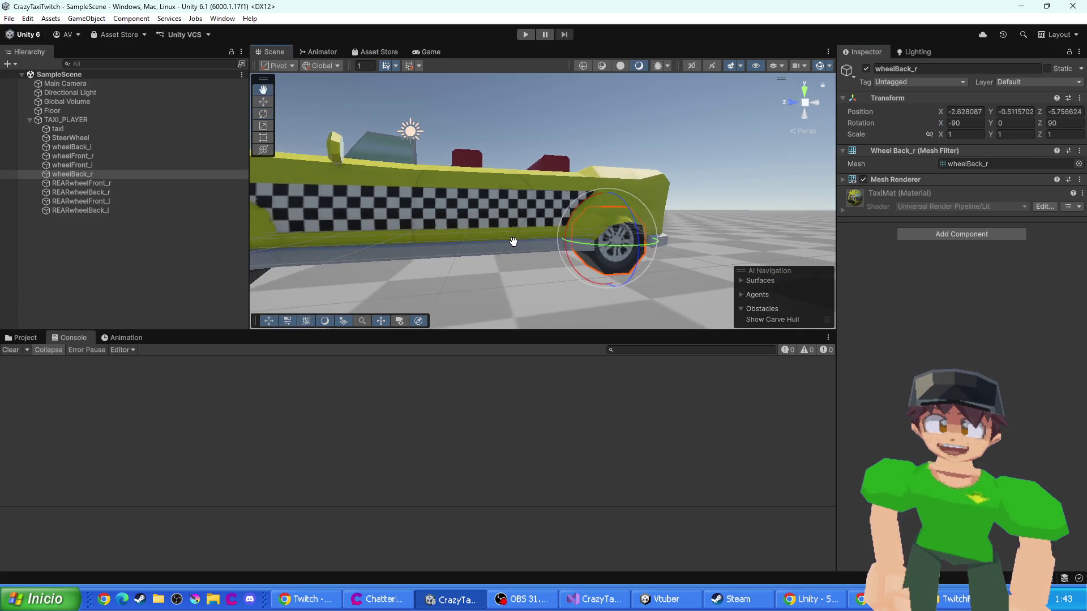
pyautogui.moveTo(576, 272); pyautogui.dragTo(591, 269)
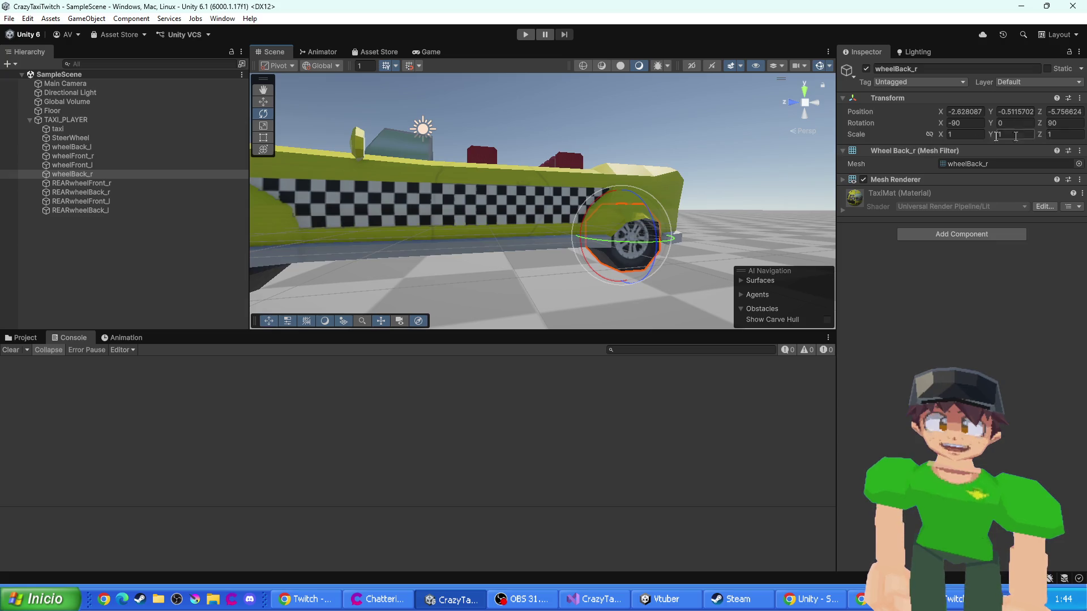
pyautogui.hotkey('alt', 'Tab')
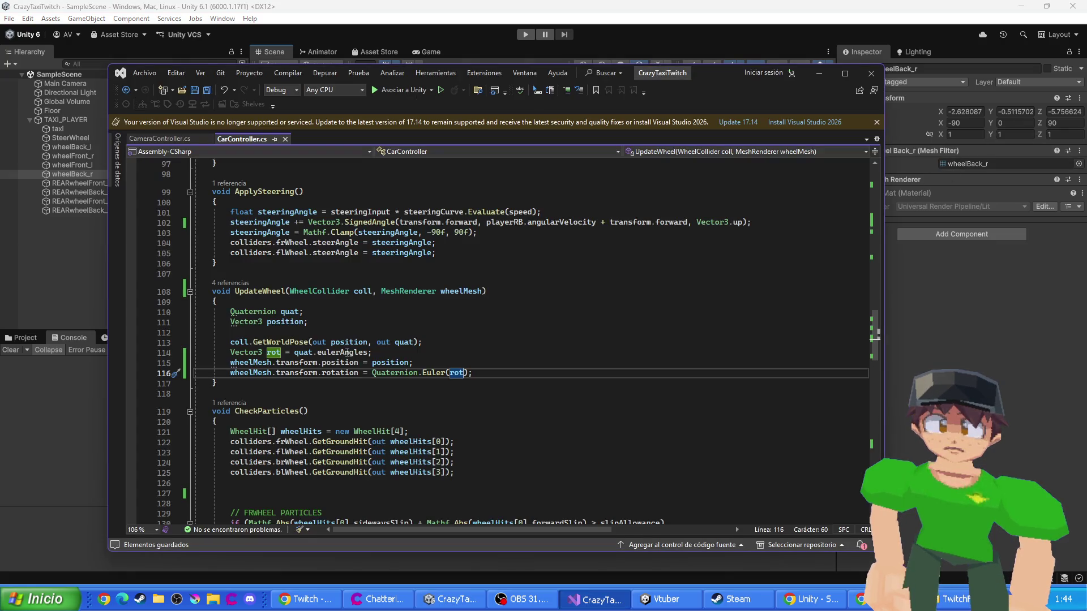
# - On line 114, replace quat.eulerAngles with a new Vector3 that starts with quat.x
pyautogui.moveTo(294, 352); pyautogui.dragTo(374, 353)
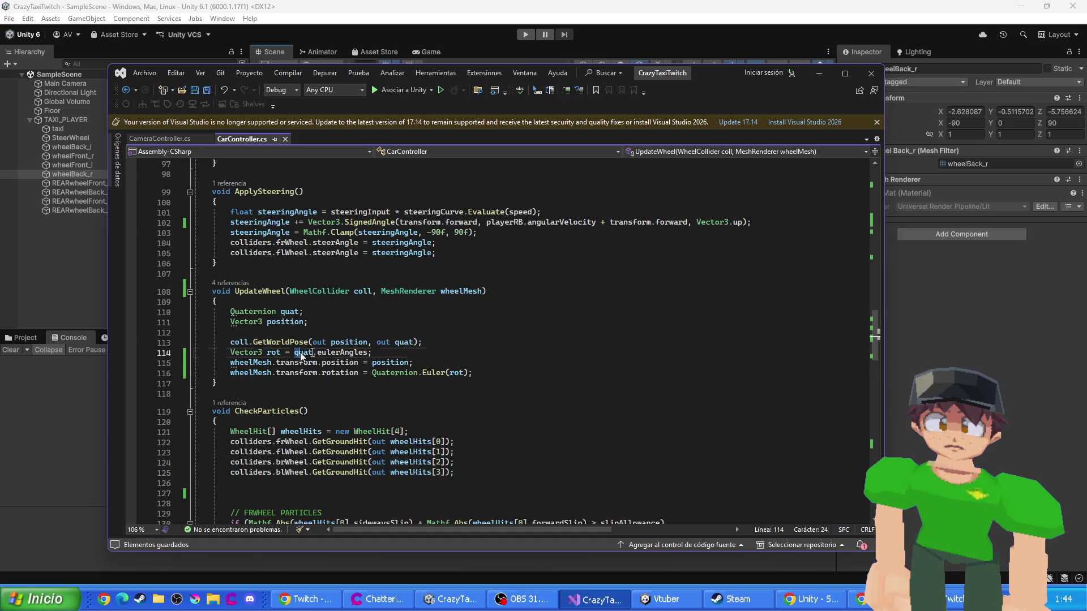
pyautogui.write('new')
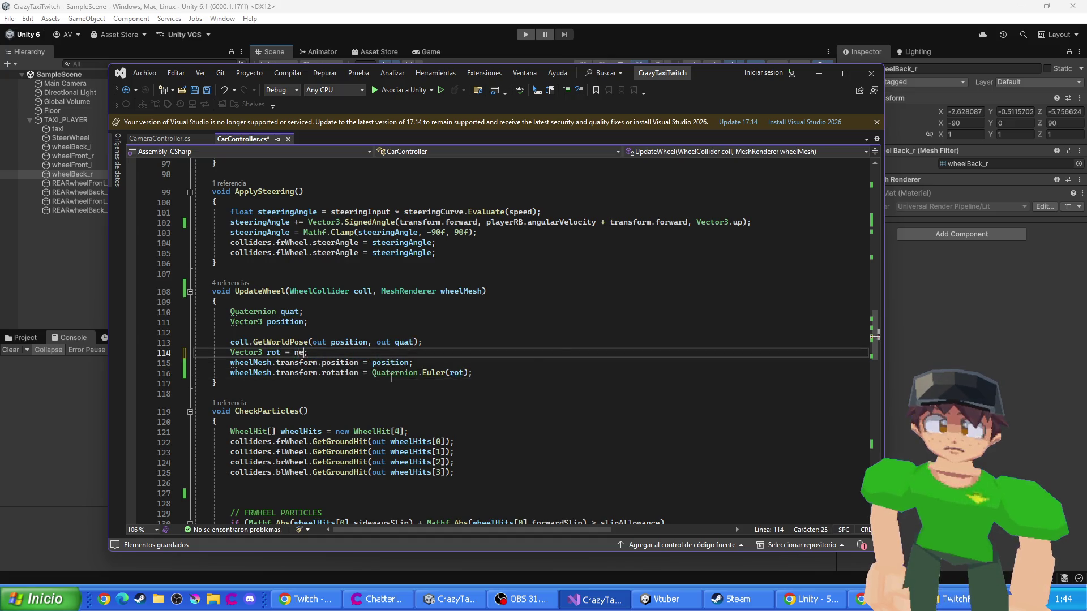
pyautogui.press('Tab')
pyautogui.write('(QUAT')
pyautogui.press('Tab')
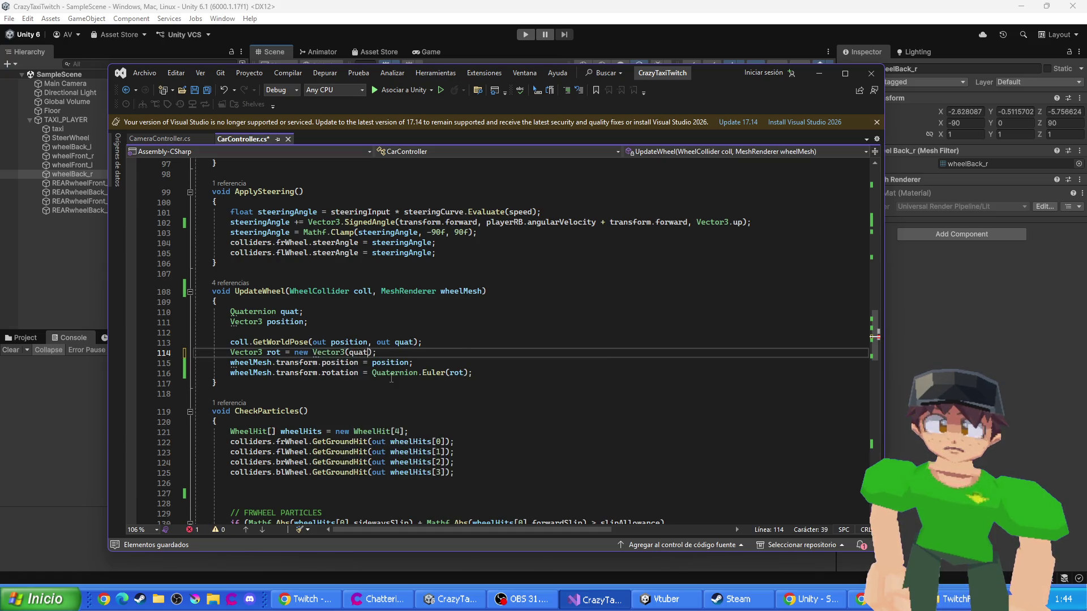
pyautogui.write('.x')
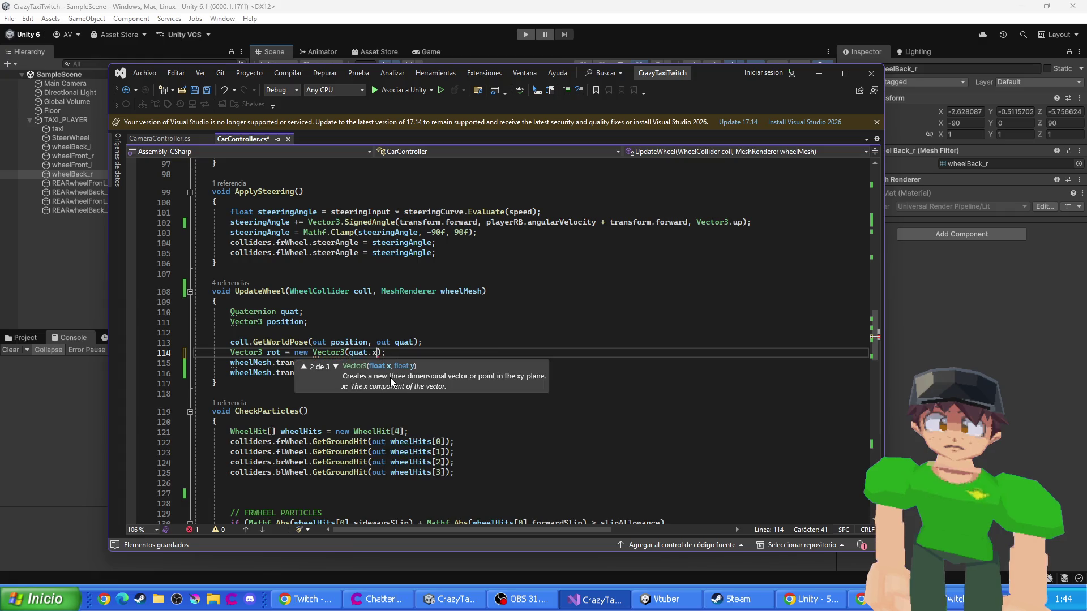
pyautogui.write('x,')
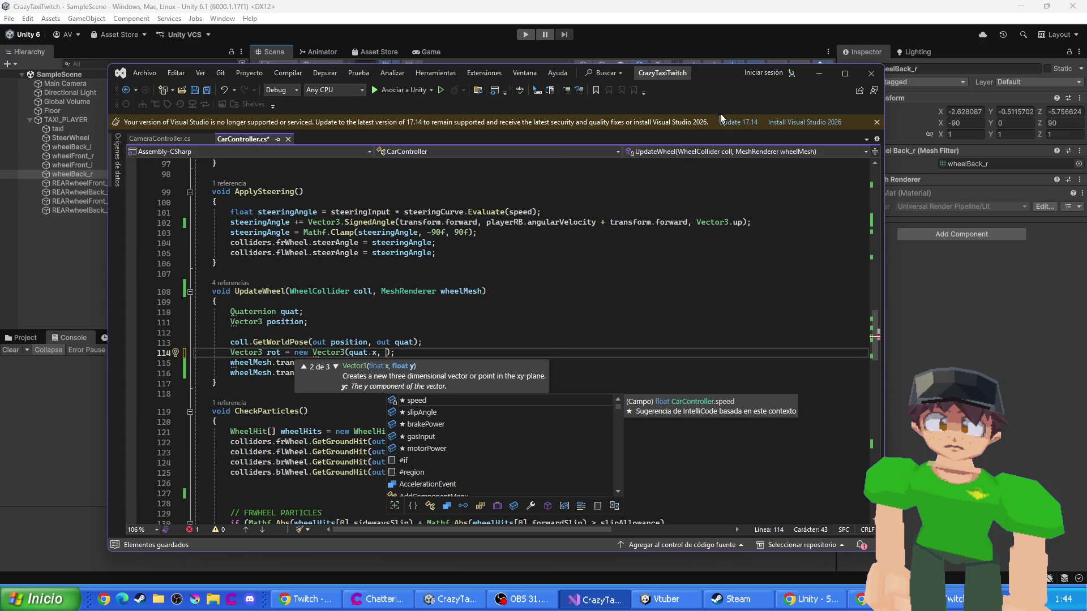
# - Complete the rotation as new Vector3(quat.x, quat.y, 90f) and save CarController.cs
pyautogui.moveTo(716, 87)
pyautogui.mouseDown()
pyautogui.moveTo(722, 251)
pyautogui.moveTo(733, 90)
pyautogui.mouseUp()
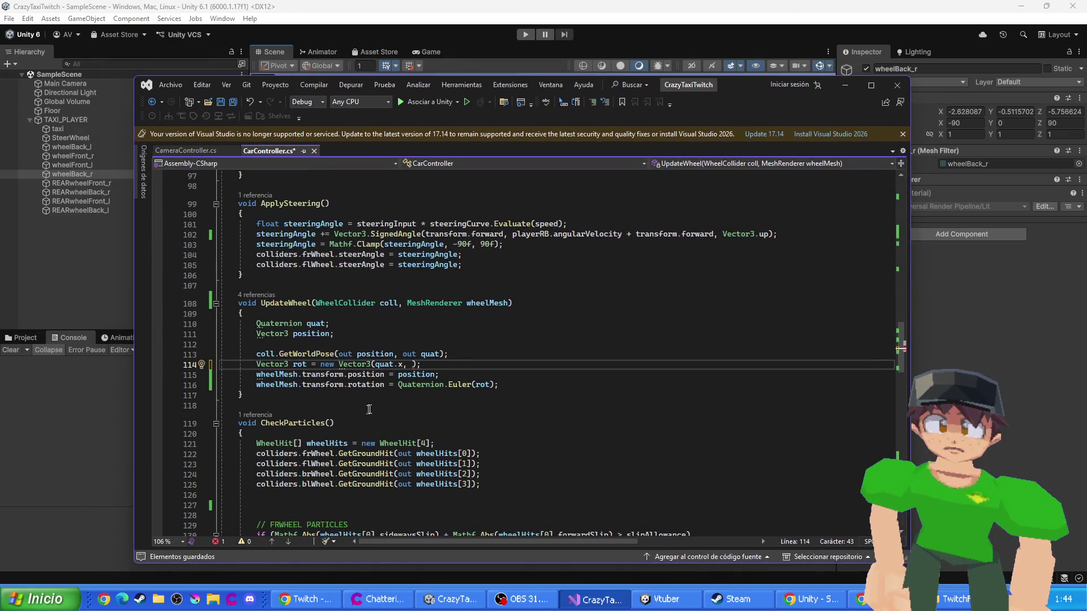
pyautogui.write('quat.y')
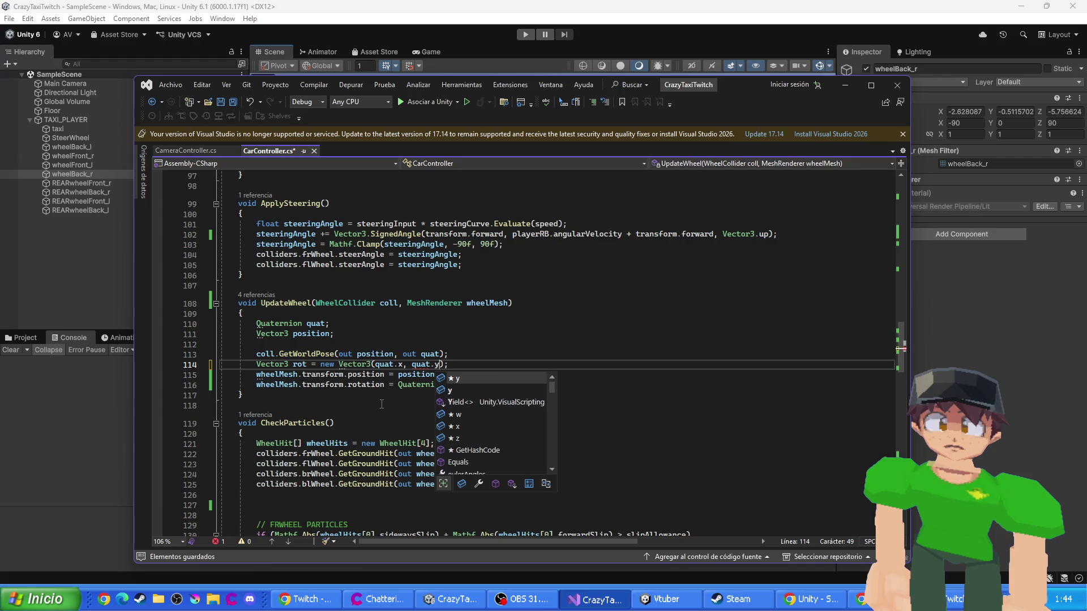
pyautogui.write(', ')
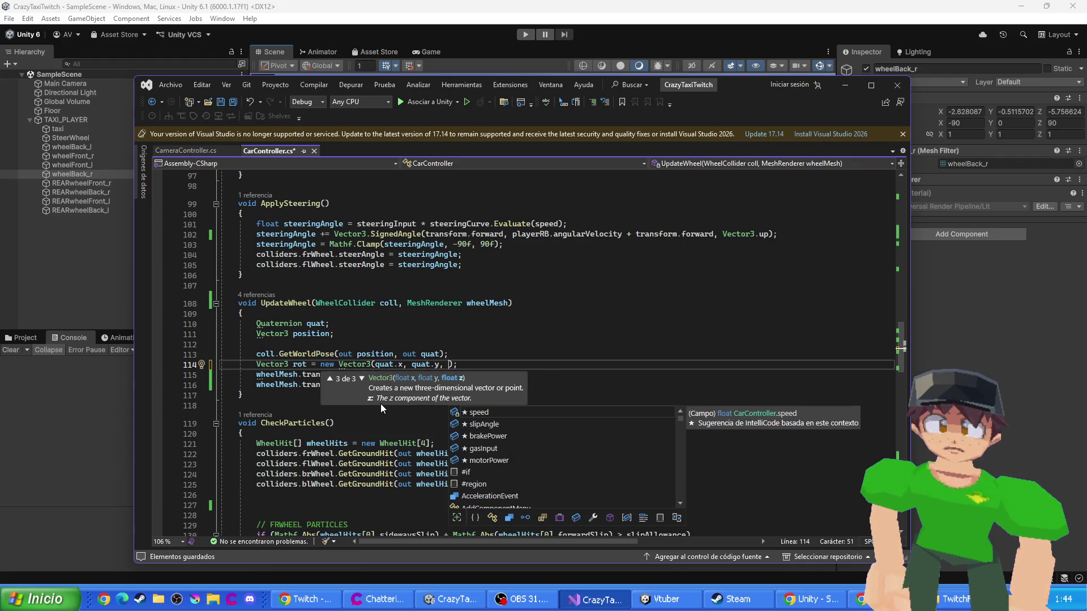
pyautogui.write('90')
pyautogui.hotkey('ctrl', 's')
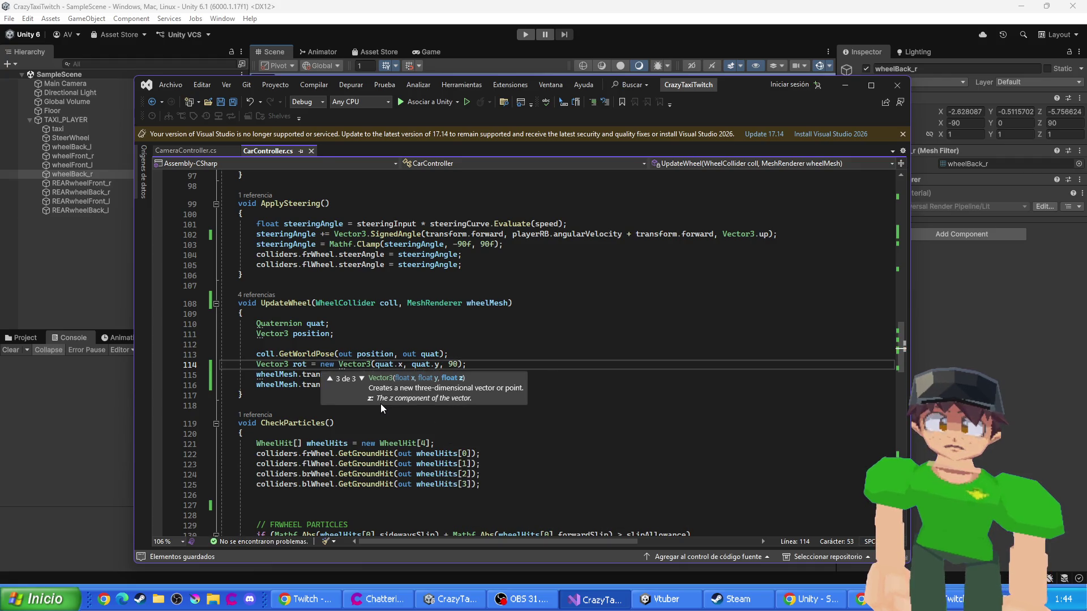
pyautogui.write('f')
pyautogui.click(450, 353)
pyautogui.hotkey('ctrl', 's')
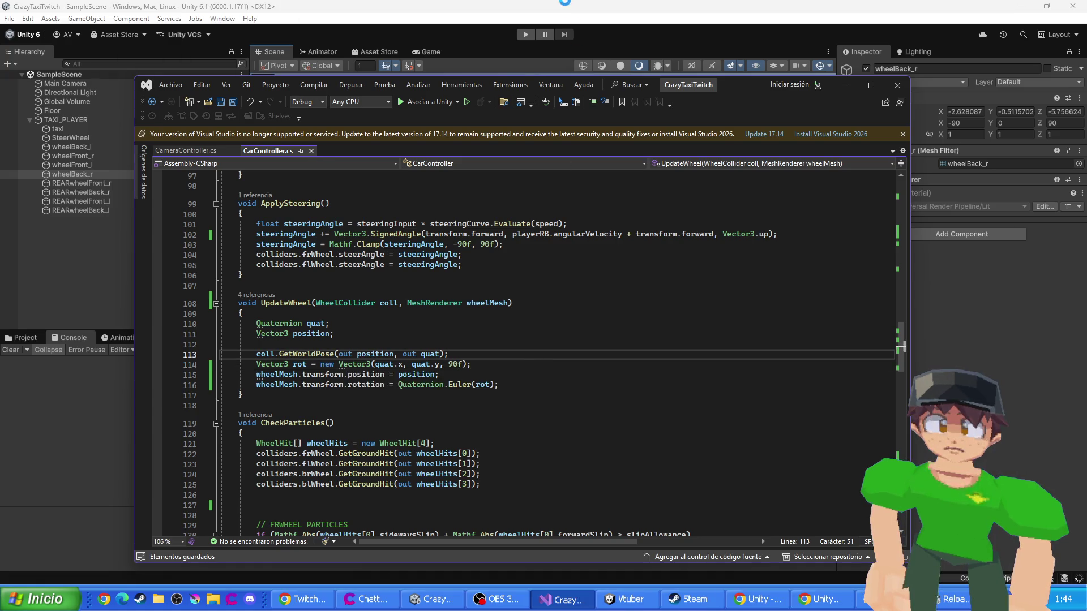
pyautogui.click(525, 46)
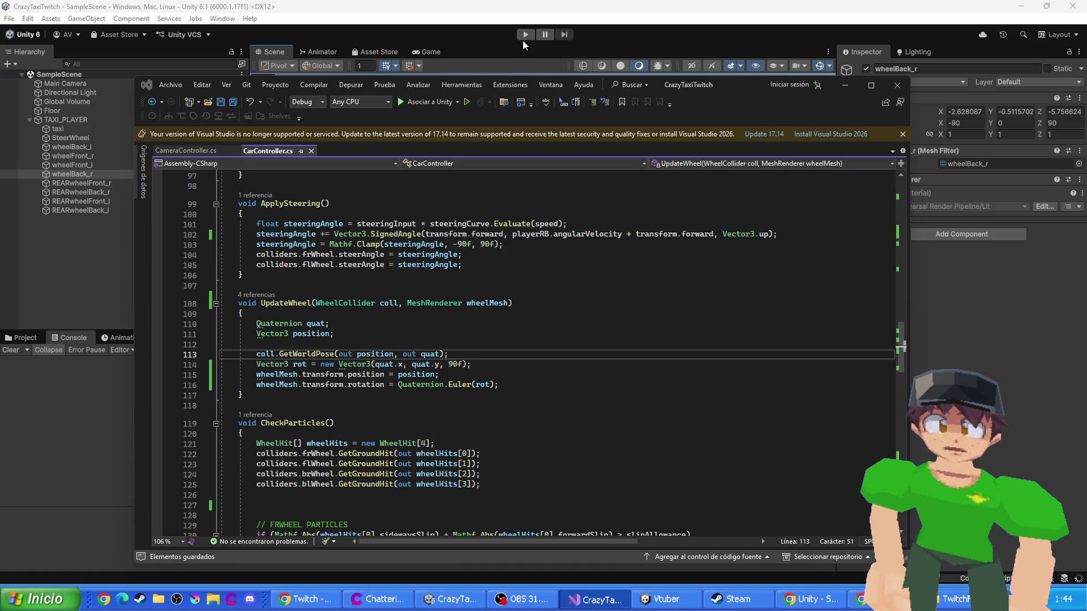
# - Run the taxi scene in Play mode, switching between Game and Scene views to watch the wheels
pyautogui.click(525, 35)
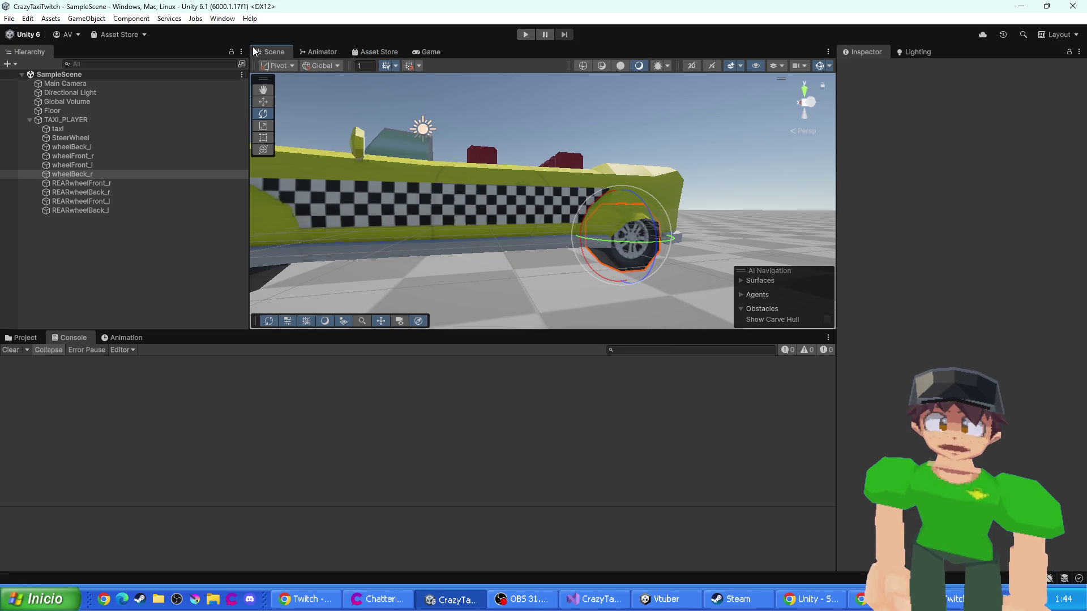
pyautogui.hotkey('ctrl', 'p')
pyautogui.click(275, 48)
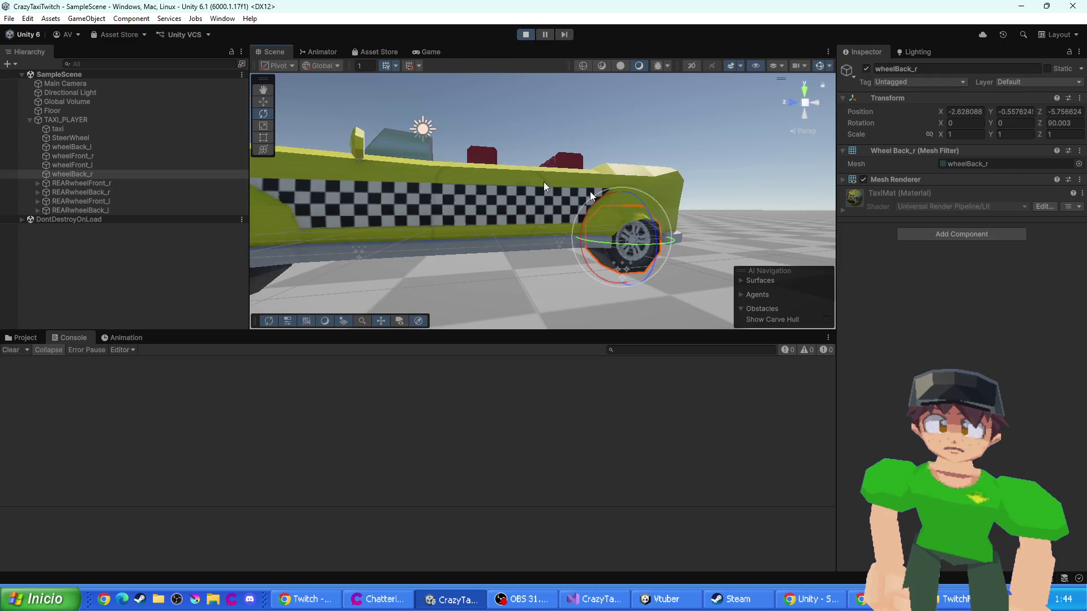
pyautogui.click(431, 52)
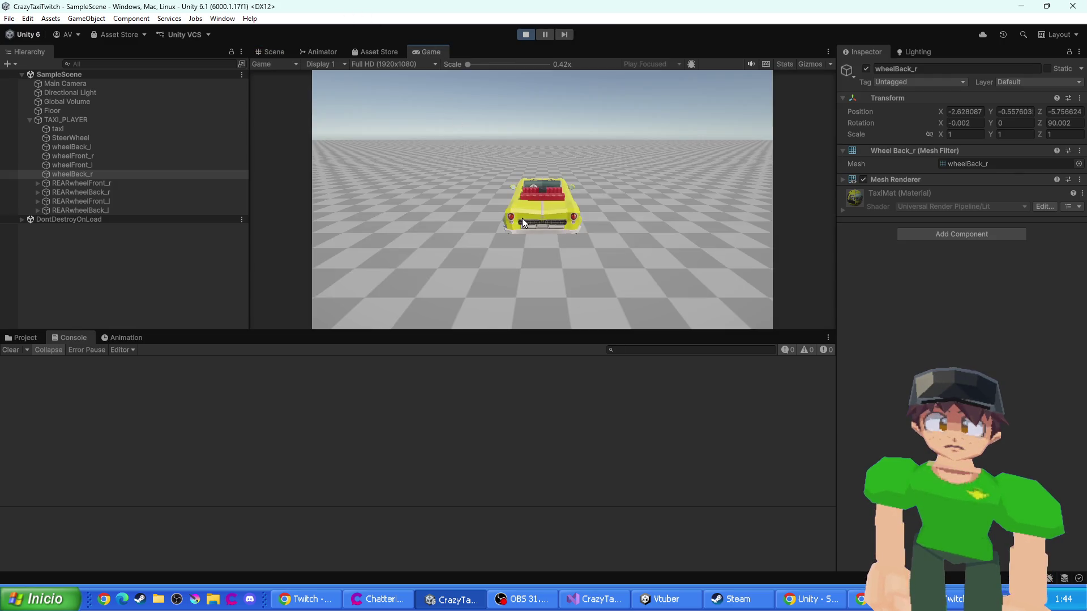
pyautogui.click(275, 54)
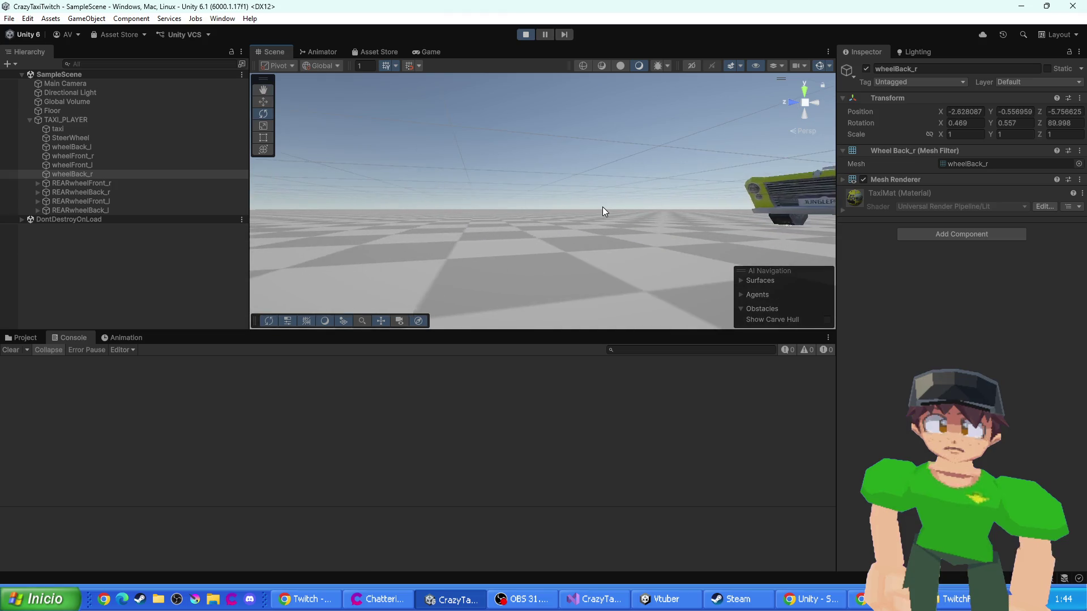
pyautogui.click(404, 51)
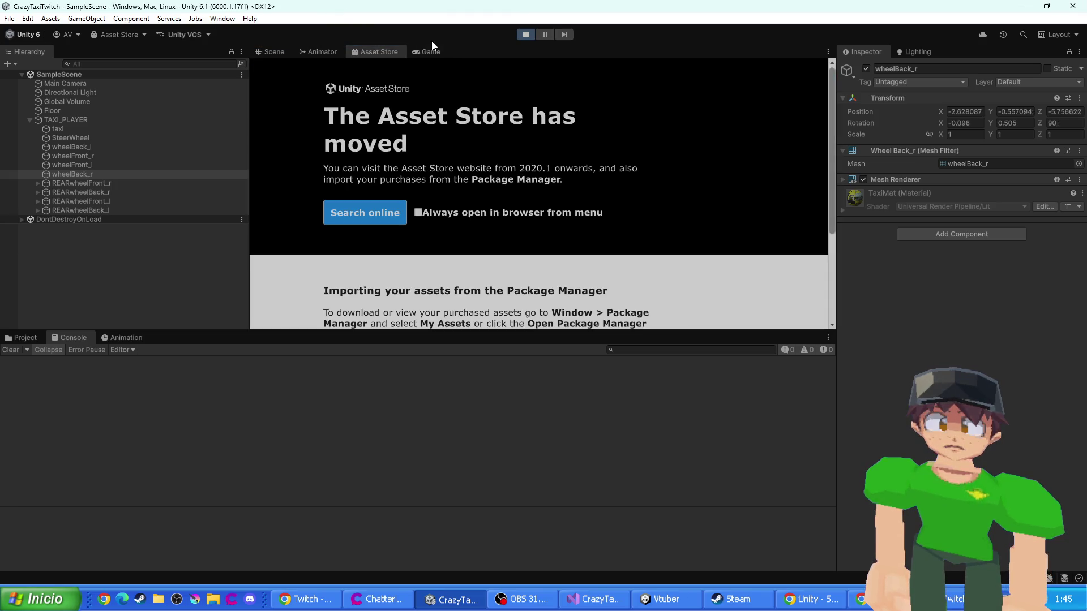
pyautogui.click(429, 51)
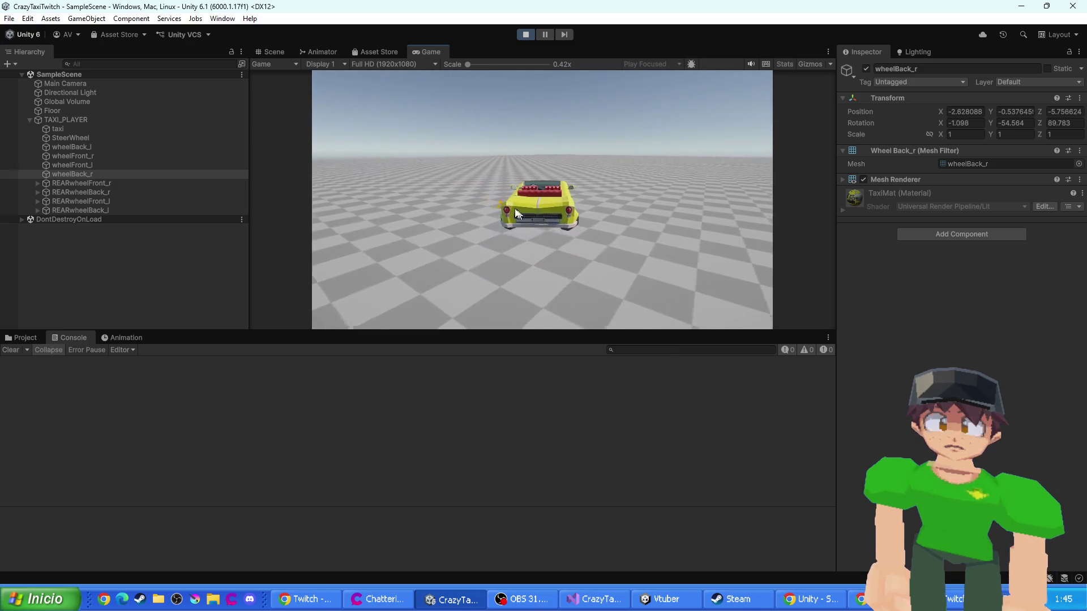
pyautogui.click(271, 53)
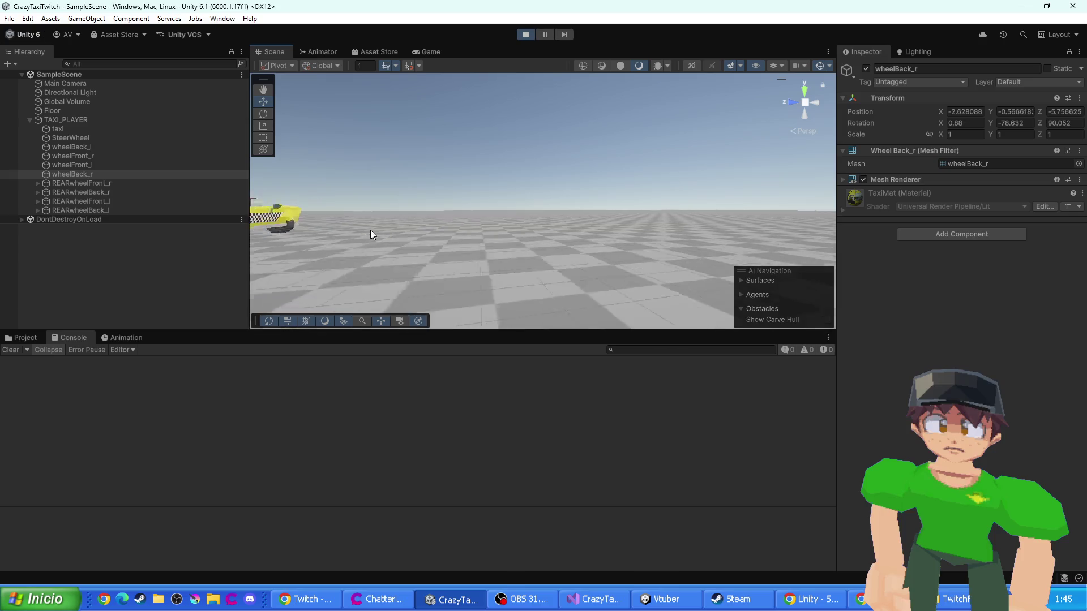
# - Frame the REARwheelFront_r, REARwheelBack_r and REARwheelBack_l colliders, then stop Play mode
pyautogui.press('f')
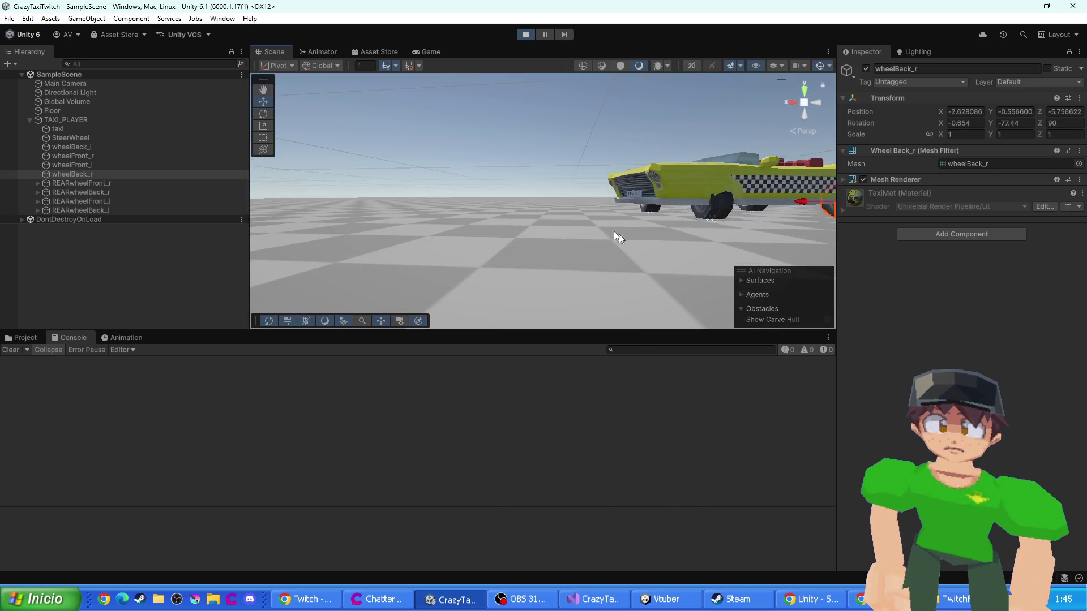
pyautogui.click(80, 184)
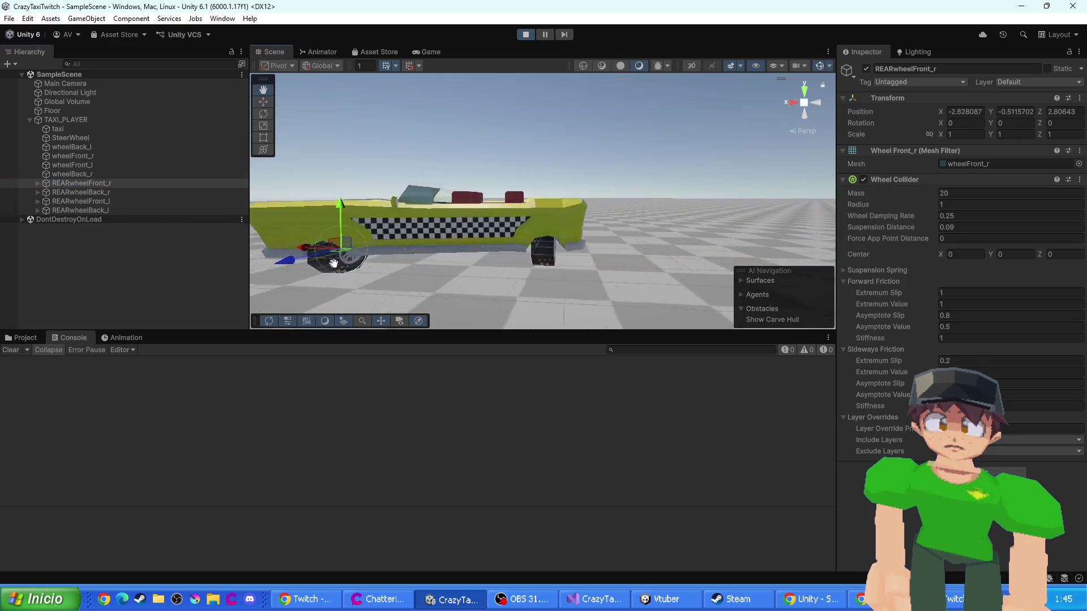
pyautogui.press('f')
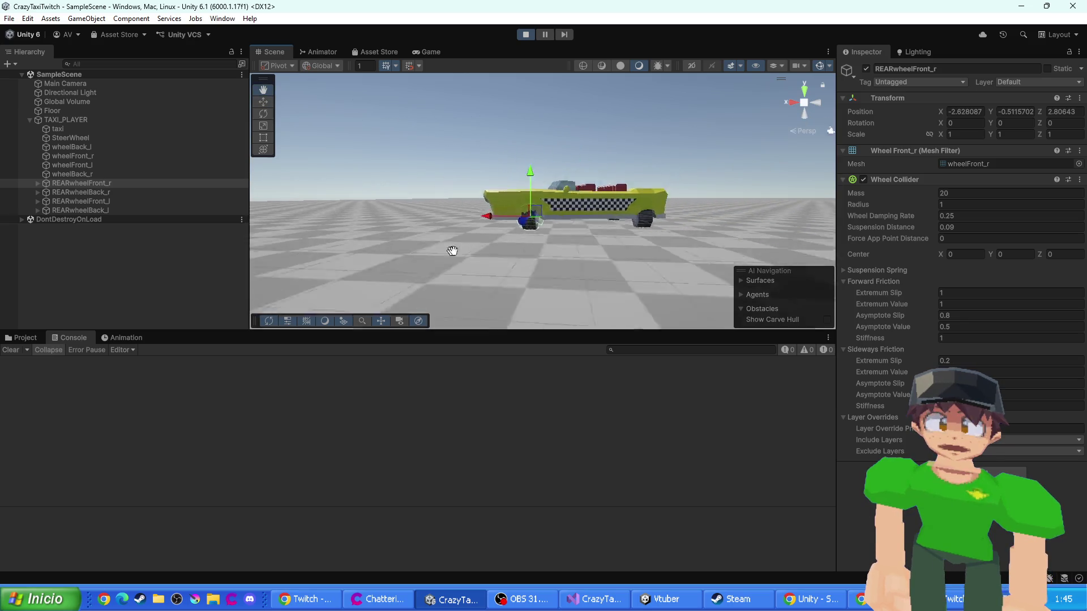
pyautogui.click(85, 192)
pyautogui.click(85, 210)
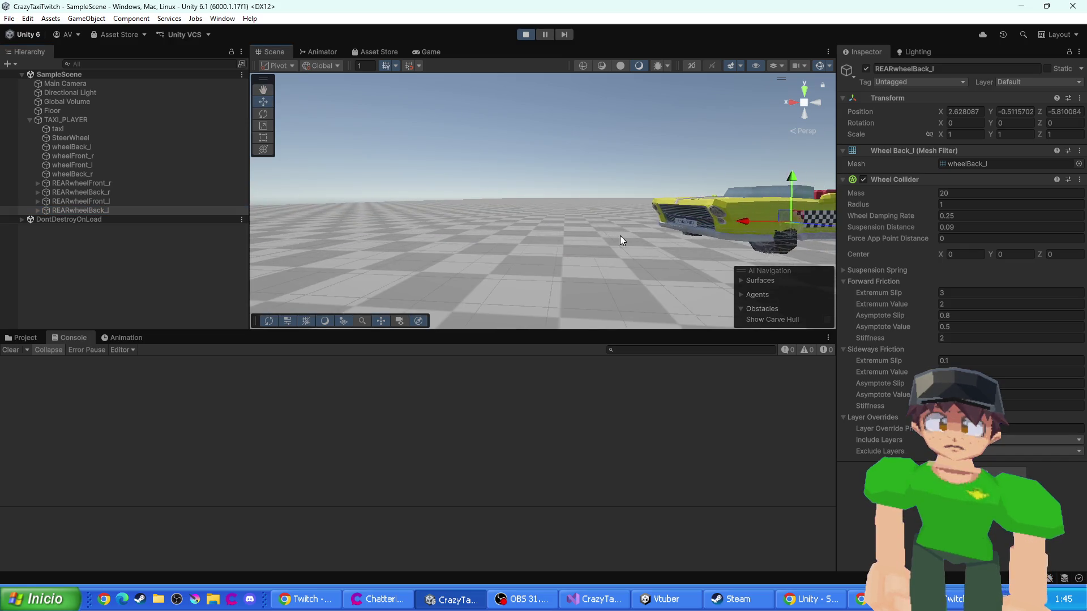
pyautogui.click(525, 34)
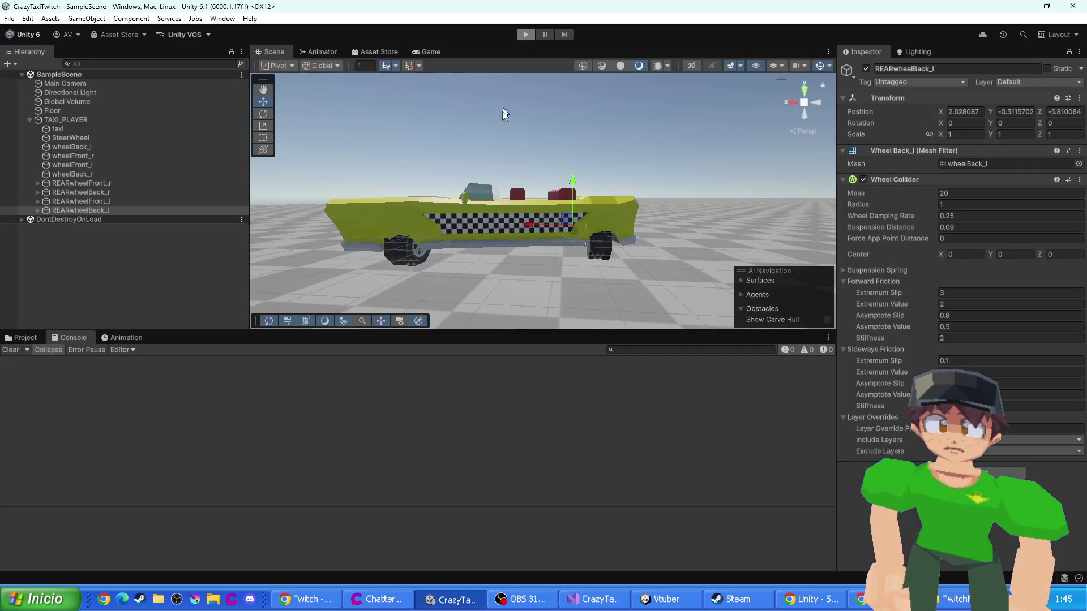
pyautogui.hotkey('alt', 'Tab')
# - Revert UpdateWheel to rot = quat.eulerAngles and rotation = quat, remove the stray slash, and save
pyautogui.scroll(-4, 439, 271)
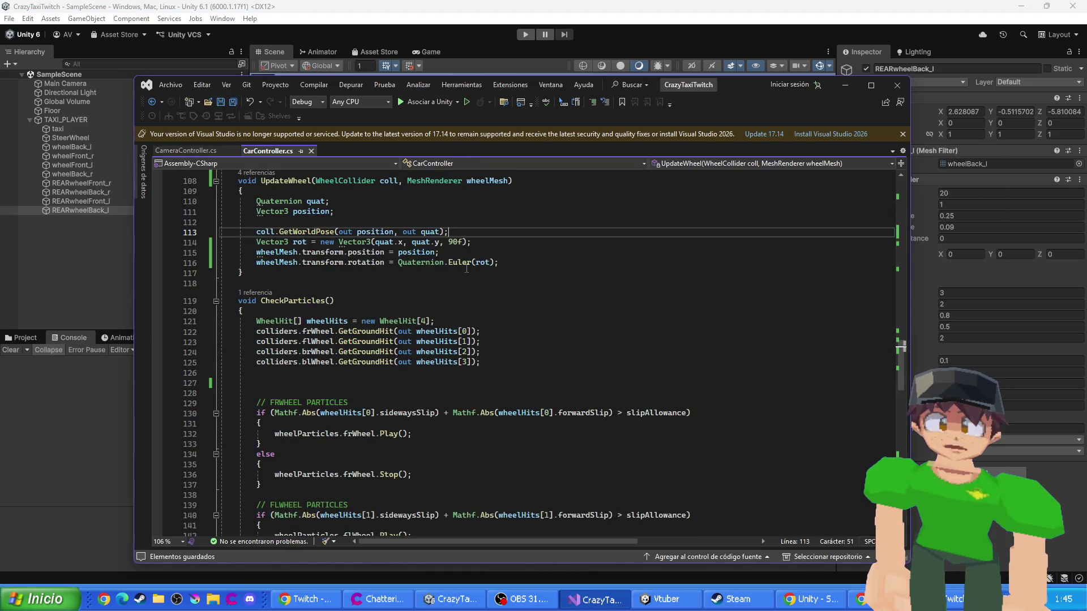
pyautogui.scroll(-12, 468, 269)
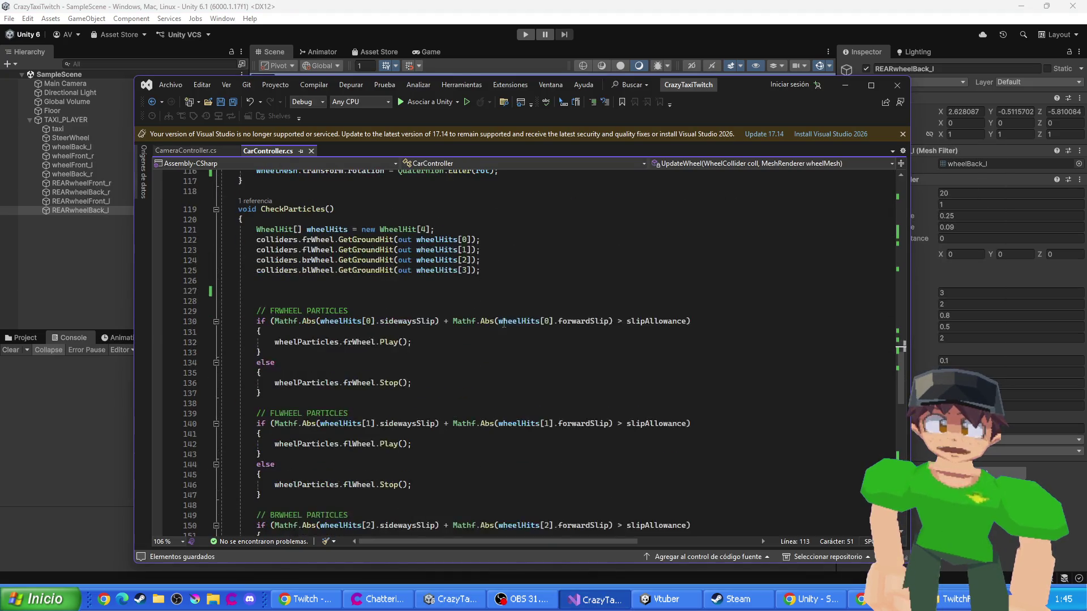
pyautogui.scroll(15, 503, 321)
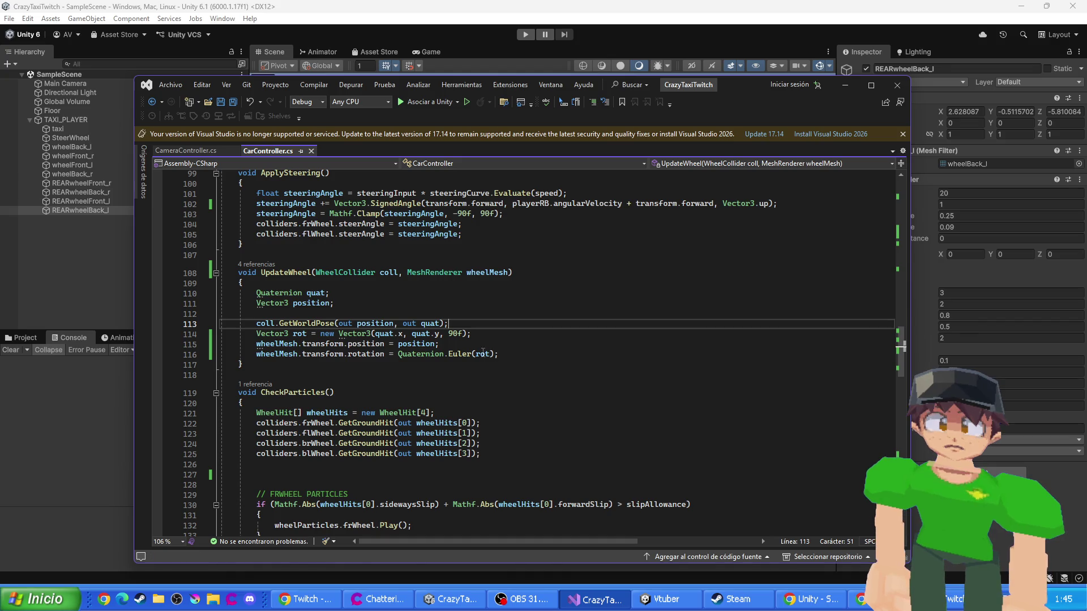
pyautogui.press('Down')
pyautogui.press('Delete')
pyautogui.press('Delete')
pyautogui.press('Delete')
pyautogui.press('BackSpace')
pyautogui.press('BackSpace')
pyautogui.press('BackSpace')
pyautogui.press('BackSpace')
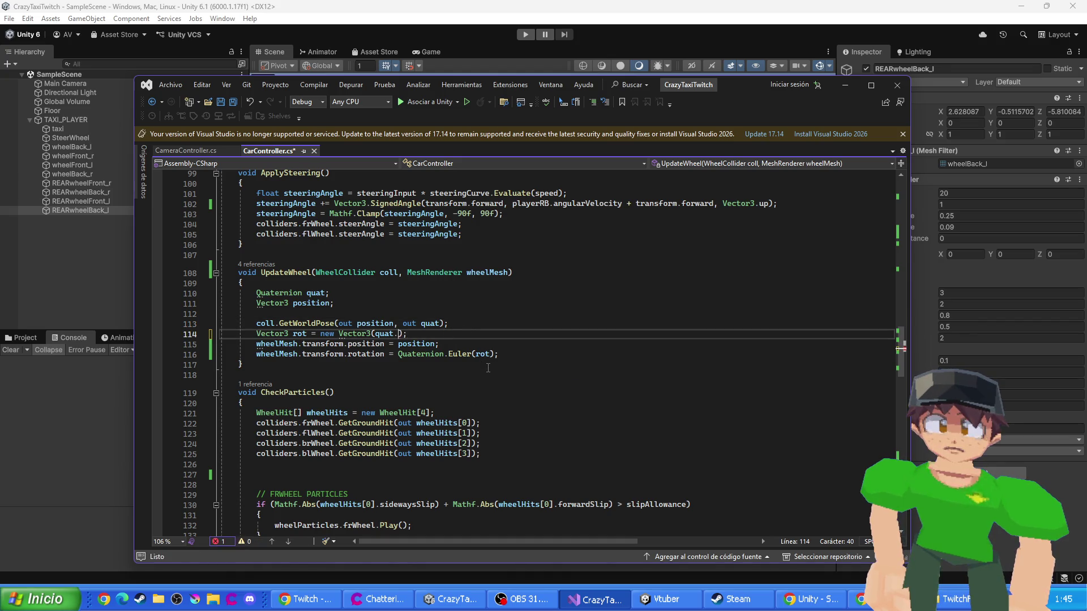
pyautogui.hotkey('ctrl', 'z')
pyautogui.hotkey('ctrl', 'z')
pyautogui.hotkey('ctrl', 'z')
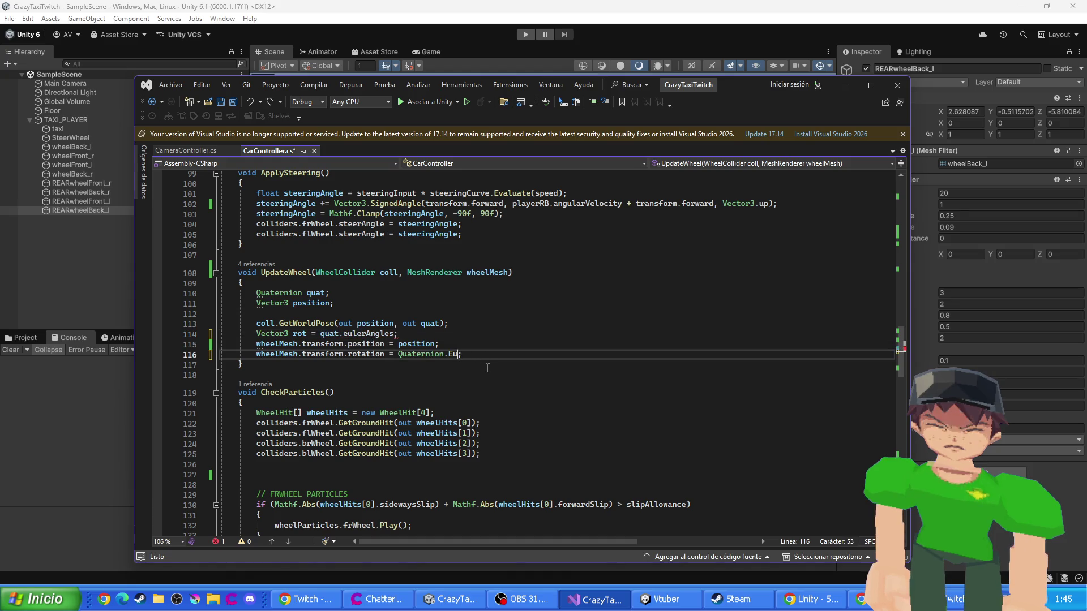
pyautogui.hotkey('ctrl', 'z')
pyautogui.hotkey('ctrl', 'z')
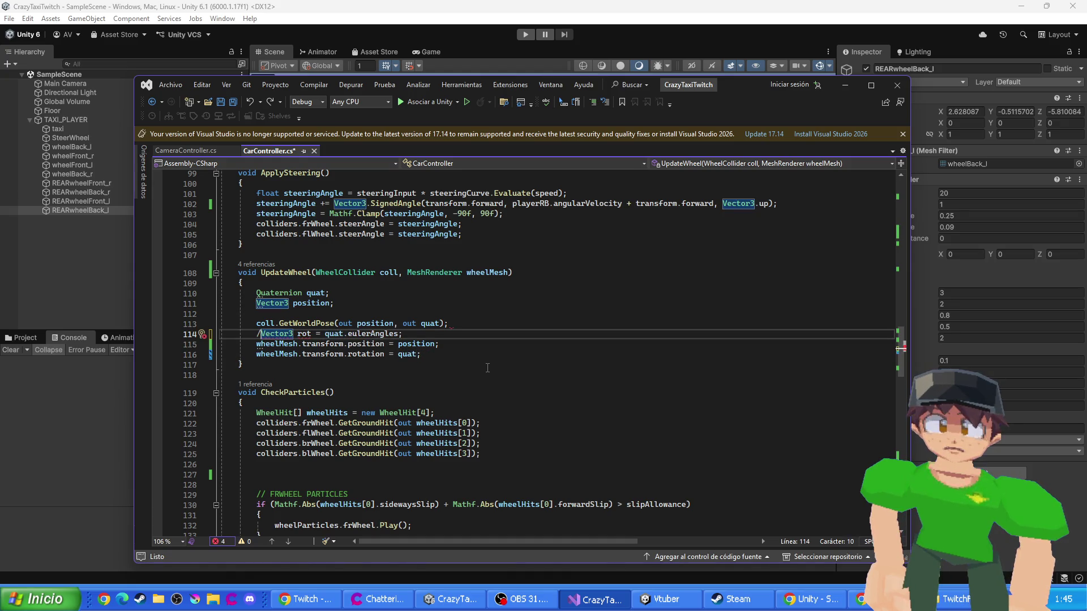
pyautogui.hotkey('ctrl', 'z')
pyautogui.hotkey('ctrl', 's')
pyautogui.click(330, 33)
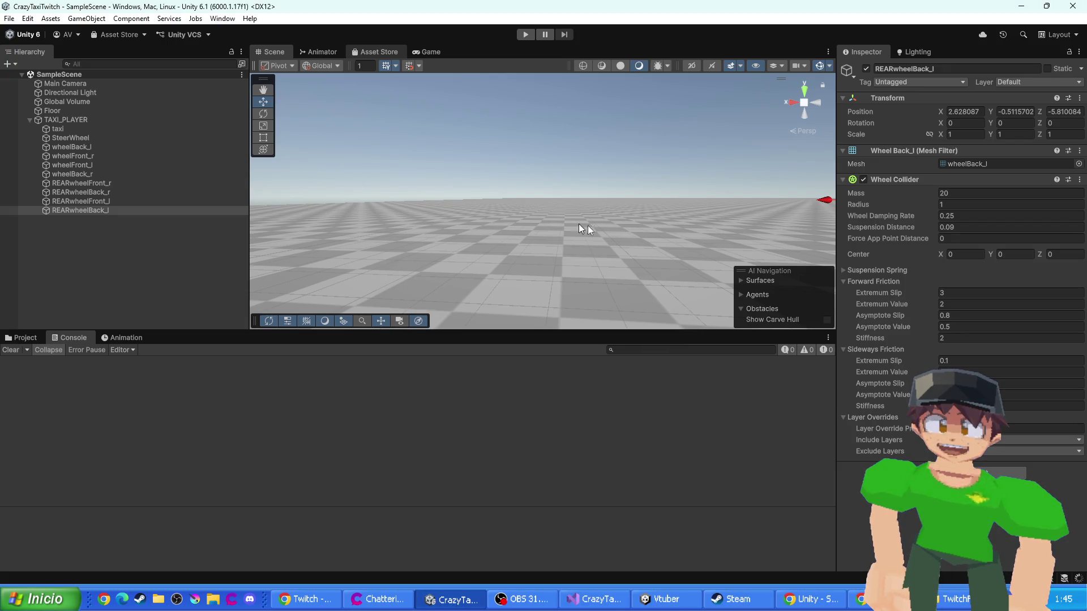
# - Bring the scene camera to the taxi and select the four wheel mesh objects
pyautogui.moveTo(568, 238)
pyautogui.mouseDown()
pyautogui.moveTo(470, 213)
pyautogui.moveTo(422, 240)
pyautogui.moveTo(464, 238)
pyautogui.mouseUp()
pyautogui.moveTo(389, 191)
pyautogui.mouseDown()
pyautogui.moveTo(515, 238)
pyautogui.moveTo(555, 206)
pyautogui.moveTo(393, 210)
pyautogui.moveTo(512, 237)
pyautogui.mouseUp()
pyautogui.scroll(5, 514, 238)
pyautogui.scroll(-3, 398, 232)
pyautogui.scroll(3, 445, 220)
pyautogui.scroll(-3, 458, 237)
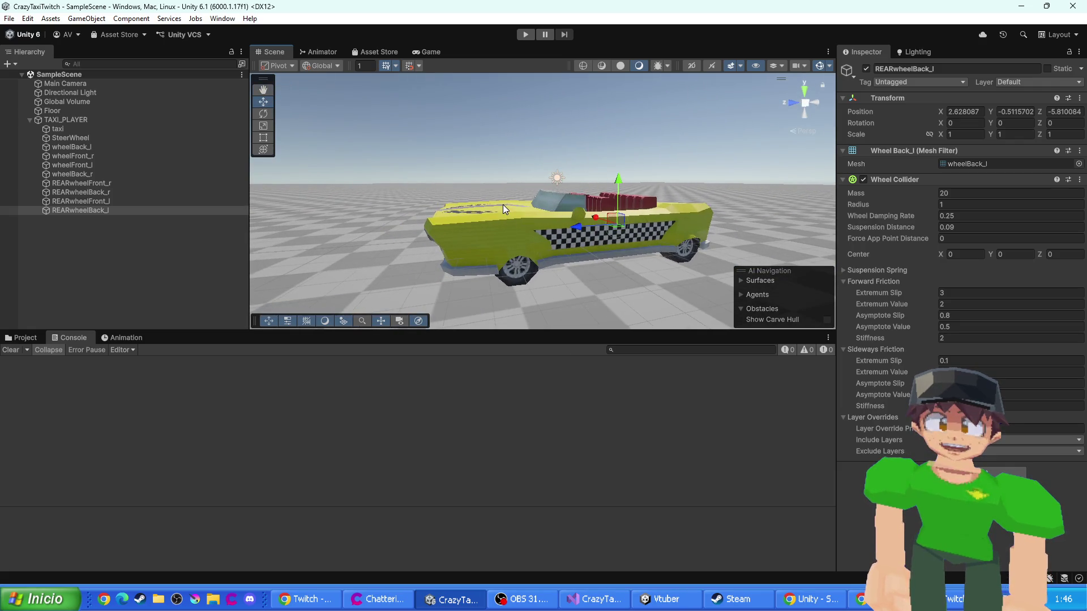
pyautogui.scroll(1, 535, 240)
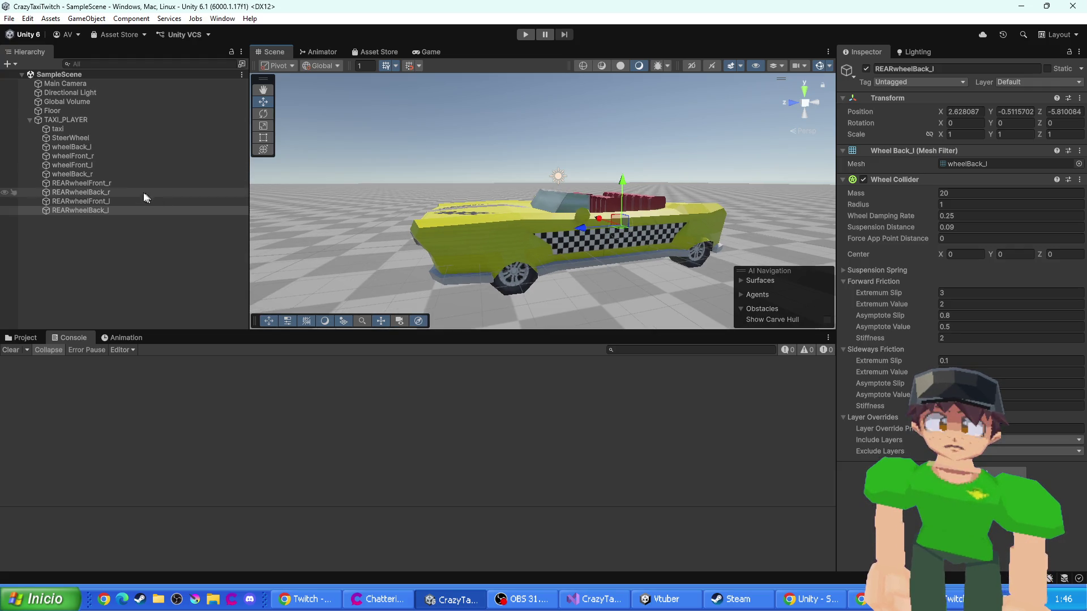
pyautogui.keyDown('shift'); pyautogui.click(131, 184); pyautogui.keyUp('shift')
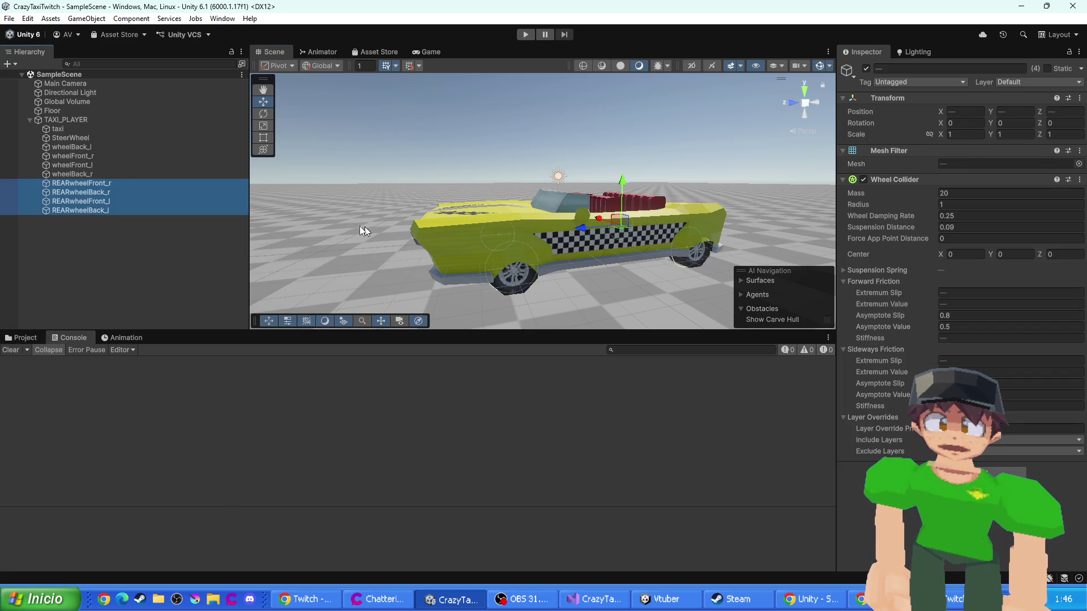
pyautogui.click(105, 173)
pyautogui.keyDown('shift'); pyautogui.click(102, 147); pyautogui.keyUp('shift')
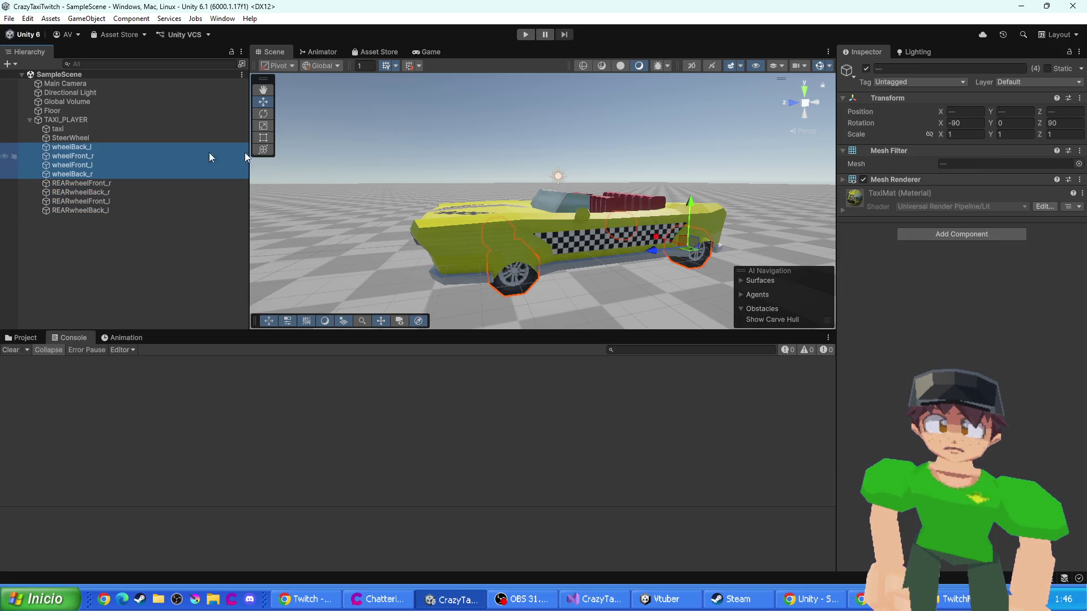
# - Dismiss the wheels' Transform options and show the Assets/Prefabs folder in the Project window
pyautogui.click(1080, 98)
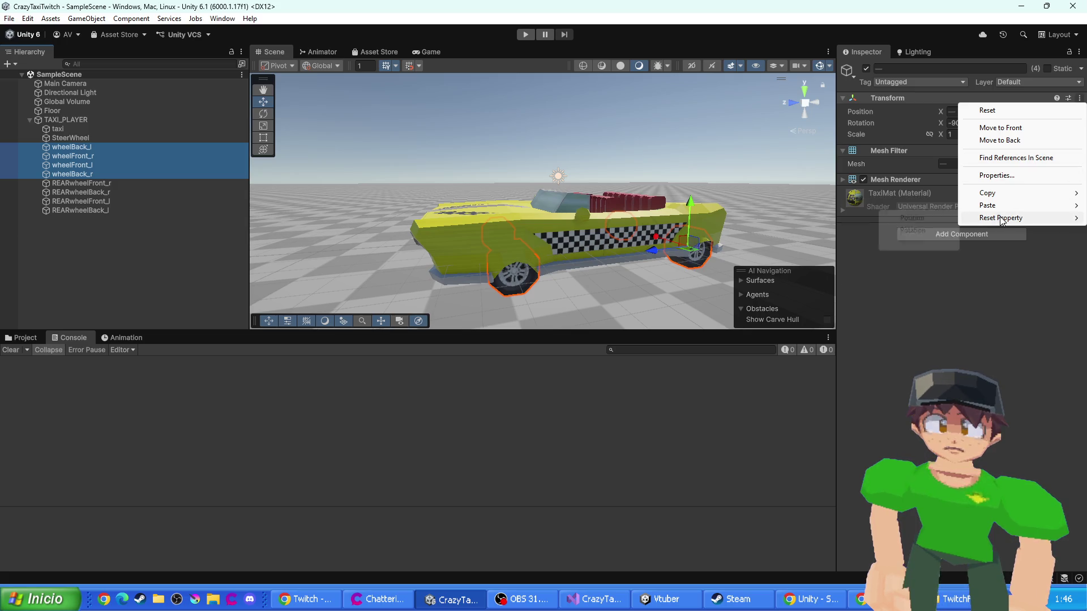
pyautogui.click(923, 295)
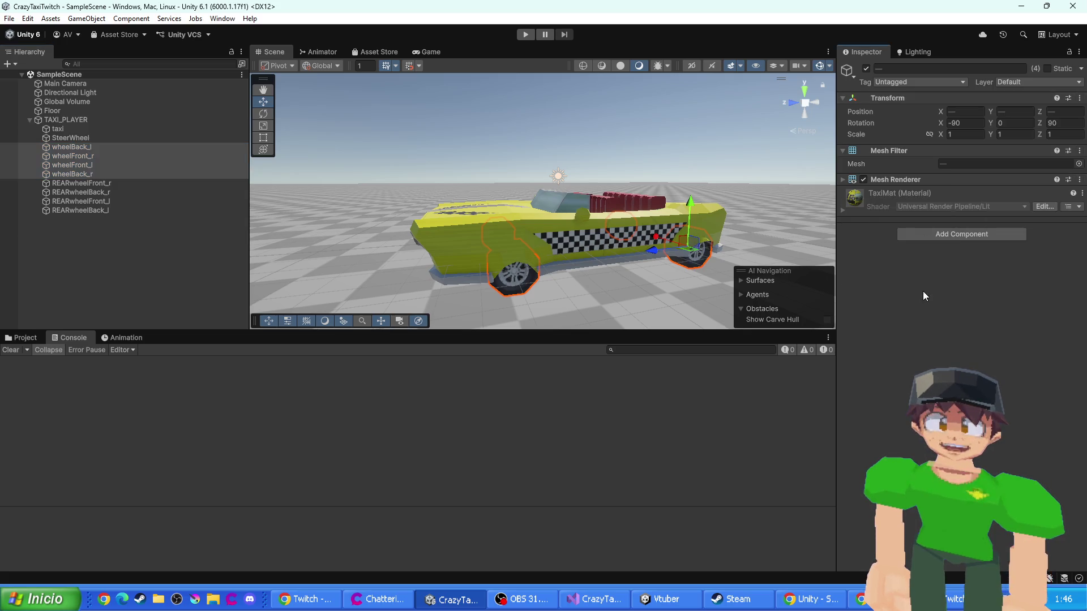
pyautogui.scroll(5, 518, 283)
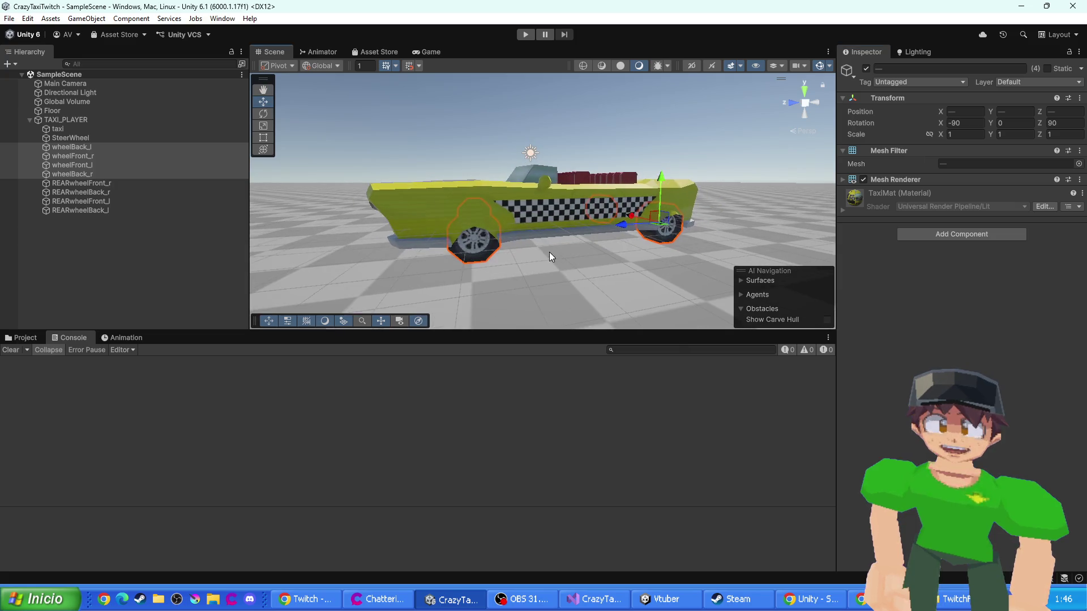
pyautogui.scroll(-1, 485, 273)
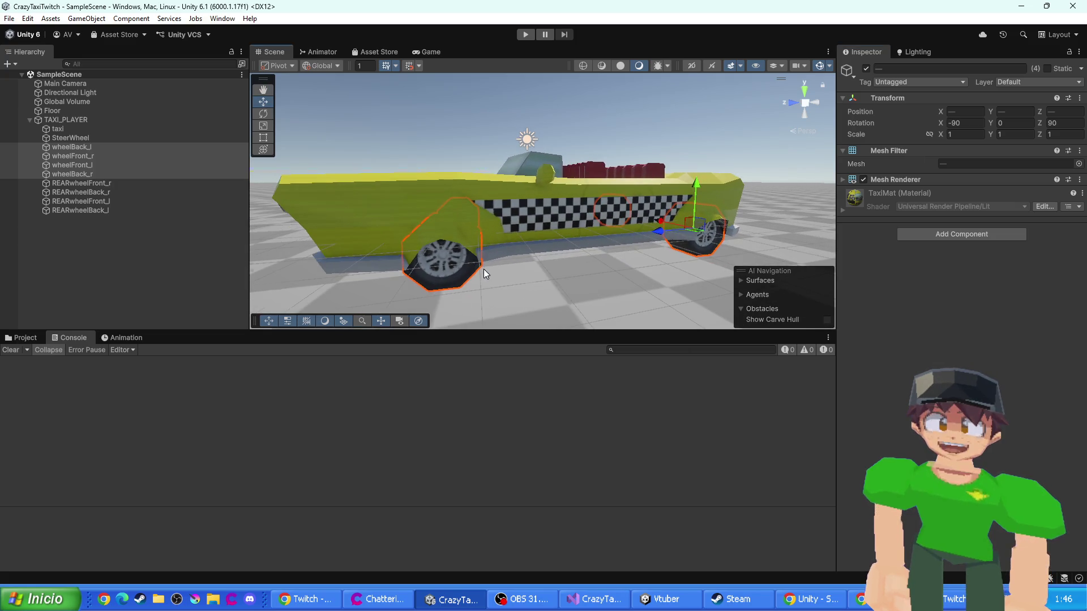
pyautogui.click(22, 339)
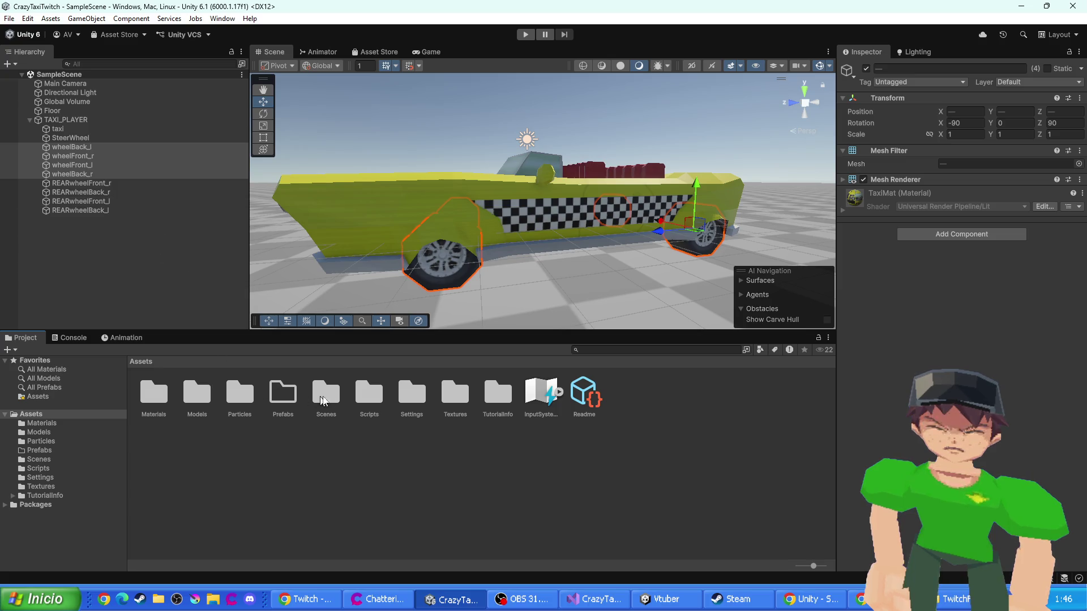
pyautogui.click(275, 398)
# - Drag the four wheel objects into Assets/Prefabs to make them prefabs
pyautogui.doubleClick(275, 398)
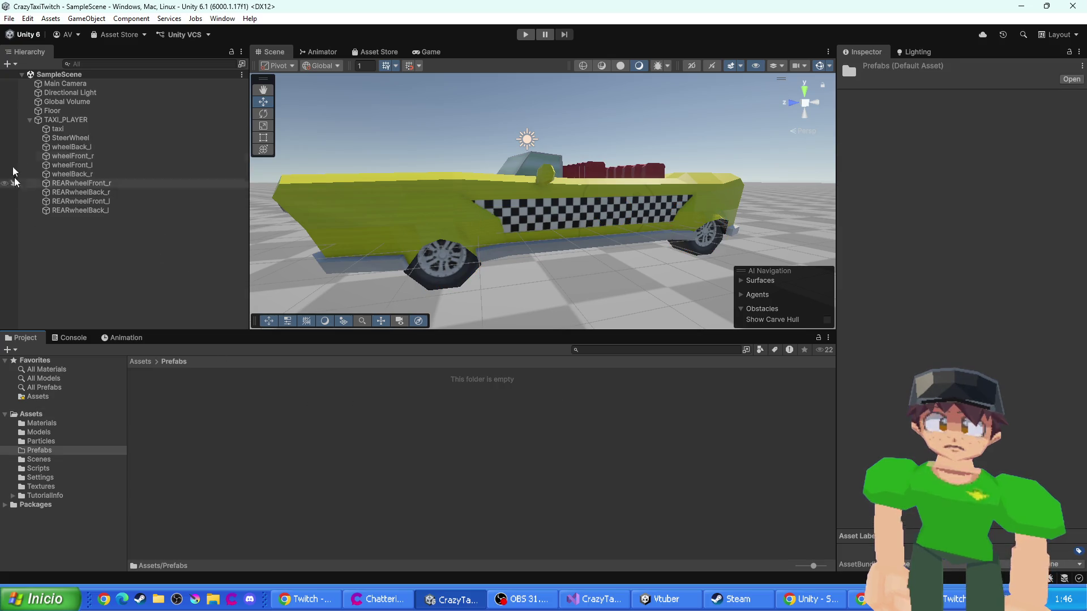
pyautogui.click(100, 148)
pyautogui.keyDown('shift'); pyautogui.click(91, 172); pyautogui.keyUp('shift')
pyautogui.moveTo(91, 172)
pyautogui.mouseDown()
pyautogui.moveTo(257, 309)
pyautogui.moveTo(240, 455)
pyautogui.moveTo(246, 433)
pyautogui.mouseUp()
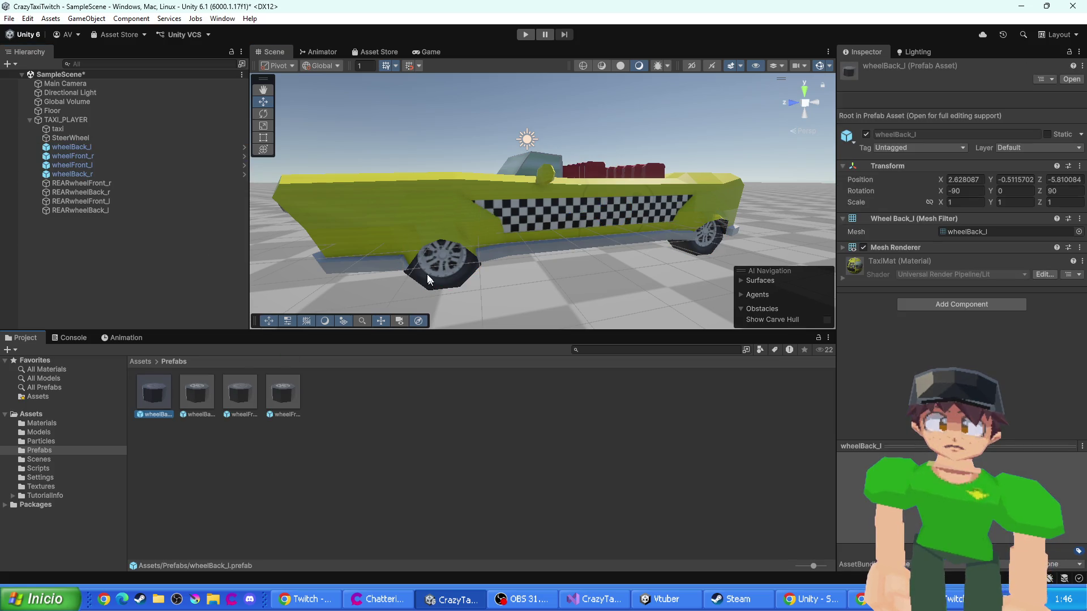
# - Open the wheelBack_l prefab and look through its Transform component options and presets
pyautogui.click(87, 174)
pyautogui.press('Up')
pyautogui.press('Up')
pyautogui.press('Up')
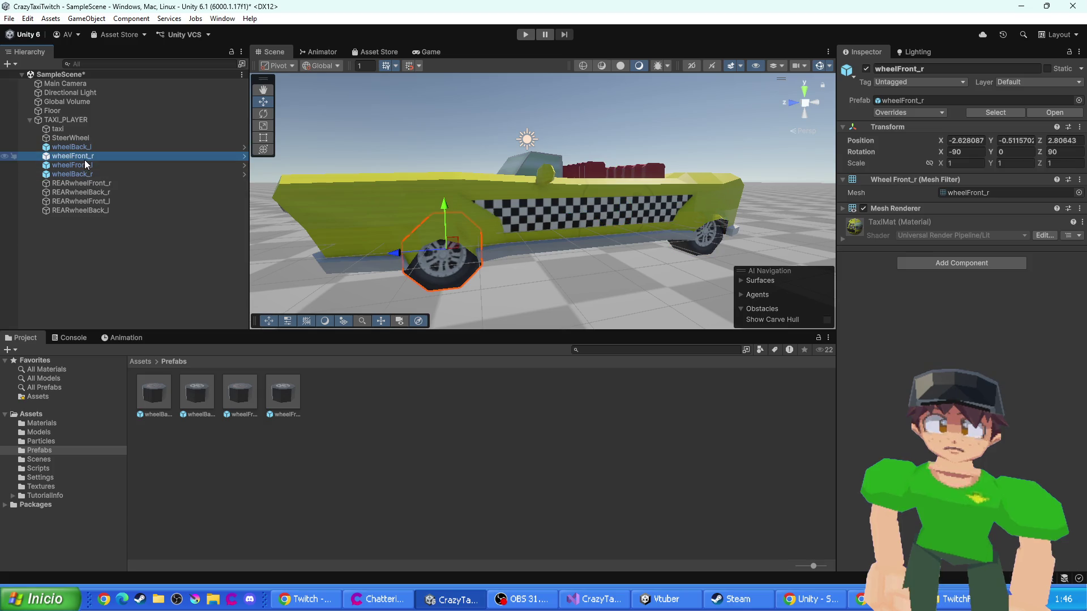
pyautogui.press('Down')
pyautogui.press('Down')
pyautogui.press('Down')
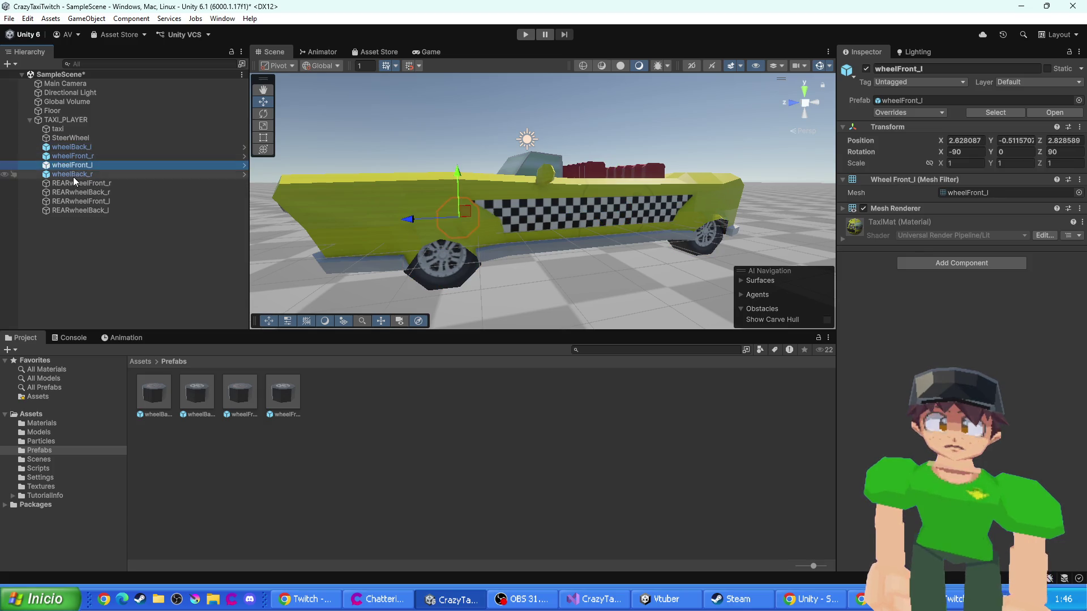
pyautogui.press('Up')
pyautogui.press('Up')
pyautogui.press('Up')
pyautogui.doubleClick(160, 395)
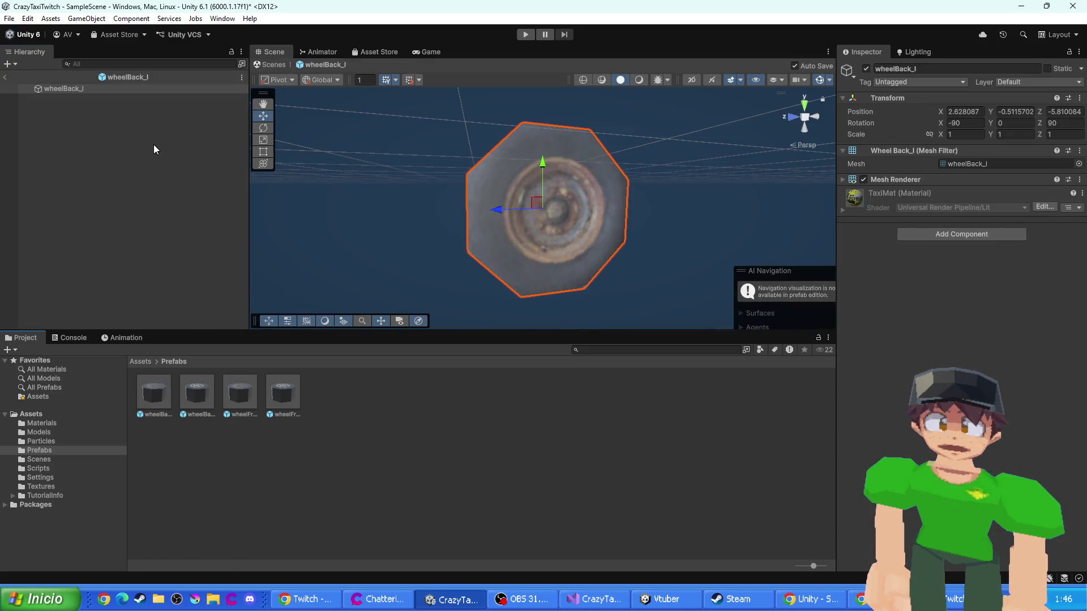
pyautogui.click(1079, 98)
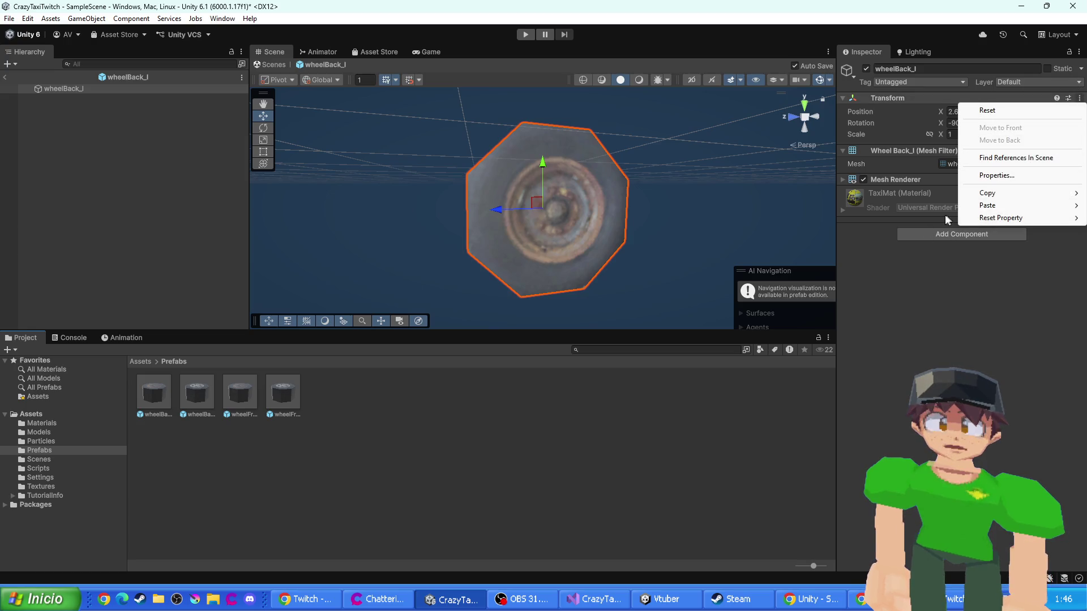
pyautogui.click(996, 175)
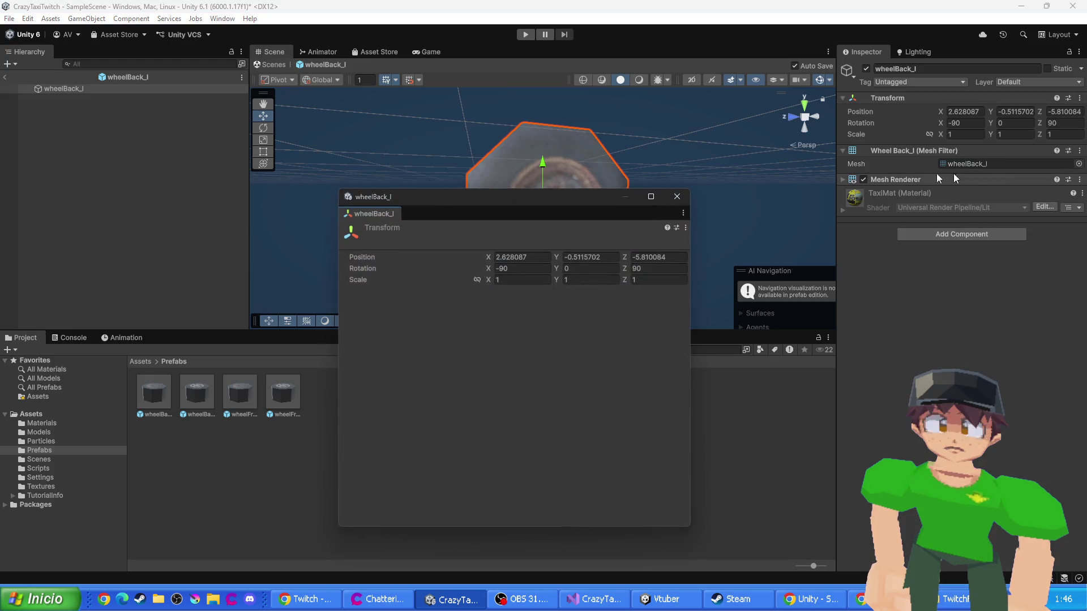
pyautogui.click(685, 228)
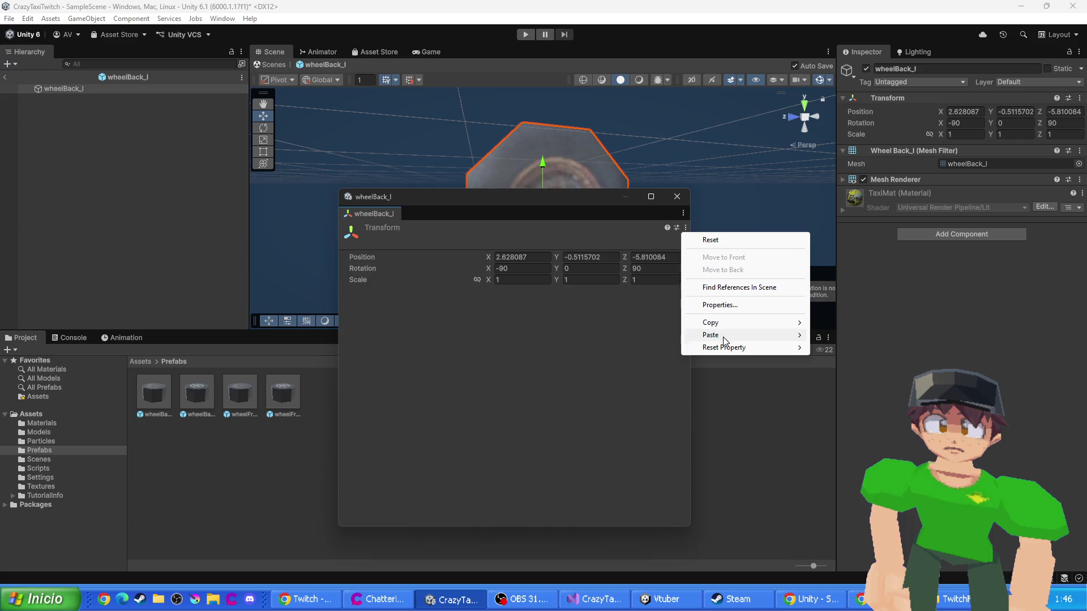
pyautogui.click(675, 228)
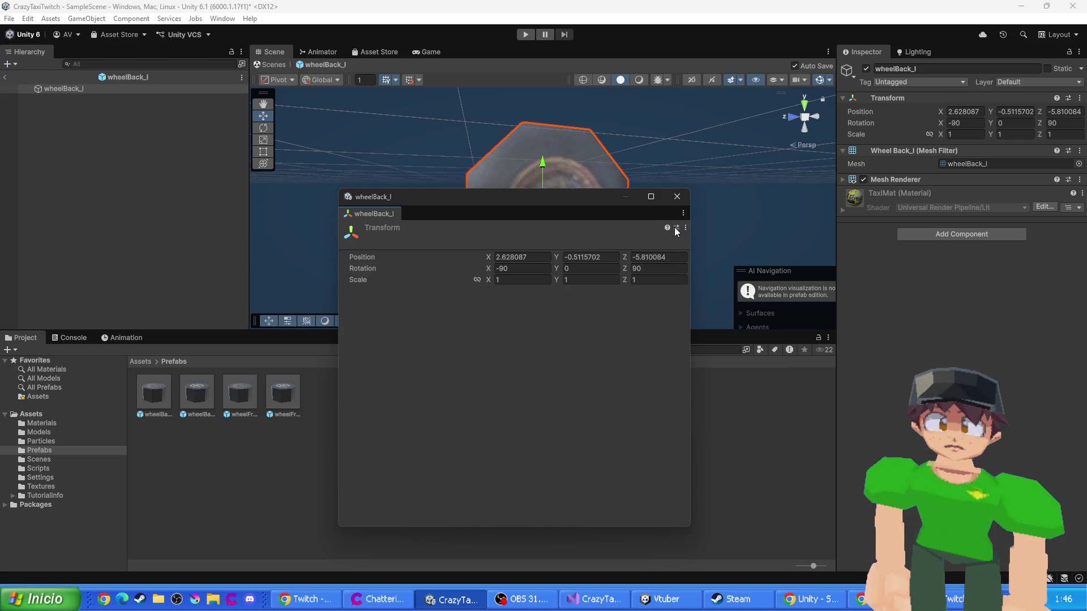
pyautogui.click(675, 228)
pyautogui.click(846, 221)
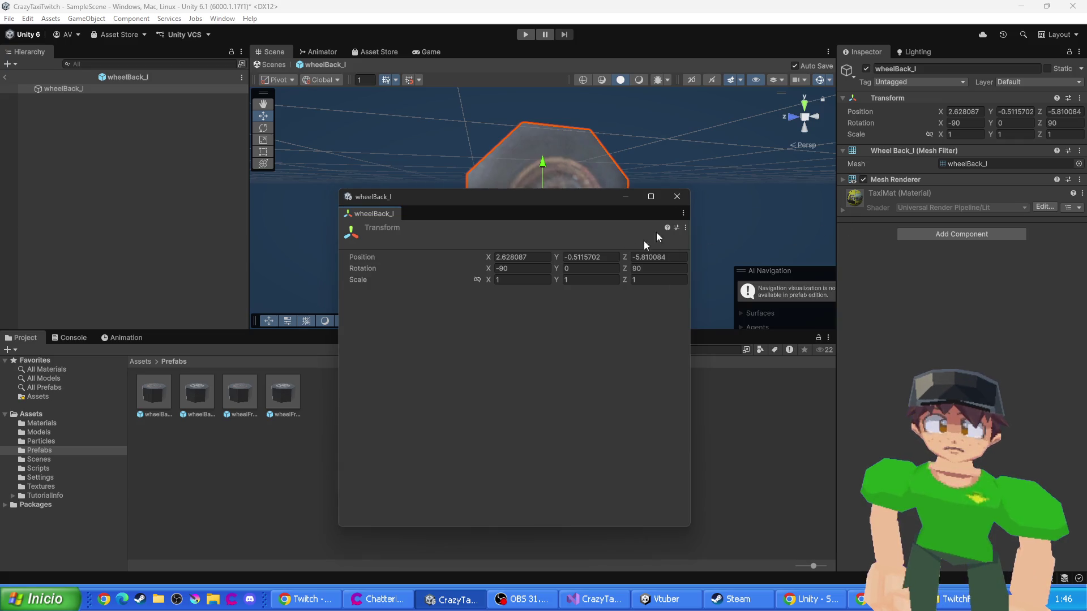
pyautogui.click(677, 198)
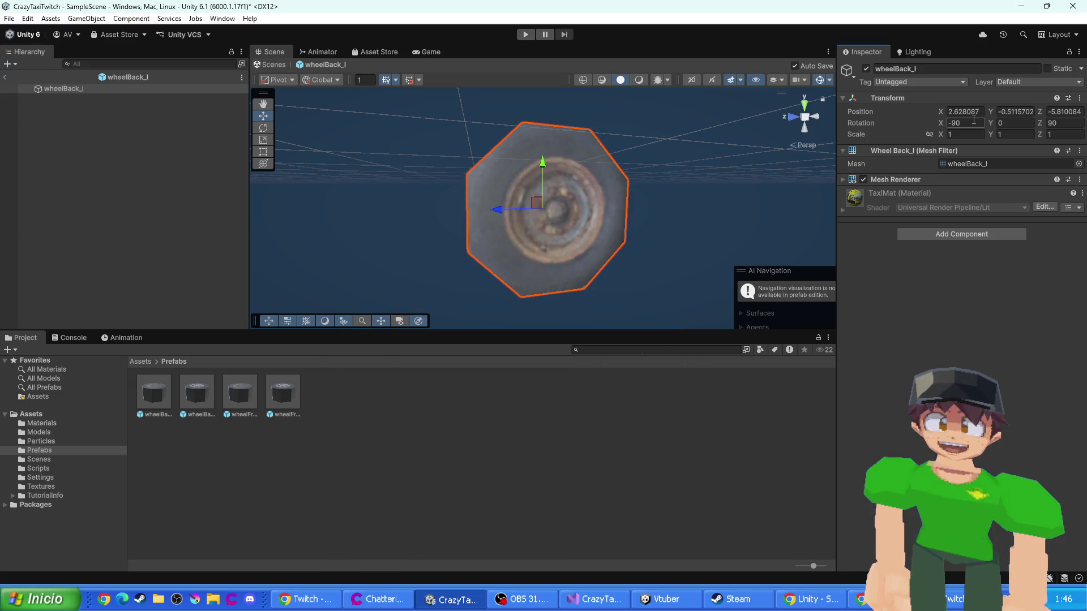
# - Set the wheelBack_l prefab's rotation X and Z to 0, then compare the wheels' rotations in SampleScene
pyautogui.write('0')
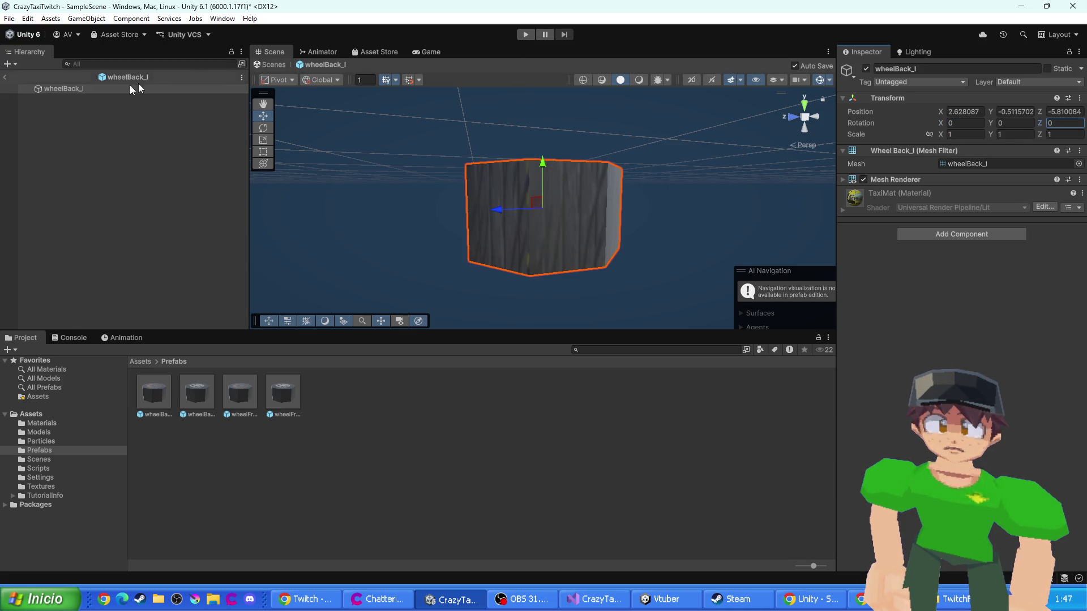
pyautogui.click(27, 85)
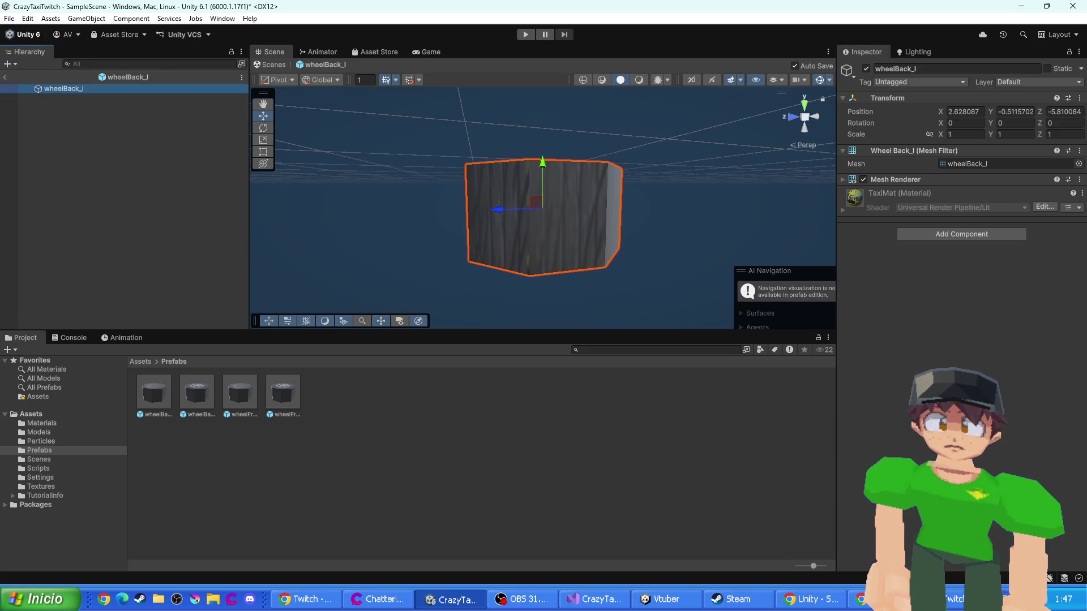
pyautogui.click(8, 78)
pyautogui.scroll(5, 547, 187)
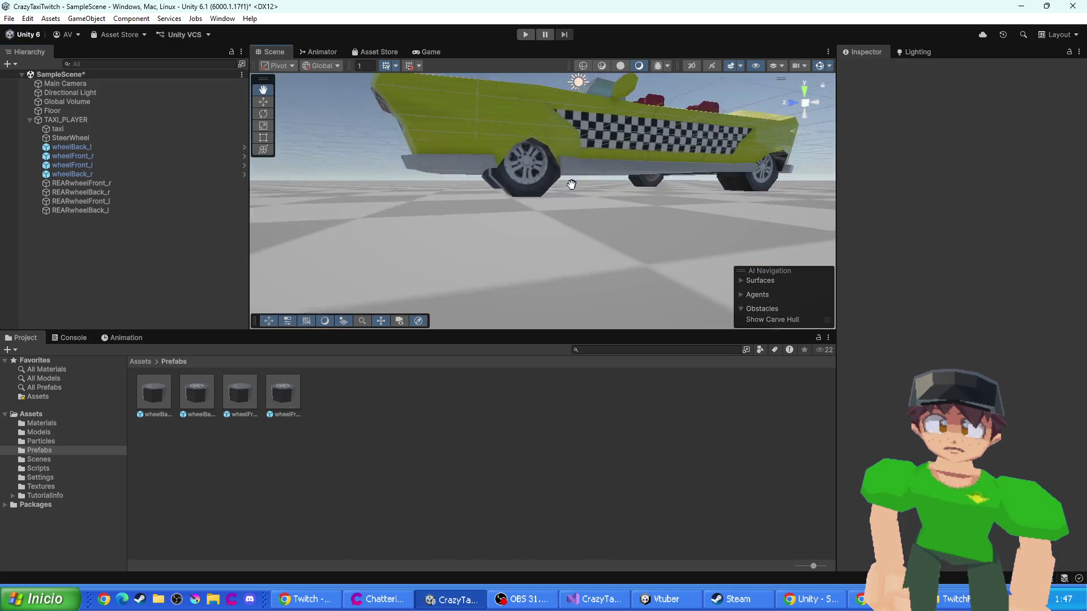
pyautogui.moveTo(546, 188)
pyautogui.mouseDown()
pyautogui.moveTo(514, 236)
pyautogui.moveTo(634, 195)
pyautogui.mouseUp()
pyautogui.click(62, 146)
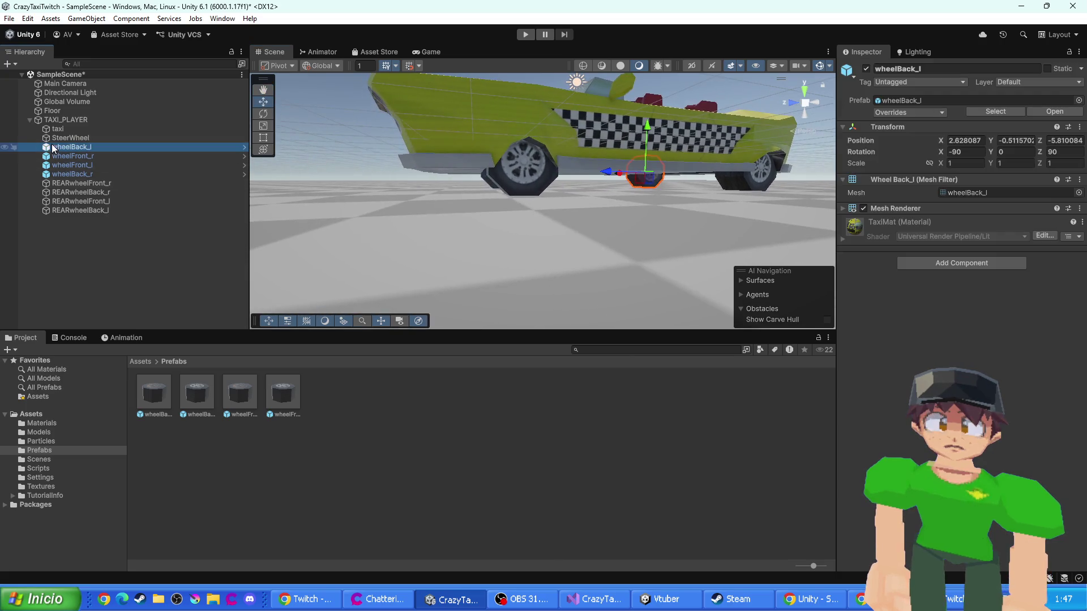
pyautogui.click(59, 156)
pyautogui.click(58, 175)
pyautogui.click(59, 156)
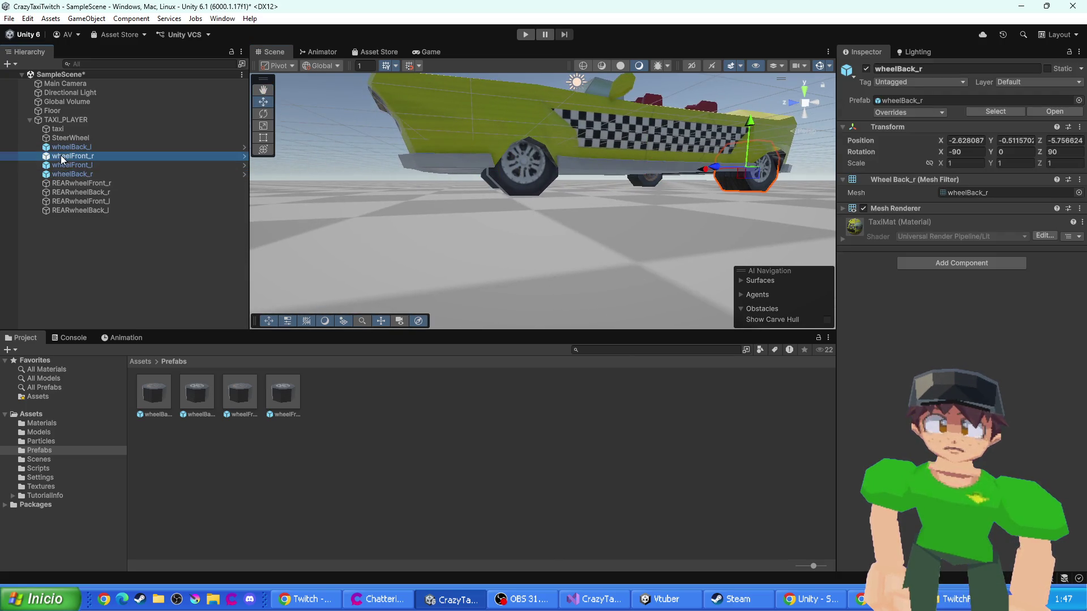
# - Reopen the wheelBack_l prefab, return to SampleScene, select all four wheels, and save the scene
pyautogui.doubleClick(199, 395)
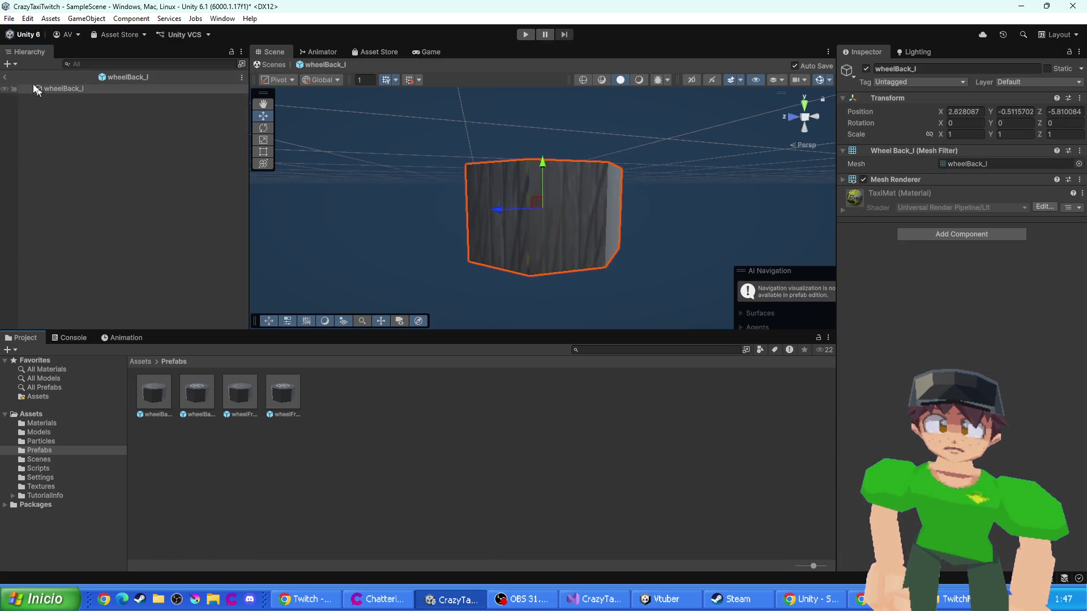
pyautogui.click(5, 76)
pyautogui.press('Down')
pyautogui.press('Down')
pyautogui.press('Down')
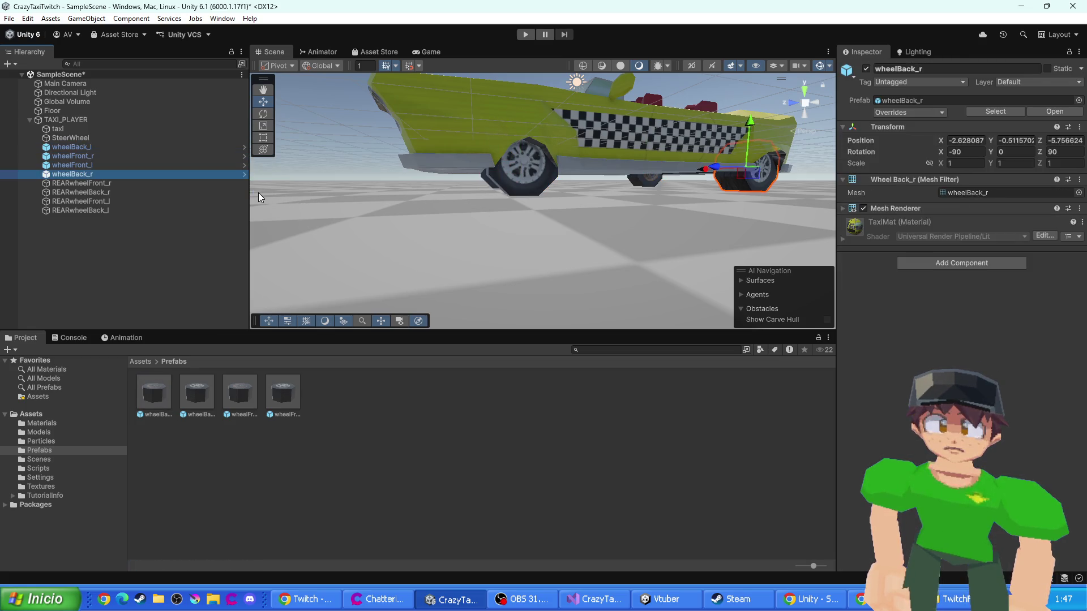
pyautogui.hotkey('shift', 'Up')
pyautogui.hotkey('shift', 'Up')
pyautogui.hotkey('shift', 'Up')
pyautogui.hotkey('ctrl', 's')
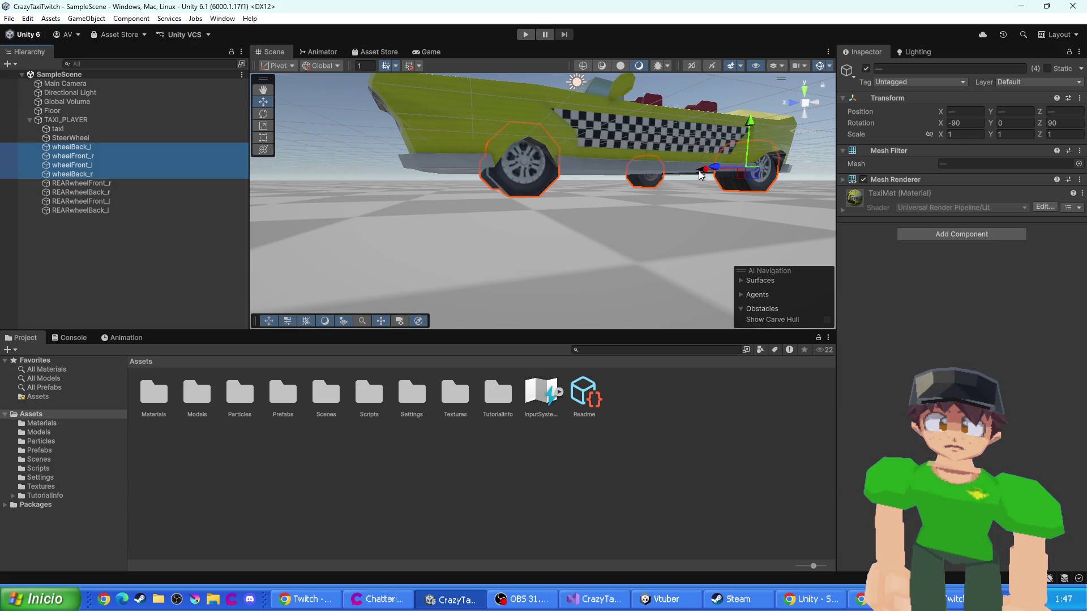
# - Select the four wheel prefabs in Assets/Prefabs and delete them
pyautogui.doubleClick(283, 393)
pyautogui.moveTo(135, 425); pyautogui.dragTo(328, 388)
pyautogui.press('Delete')
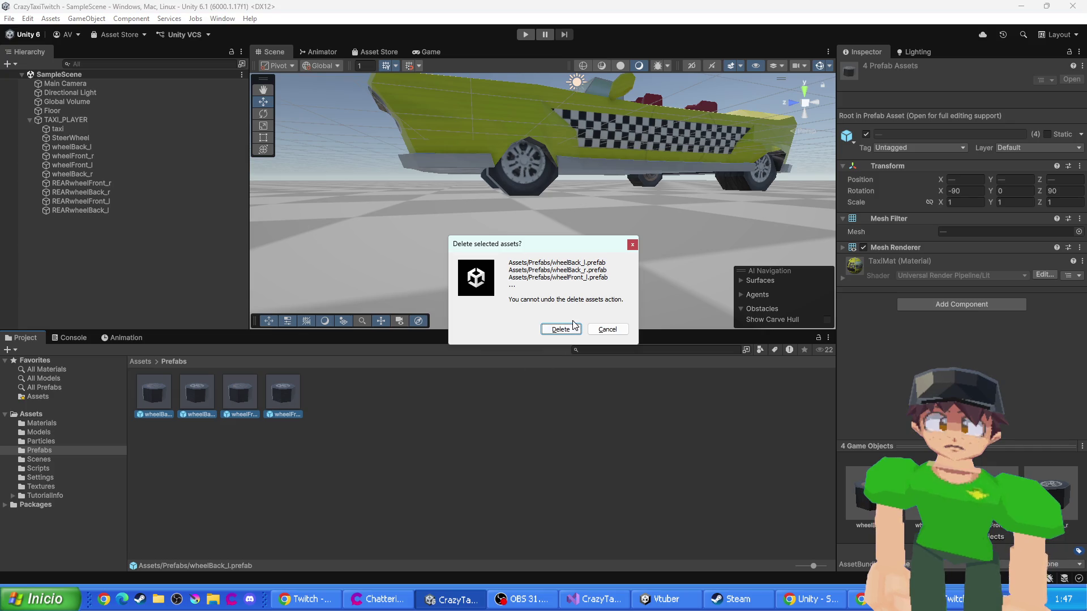
pyautogui.click(573, 330)
# - Check CarController.cs briefly, then frame the wheelFront_l and wheelBack_r wheels in the scene
pyautogui.hotkey('alt', 'Tab')
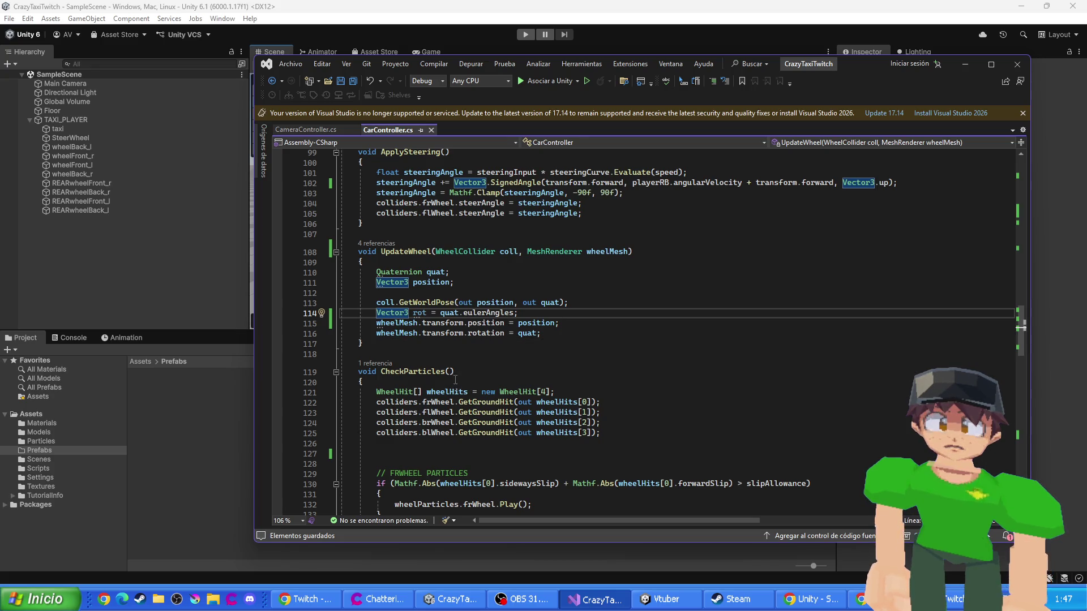
pyautogui.click(172, 263)
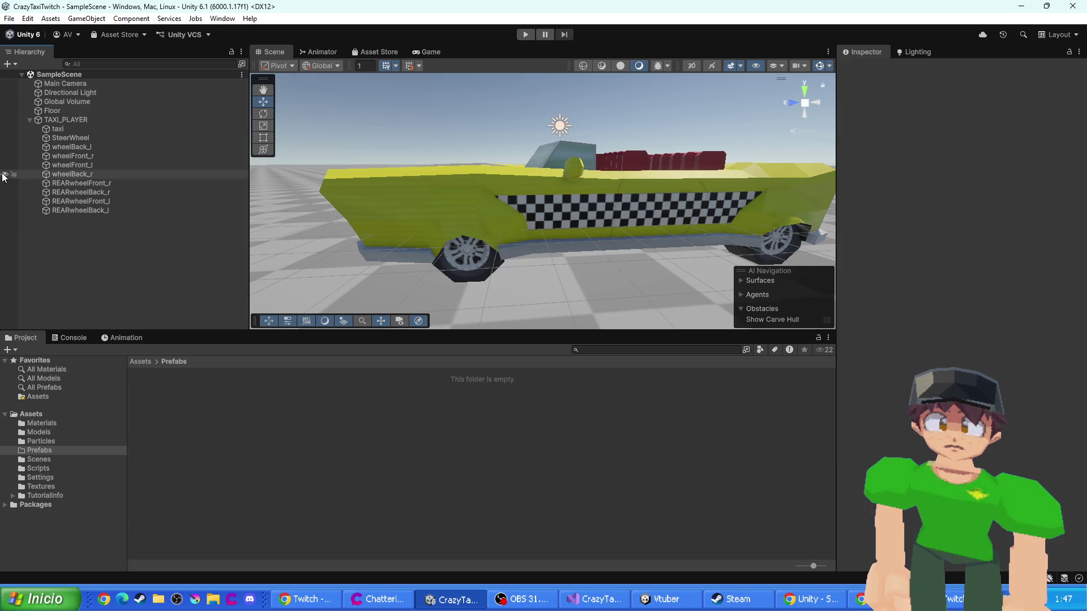
pyautogui.doubleClick(67, 165)
pyautogui.doubleClick(67, 174)
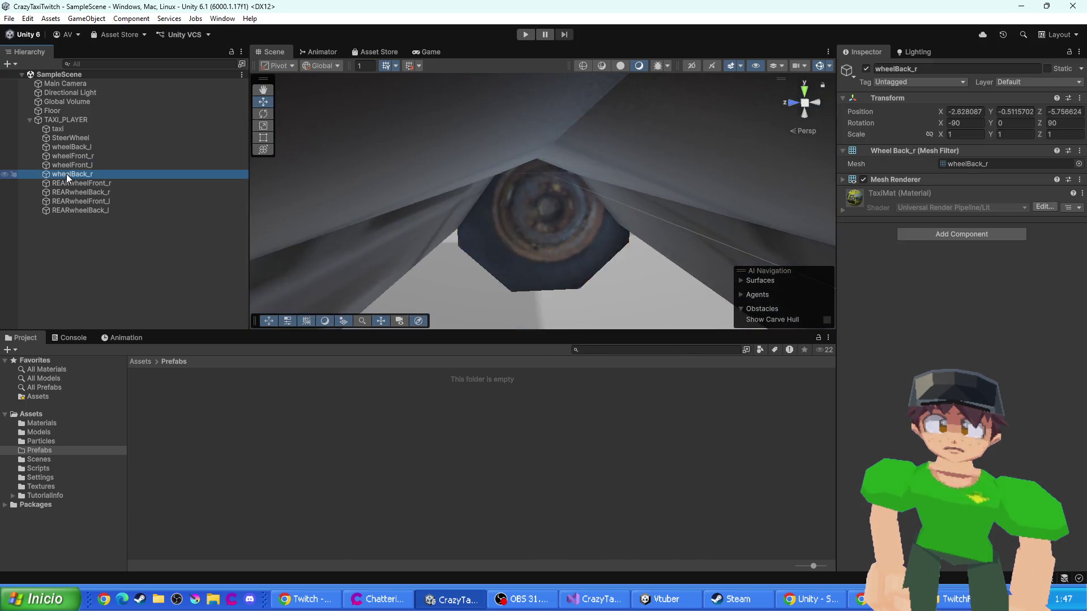
pyautogui.scroll(-6, 543, 222)
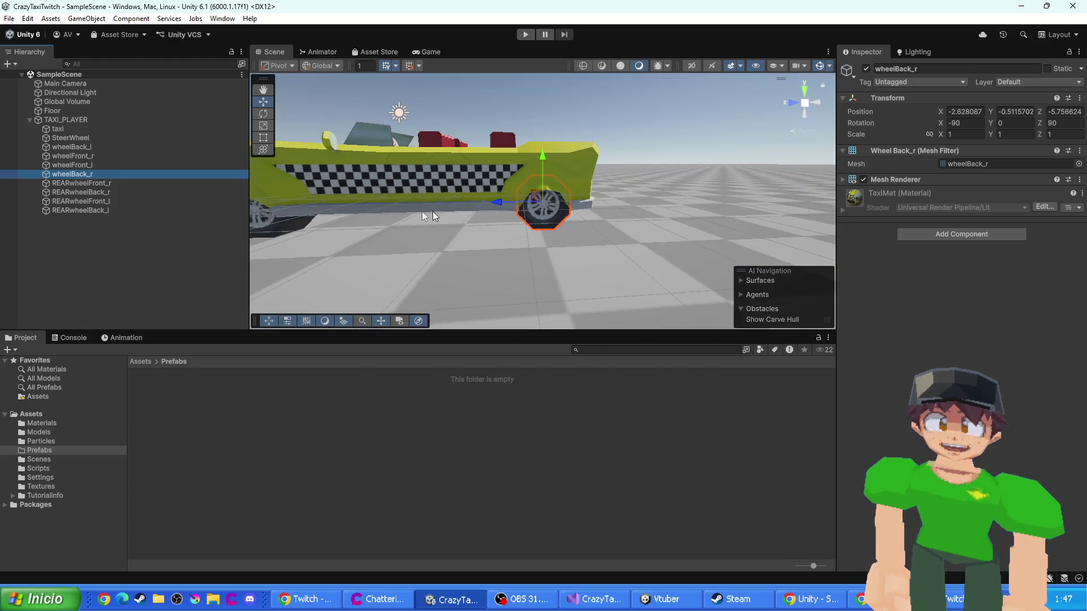
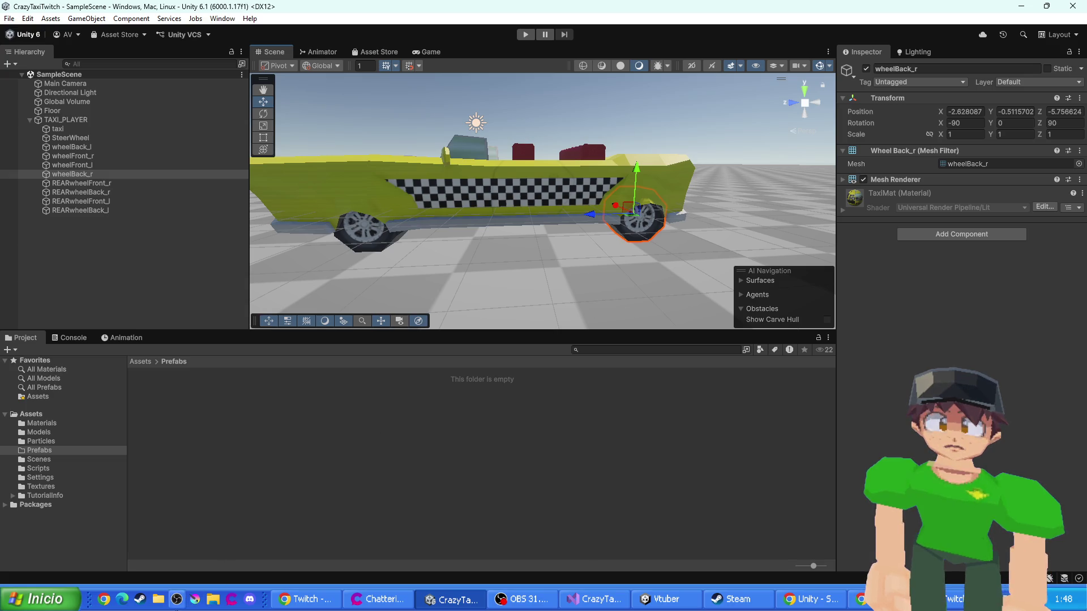
# - Launch Blender by searching 'blender' in the Windows Start menu
pyautogui.click(39, 600)
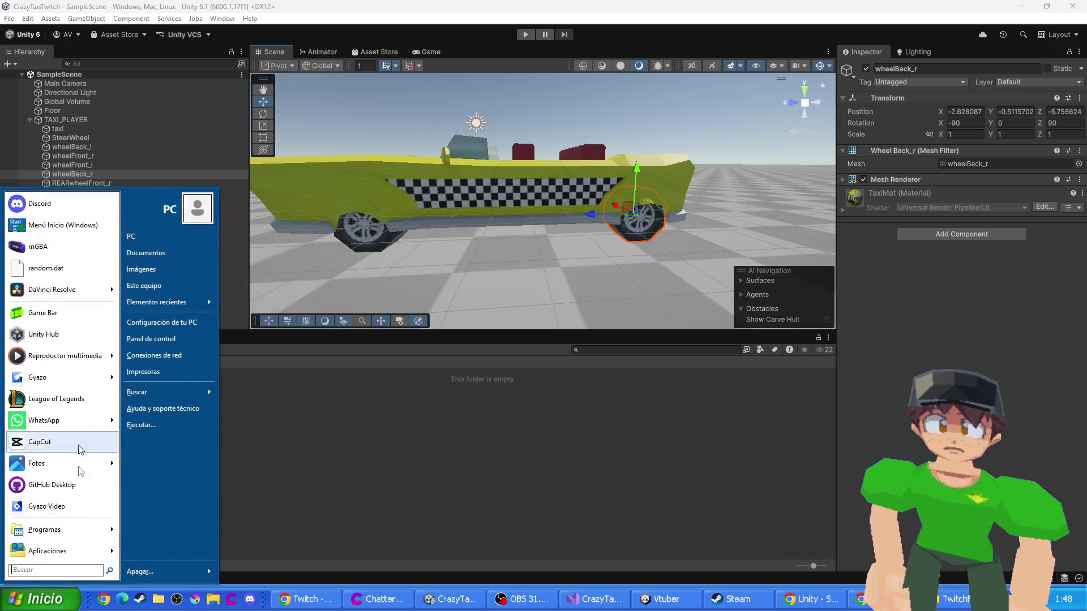
pyautogui.write('blender')
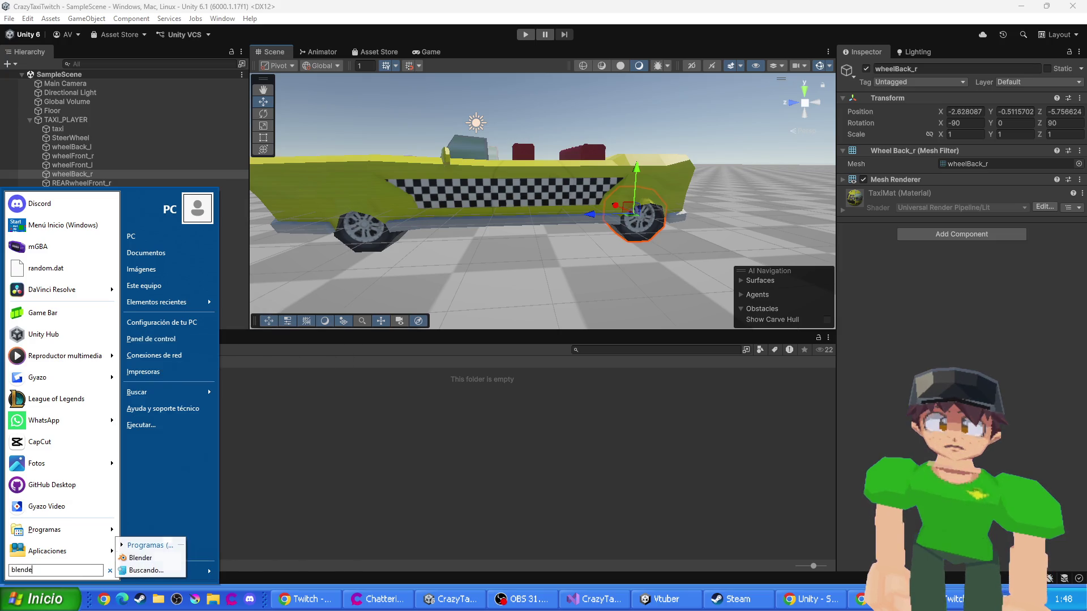
pyautogui.press('Return')
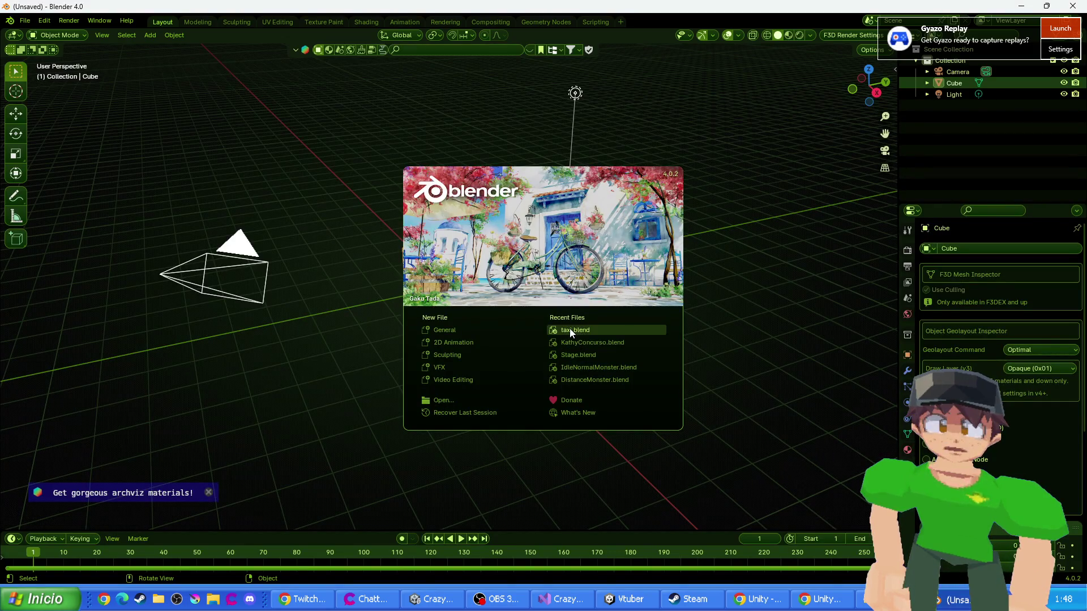
# - Open taxi.blend and apply all transforms to the right rear wheel, wheelBack_r
pyautogui.click(570, 330)
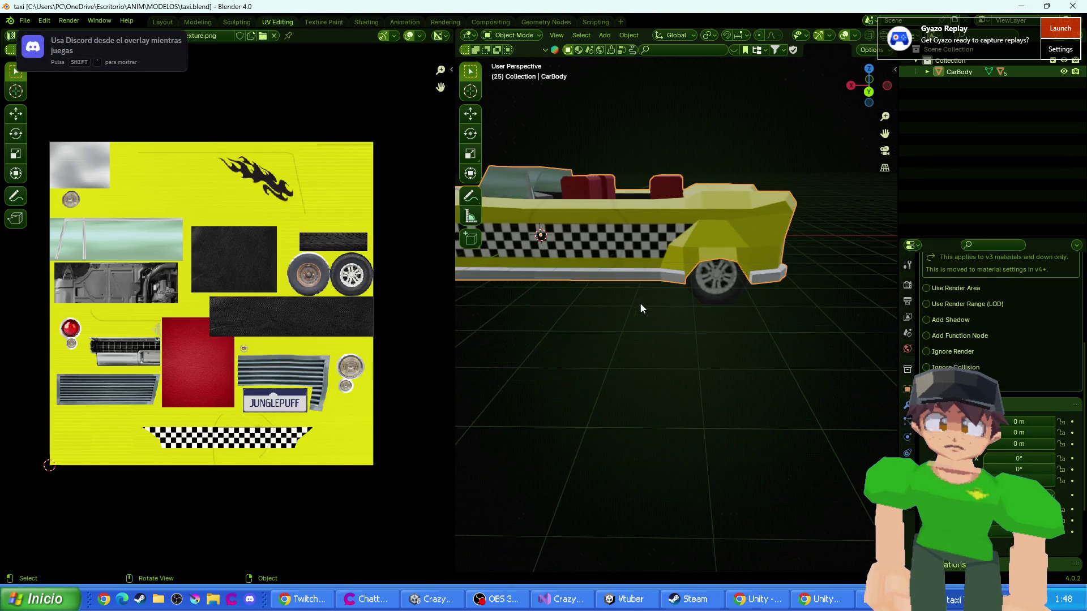
pyautogui.click(691, 278)
pyautogui.scroll(5, 699, 352)
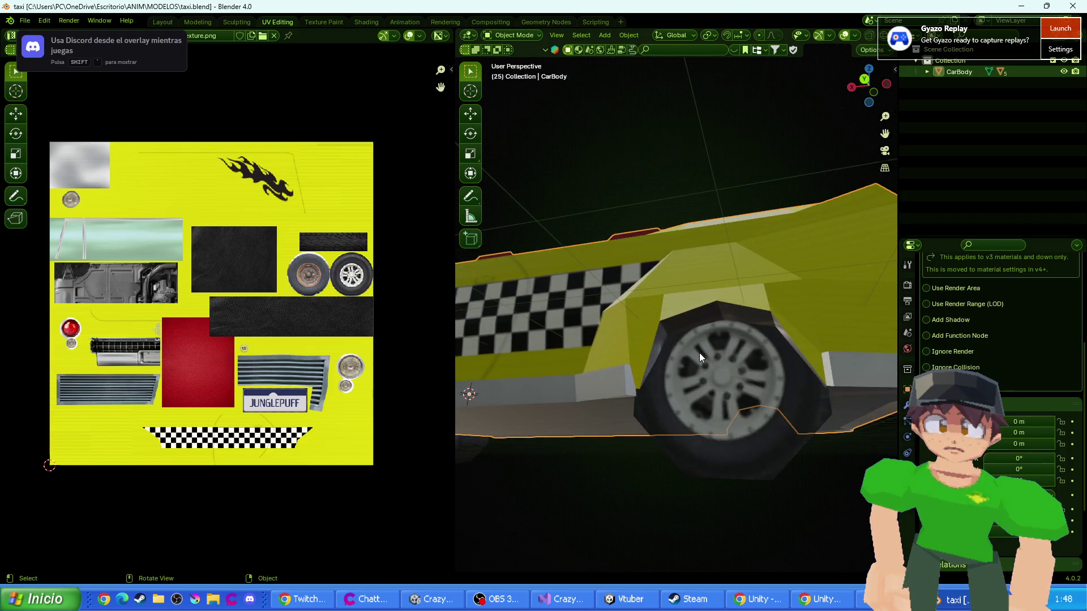
pyautogui.hotkey('ctrl', 'a')
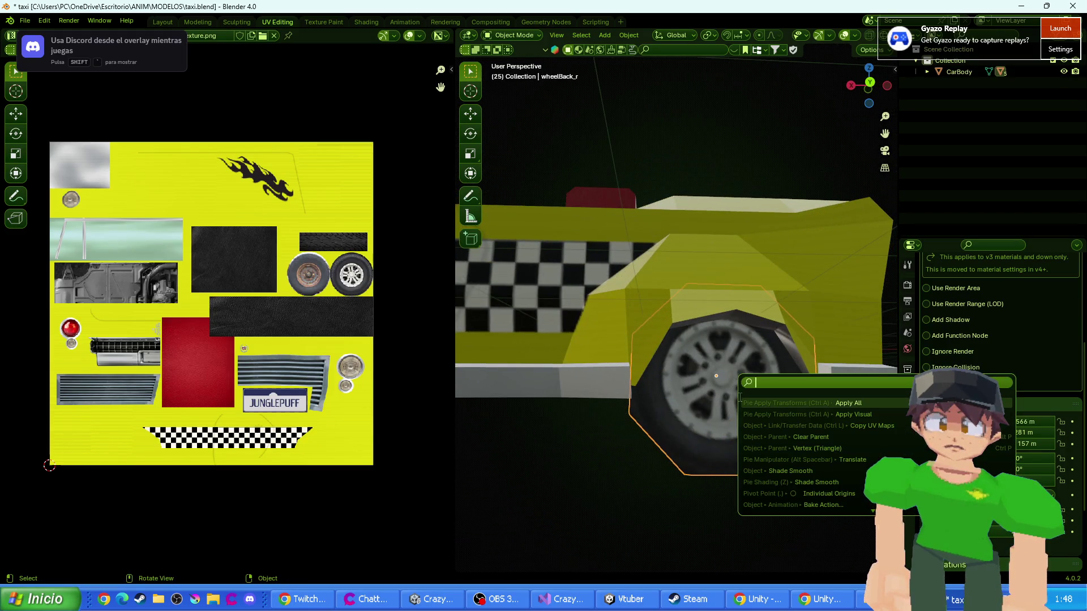
pyautogui.click(743, 399)
pyautogui.scroll(-5, 743, 399)
# - Set wheelBack_r's origin to its geometry
pyautogui.moveTo(708, 398)
pyautogui.mouseDown()
pyautogui.moveTo(629, 335)
pyautogui.moveTo(712, 254)
pyautogui.moveTo(712, 324)
pyautogui.mouseUp()
pyautogui.click(630, 35)
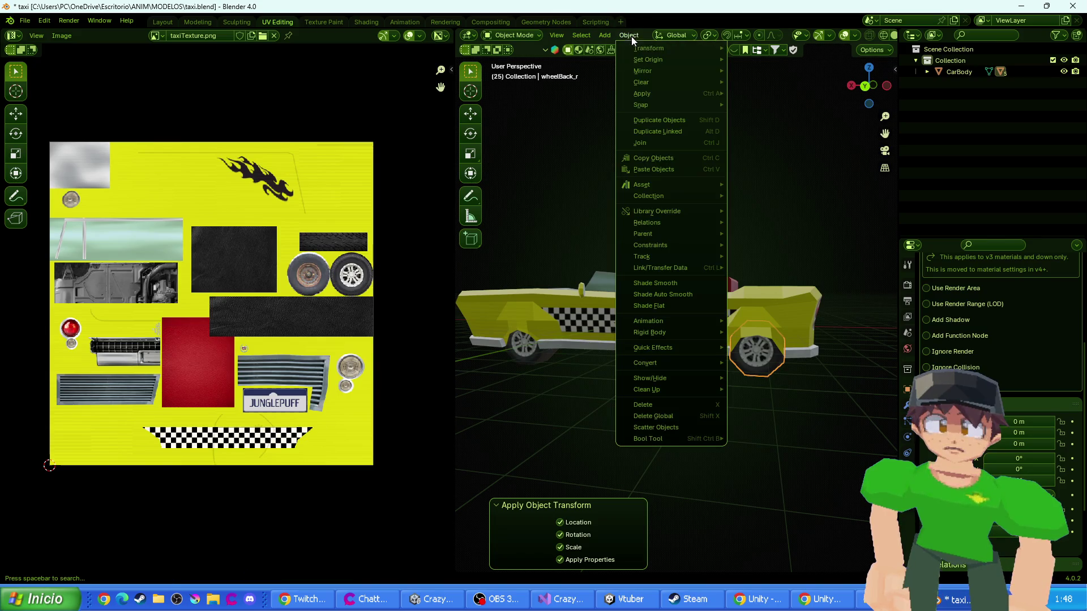
pyautogui.moveTo(679, 59)
pyautogui.click(771, 71)
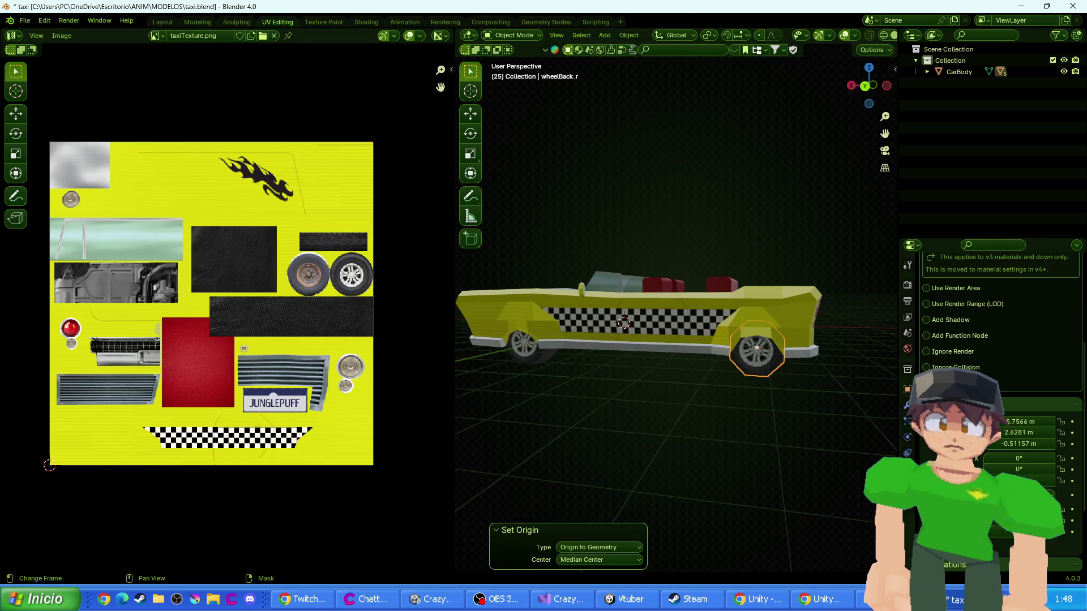
pyautogui.click(303, 598)
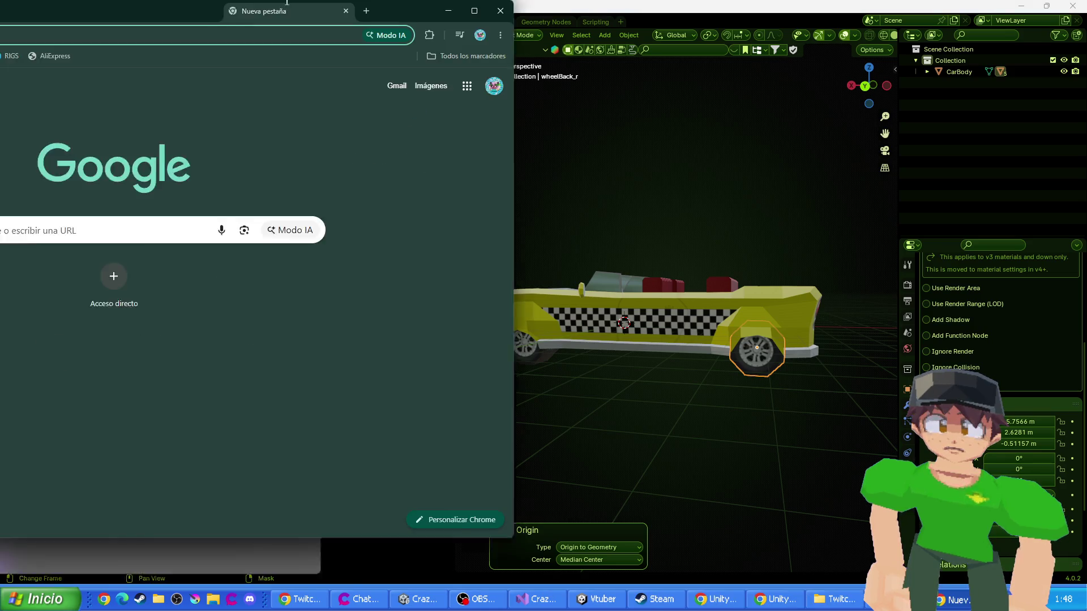
# - Search the web for 'how to apply all blender without moving pivot'
pyautogui.doubleClick(285, 6)
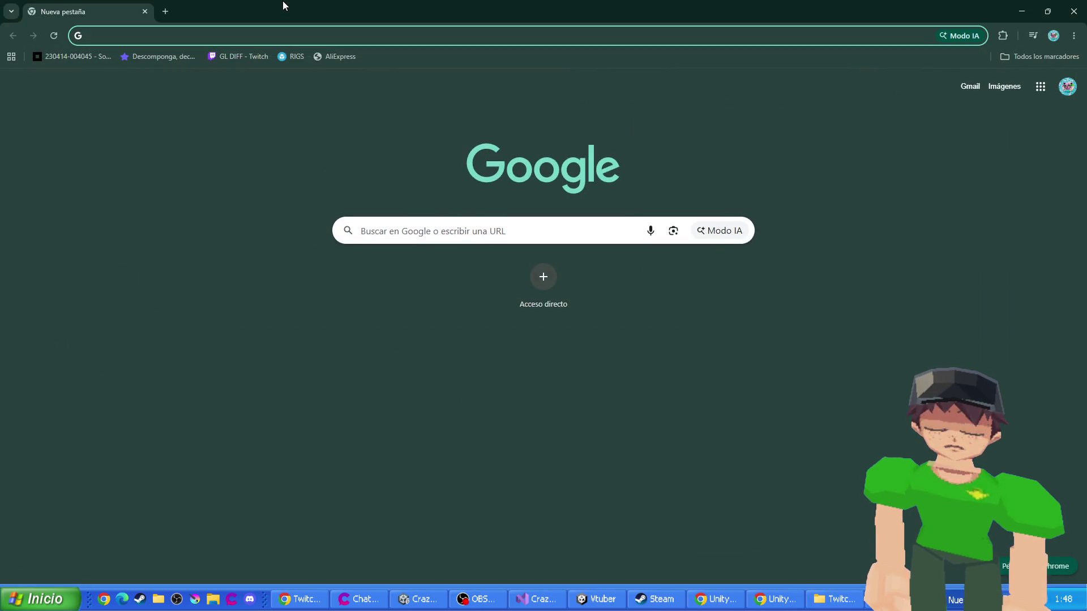
pyautogui.write('how to apply all blender w')
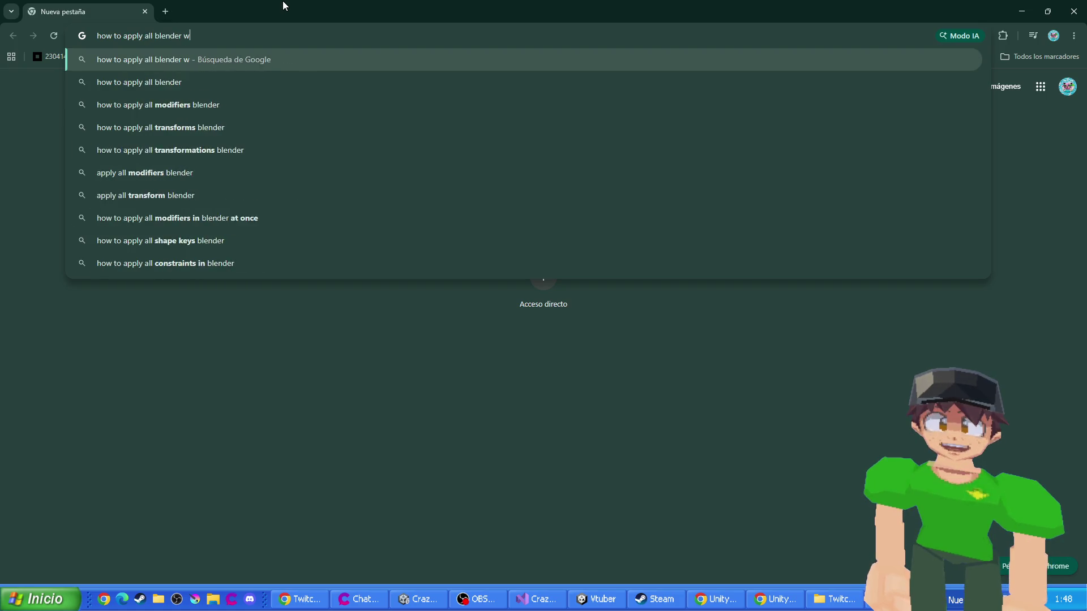
pyautogui.write('ithout moving pivot')
pyautogui.press('Return')
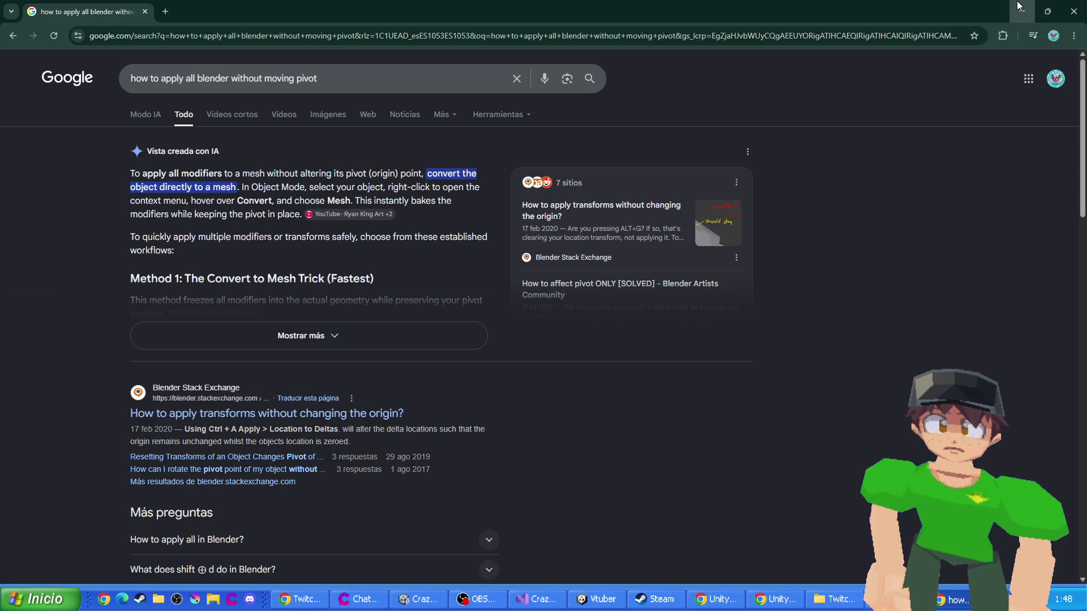
pyautogui.hotkey('alt', 'Tab')
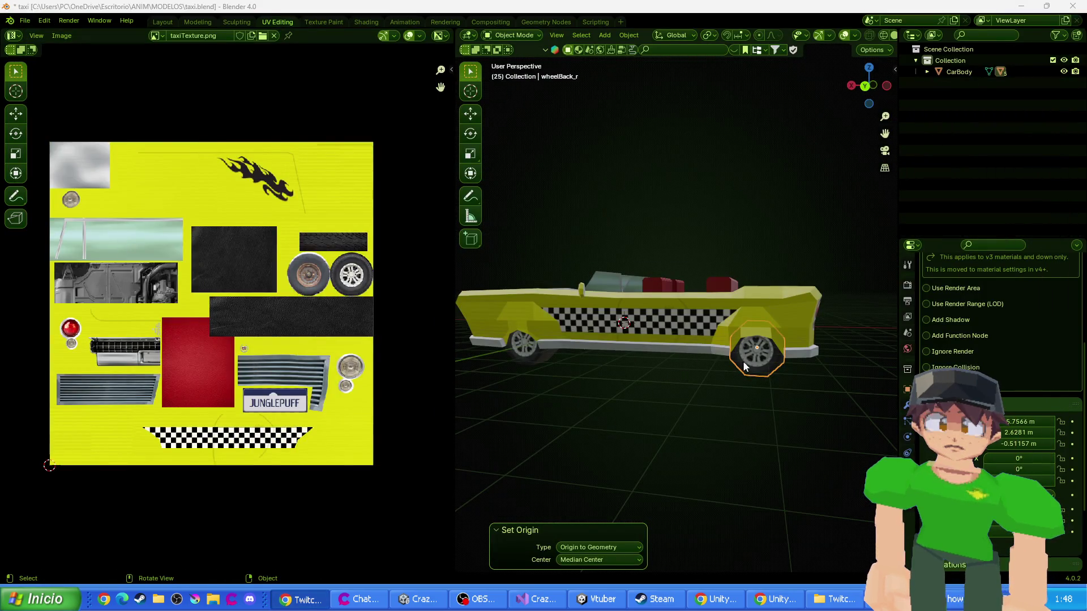
# - Undo Apply Location on the right rear wheel and run Location to Deltas on it instead
pyautogui.click(746, 362)
pyautogui.hotkey('ctrl', 'a')
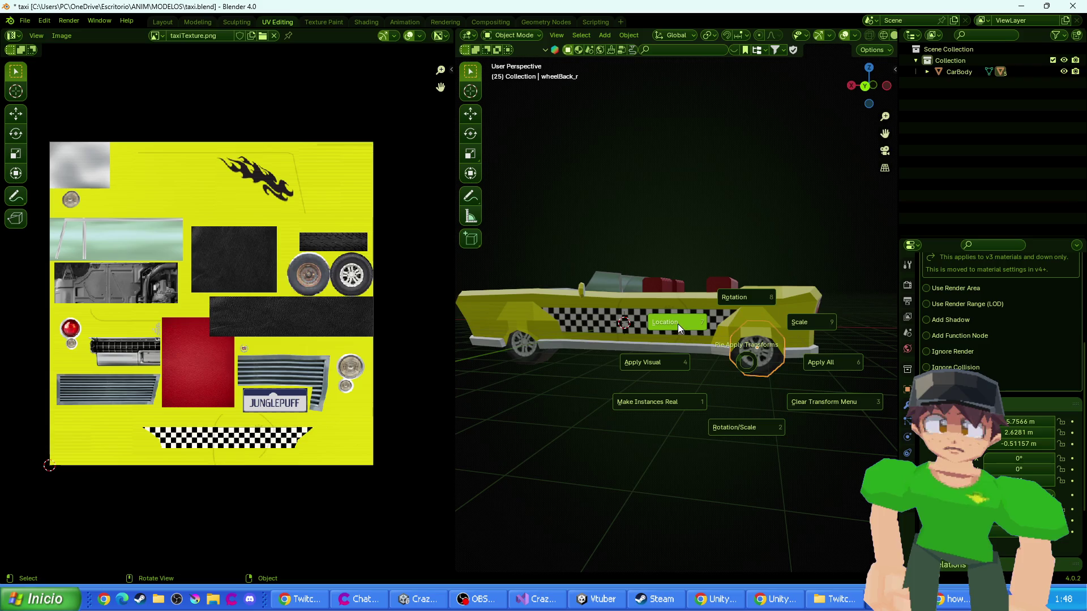
pyautogui.click(677, 323)
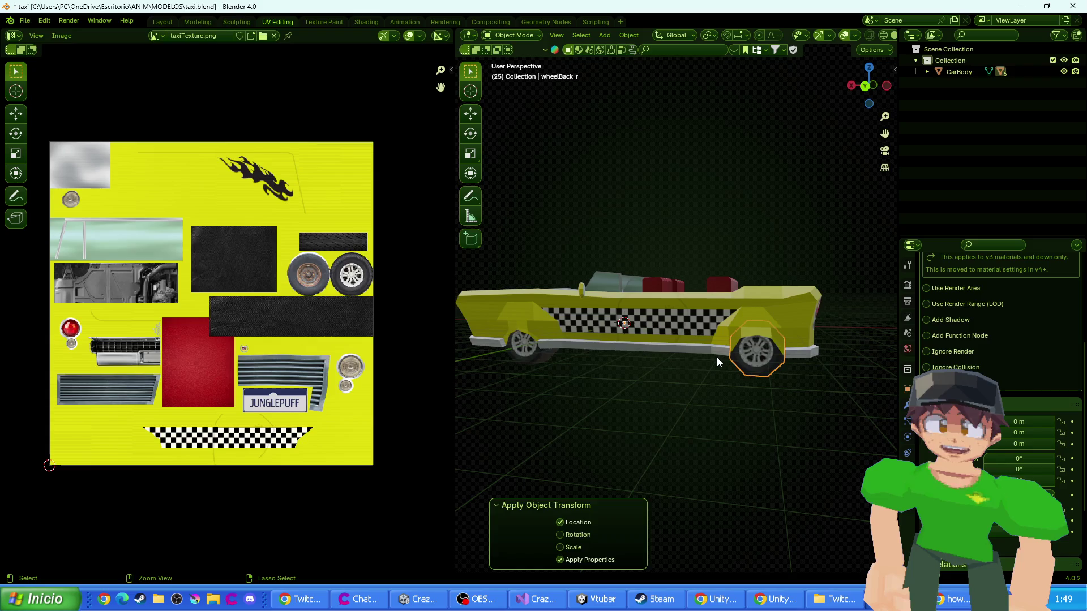
pyautogui.hotkey('ctrl', 'z')
pyautogui.hotkey('ctrl', 'a')
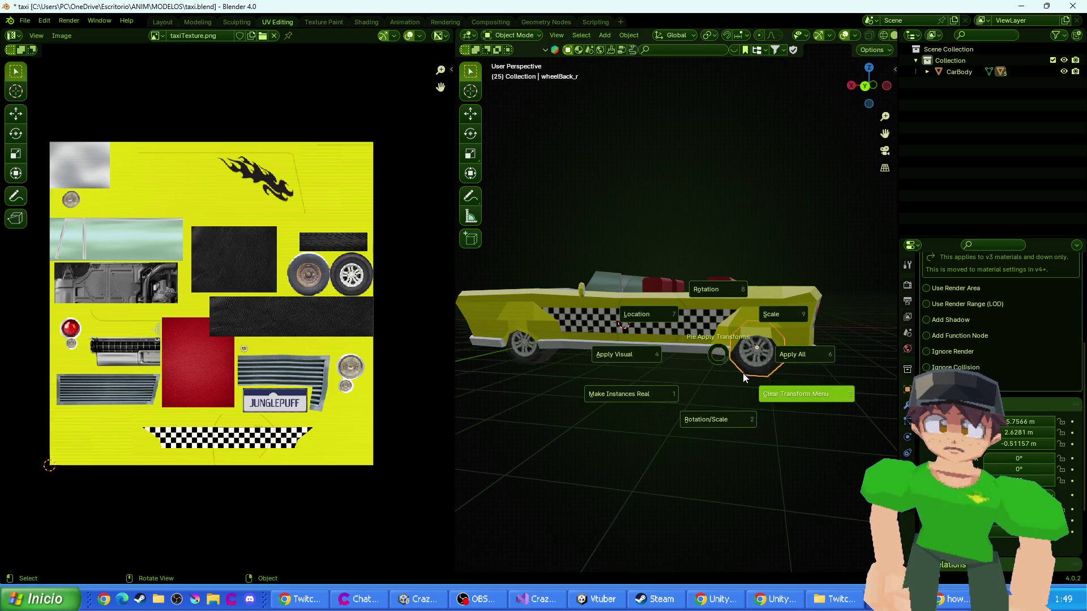
pyautogui.press('F3')
pyautogui.write('location to del')
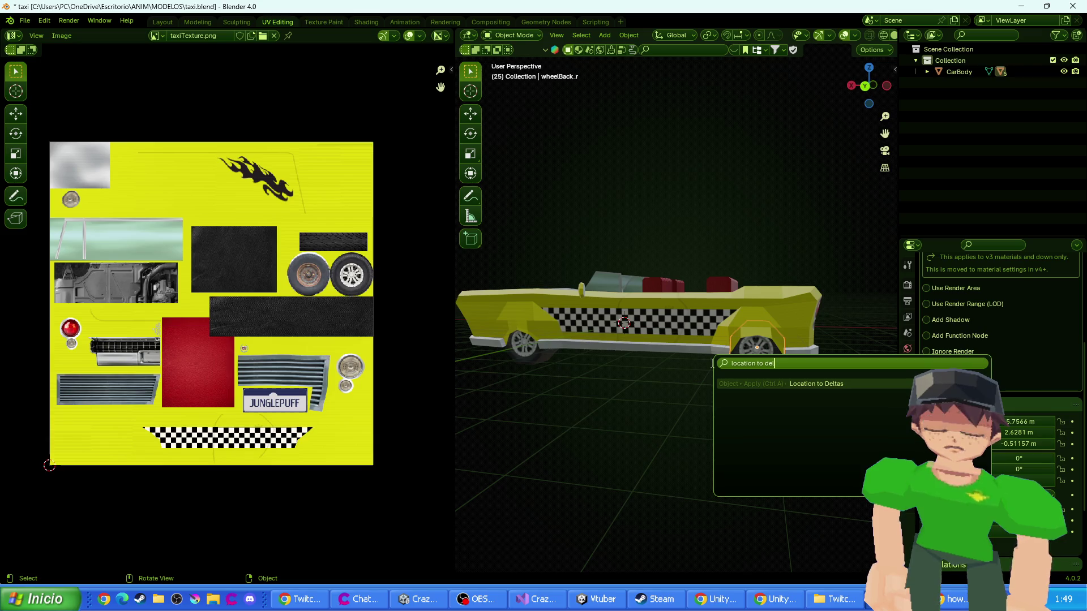
pyautogui.press('Return')
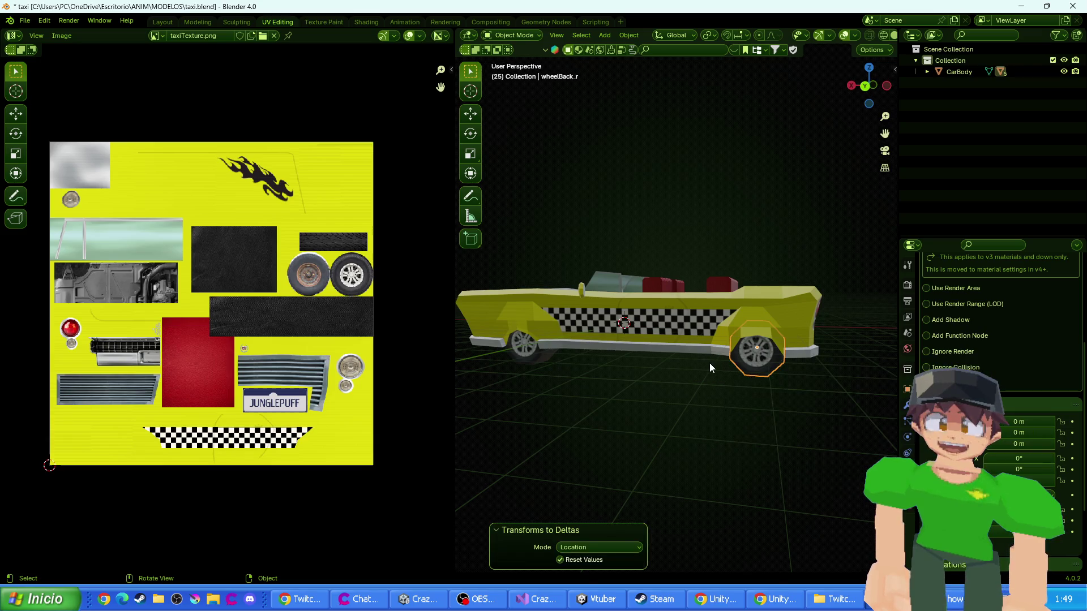
# - Run Location to Deltas on the right front, left rear and left front wheels
pyautogui.click(715, 417)
pyautogui.press('F3')
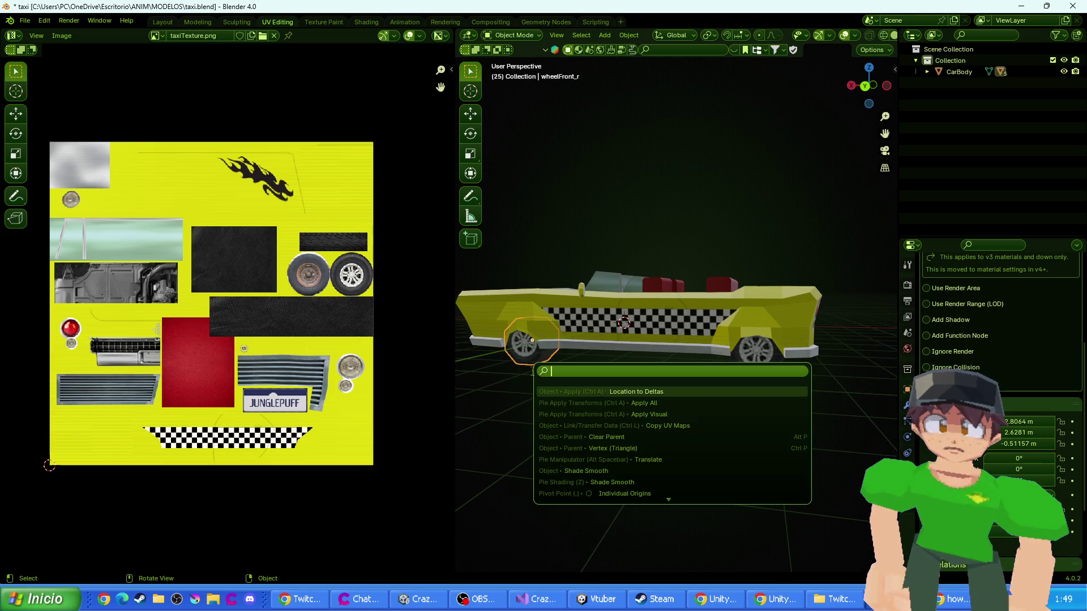
pyautogui.press('Return')
pyautogui.moveTo(593, 357)
pyautogui.mouseDown()
pyautogui.moveTo(582, 376)
pyautogui.moveTo(647, 364)
pyautogui.mouseUp()
pyautogui.click(690, 349)
pyautogui.click(691, 351)
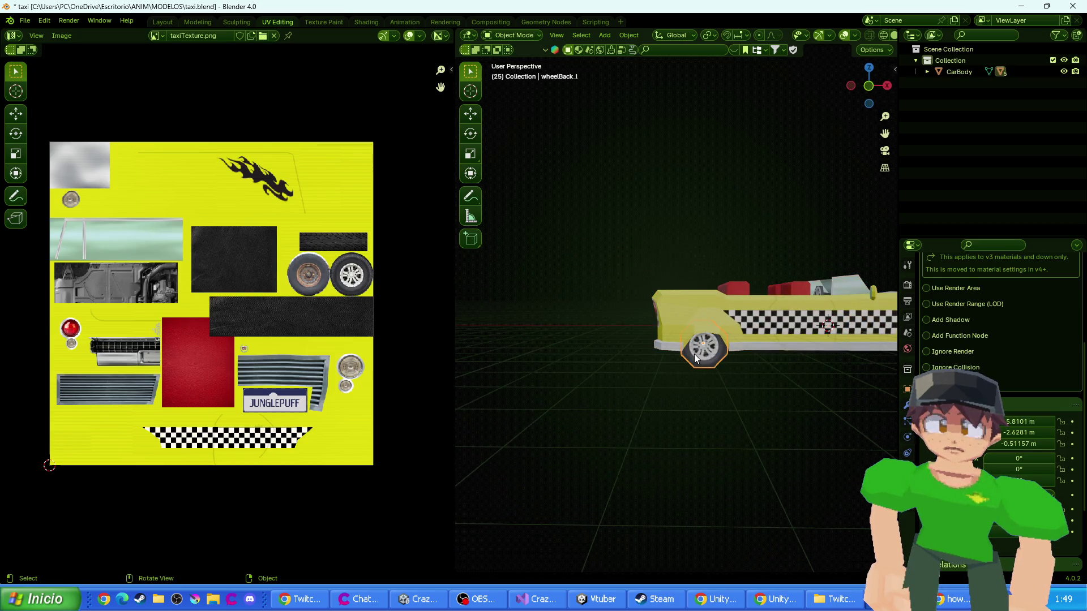
pyautogui.press('F3')
pyautogui.press('Return')
pyautogui.press('Home')
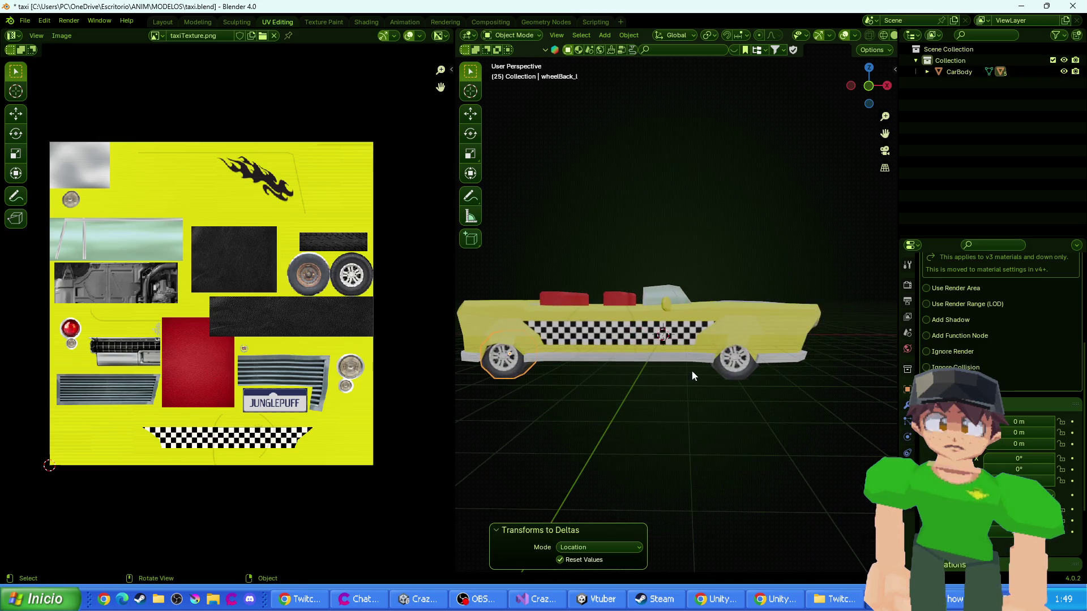
pyautogui.click(733, 362)
pyautogui.press('F3')
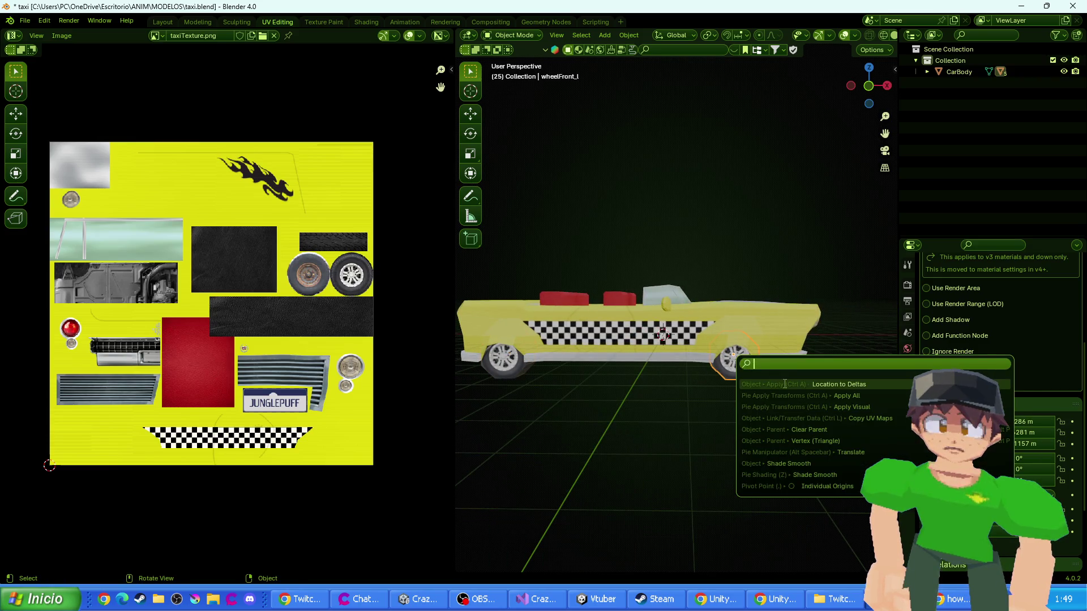
pyautogui.press('Return')
# - Run Location to Deltas on the car body and the steering wheel
pyautogui.moveTo(708, 351); pyautogui.dragTo(648, 321)
pyautogui.click(617, 316)
pyautogui.press('F3')
pyautogui.press('Return')
pyautogui.click(647, 283)
pyautogui.moveTo(647, 346); pyautogui.dragTo(684, 341)
pyautogui.press('F3')
pyautogui.press('Return')
pyautogui.moveTo(669, 407)
pyautogui.mouseDown()
pyautogui.moveTo(586, 386)
pyautogui.moveTo(687, 386)
pyautogui.moveTo(651, 397)
pyautogui.mouseUp()
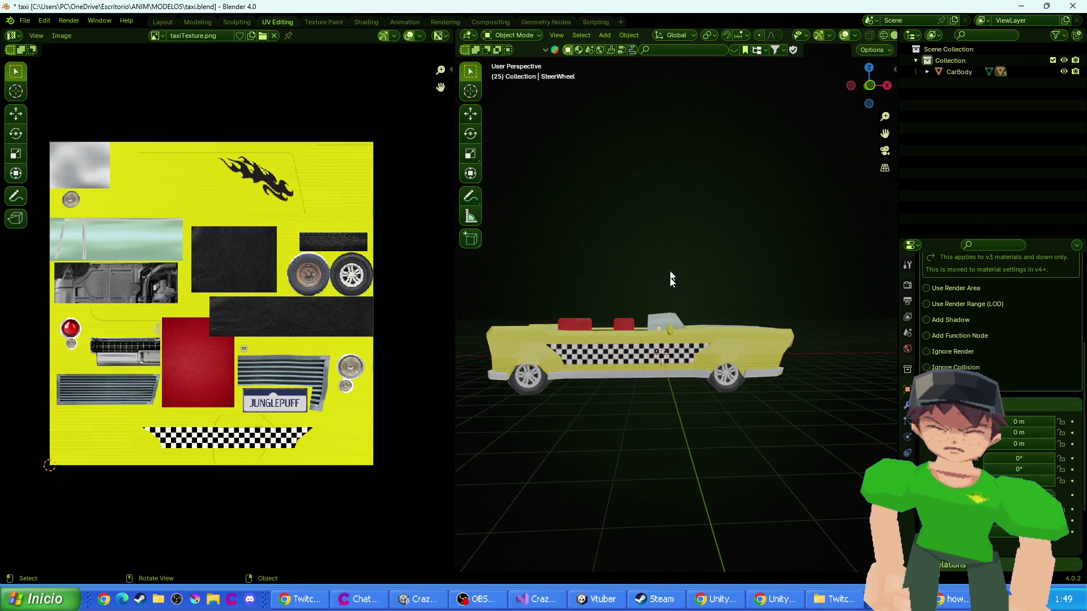
pyautogui.click(682, 366)
# - Export the taxi as taxi.fbx into the MODELOS folder
pyautogui.click(28, 22)
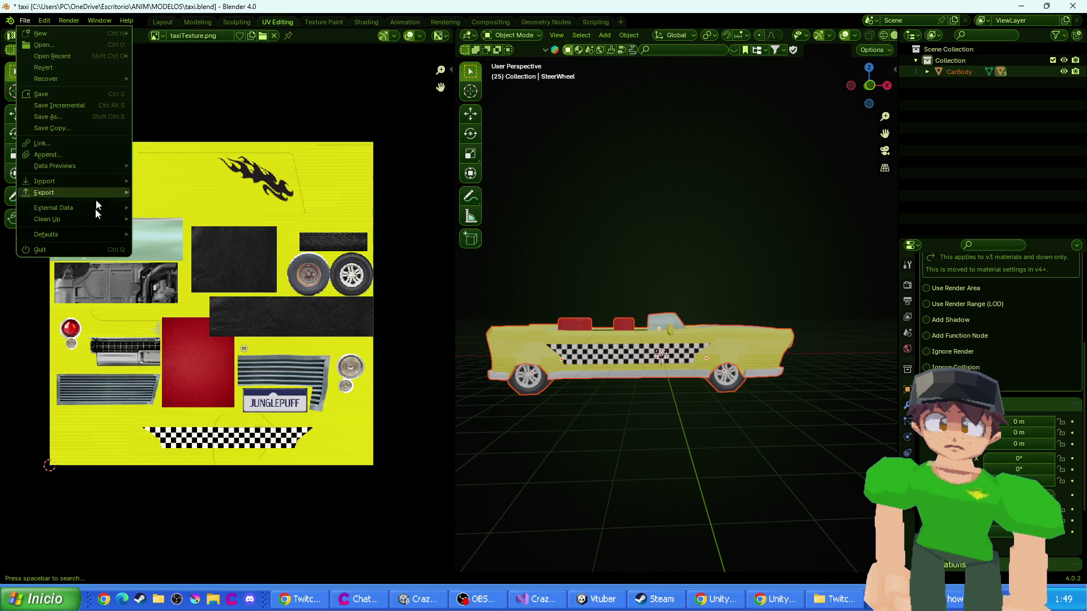
pyautogui.moveTo(96, 192)
pyautogui.click(188, 295)
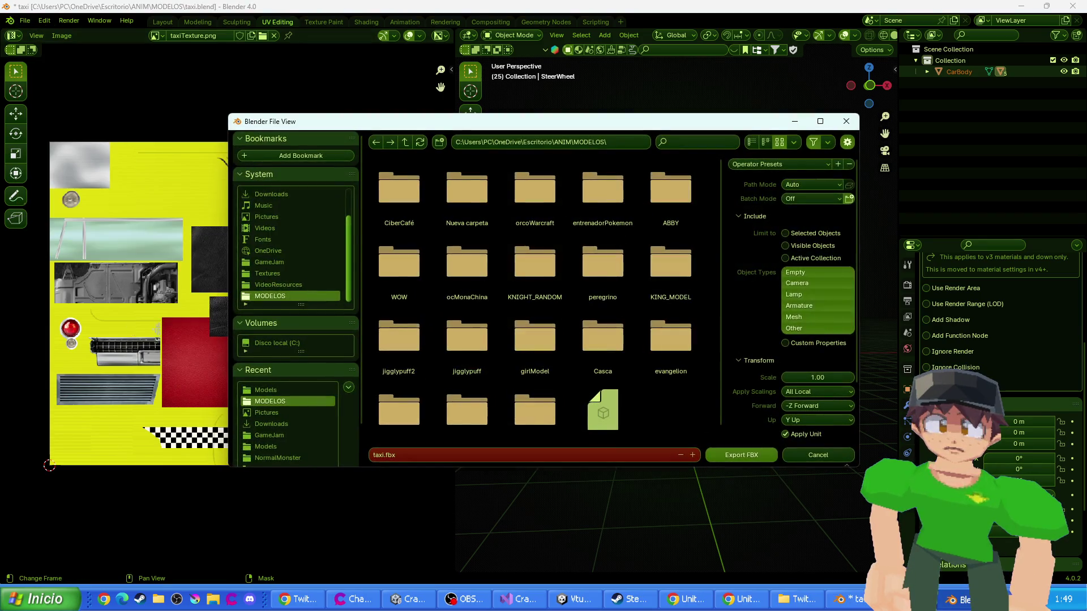
pyautogui.scroll(-1, 595, 411)
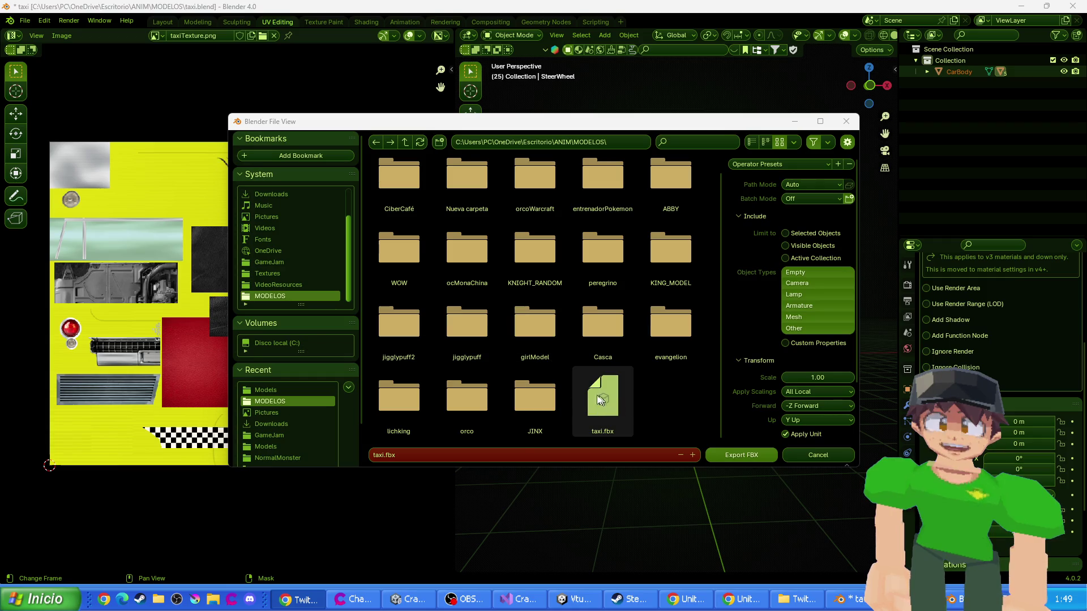
pyautogui.click(730, 455)
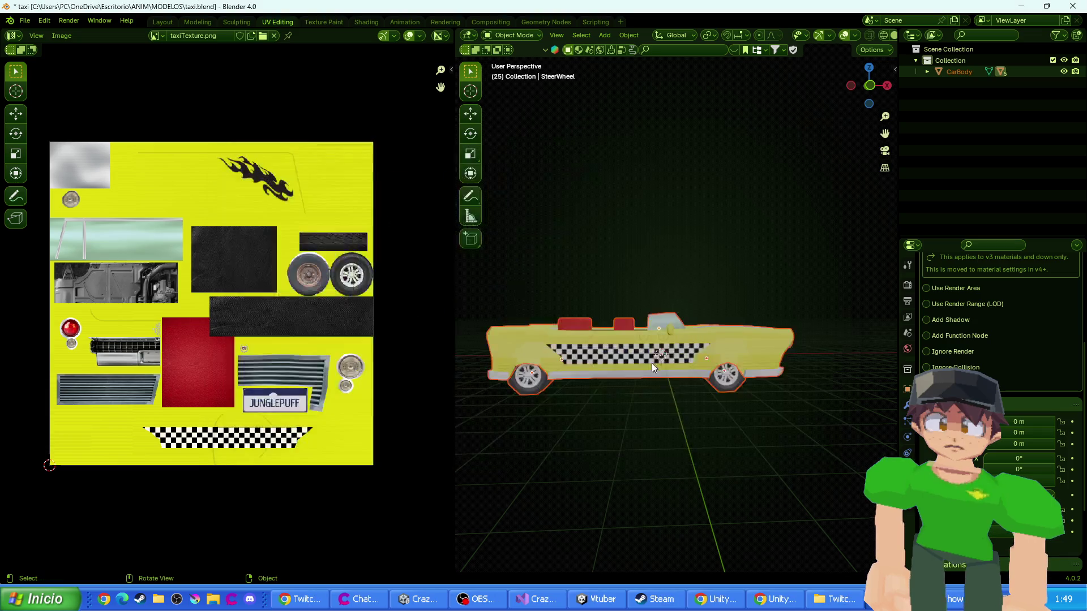
# - Save taxi.blend and switch over to the Unity project
pyautogui.hotkey('shift', 's')
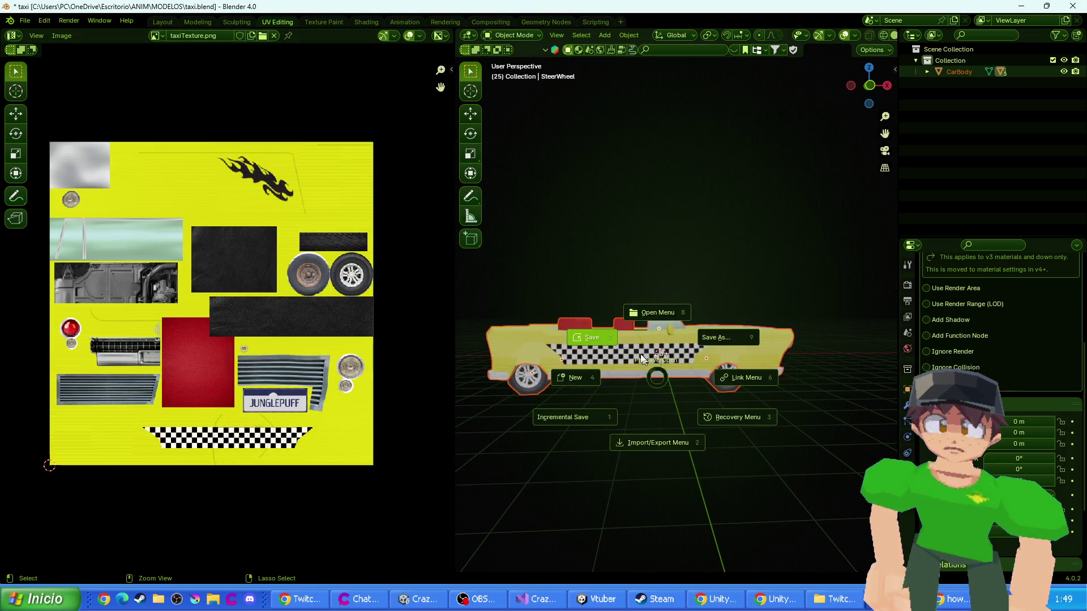
pyautogui.hotkey('ctrl', 's')
pyautogui.click(598, 599)
pyautogui.click(419, 599)
# - Reveal the taxi model asset from Assets/Models in File Explorer
pyautogui.rightClick(327, 396)
pyautogui.click(140, 362)
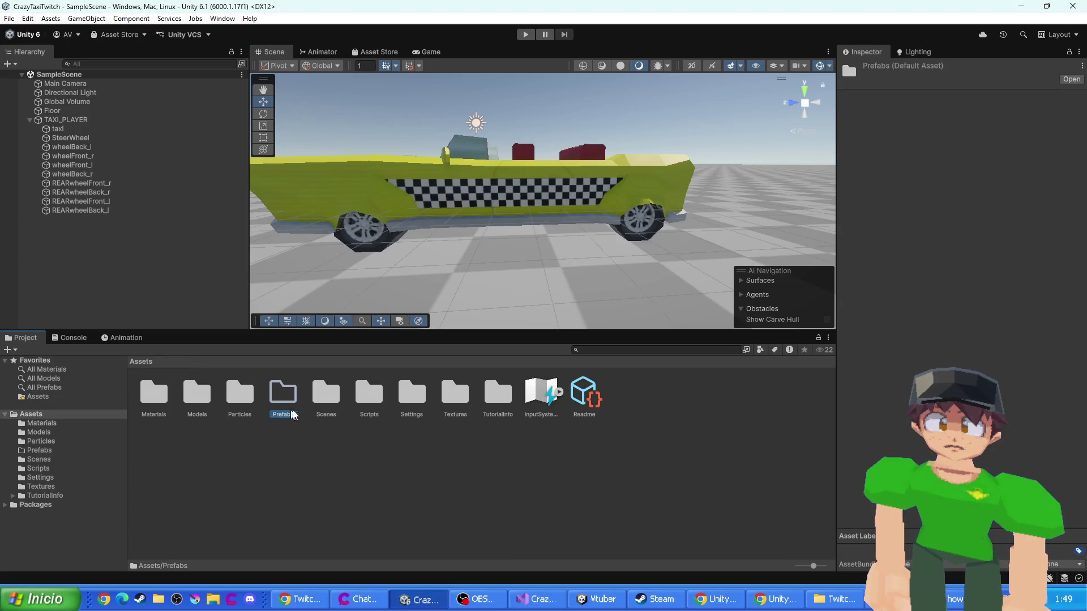
pyautogui.doubleClick(205, 399)
pyautogui.rightClick(298, 440)
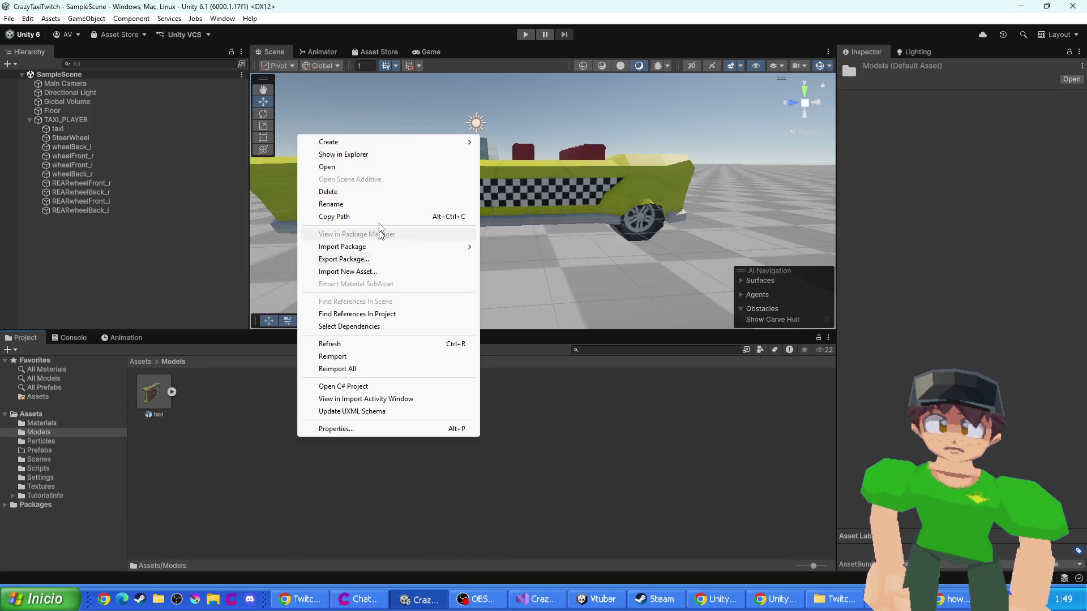
pyautogui.click(369, 163)
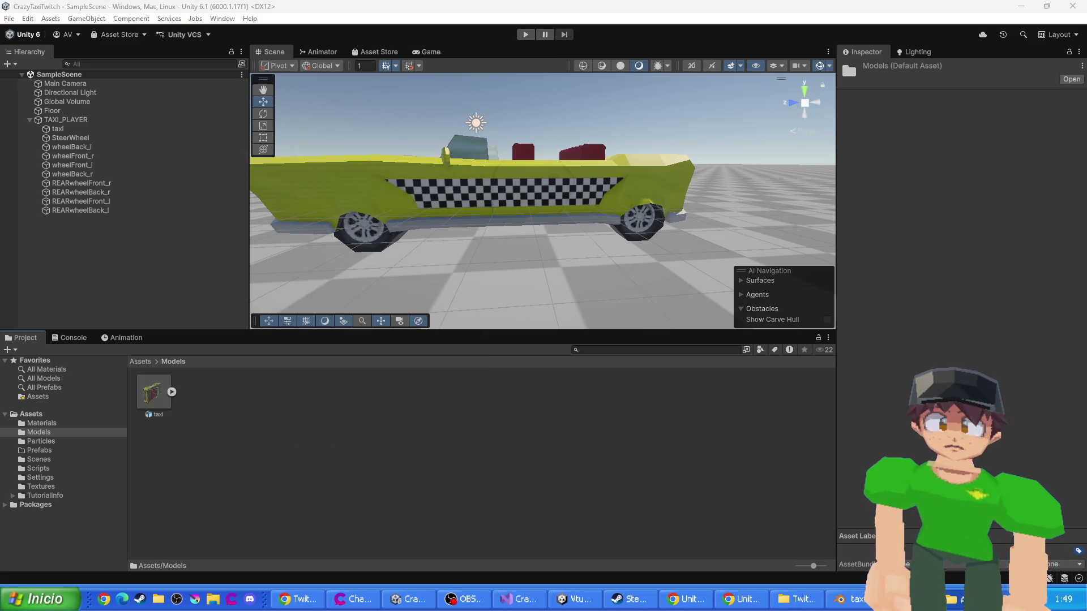
pyautogui.hotkey('alt', 'Tab')
pyautogui.hotkey('alt', 'Tab')
pyautogui.hotkey('alt', 'Tab')
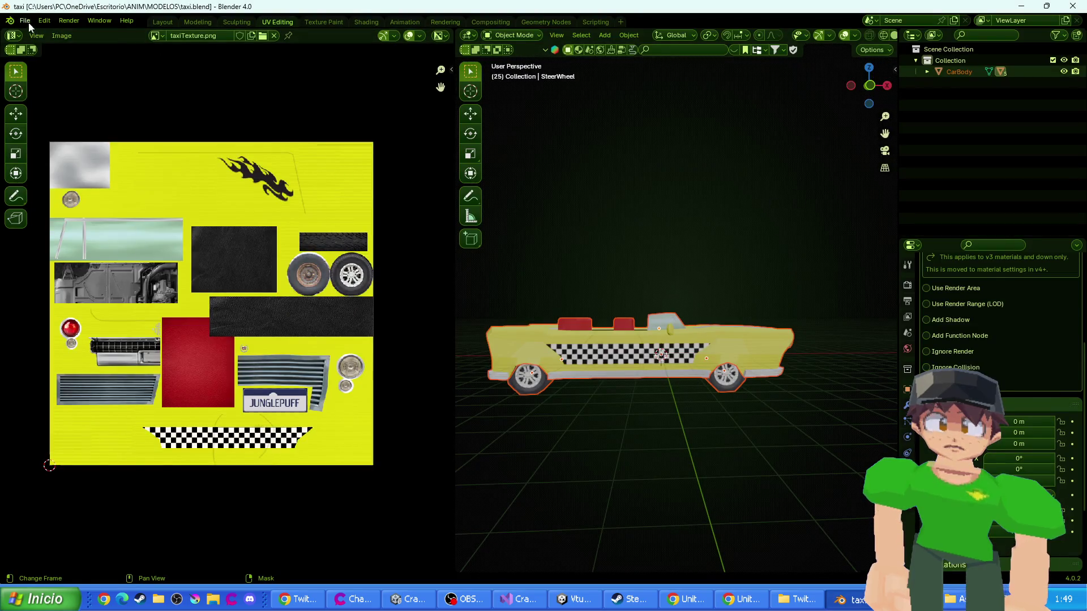
# - Start an FBX export aimed at the CrazyTaxiTwitch Assets/Models folder
pyautogui.click(28, 24)
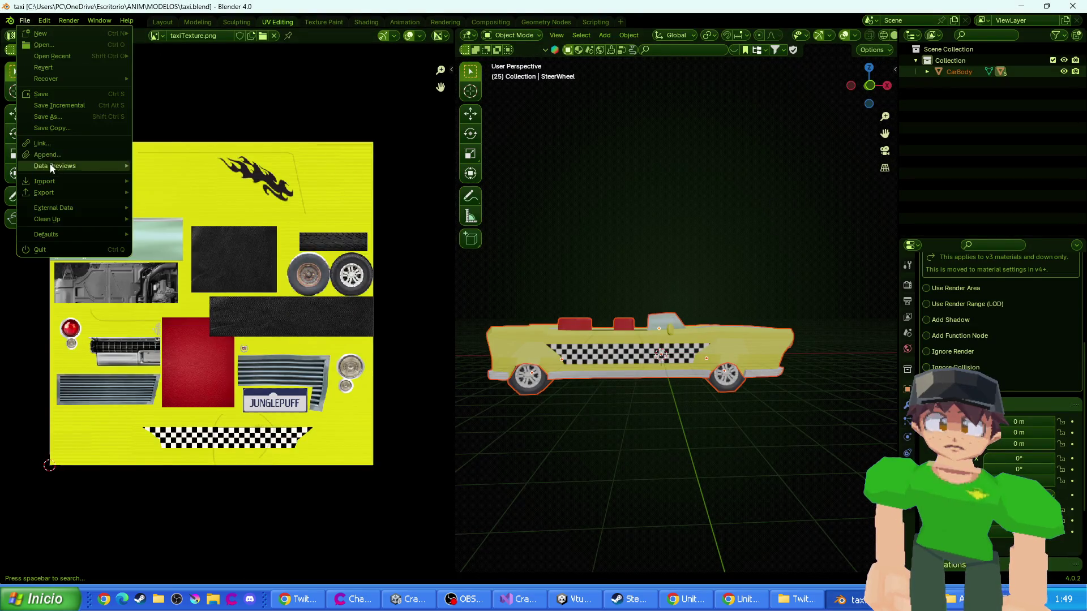
pyautogui.moveTo(50, 198)
pyautogui.click(196, 293)
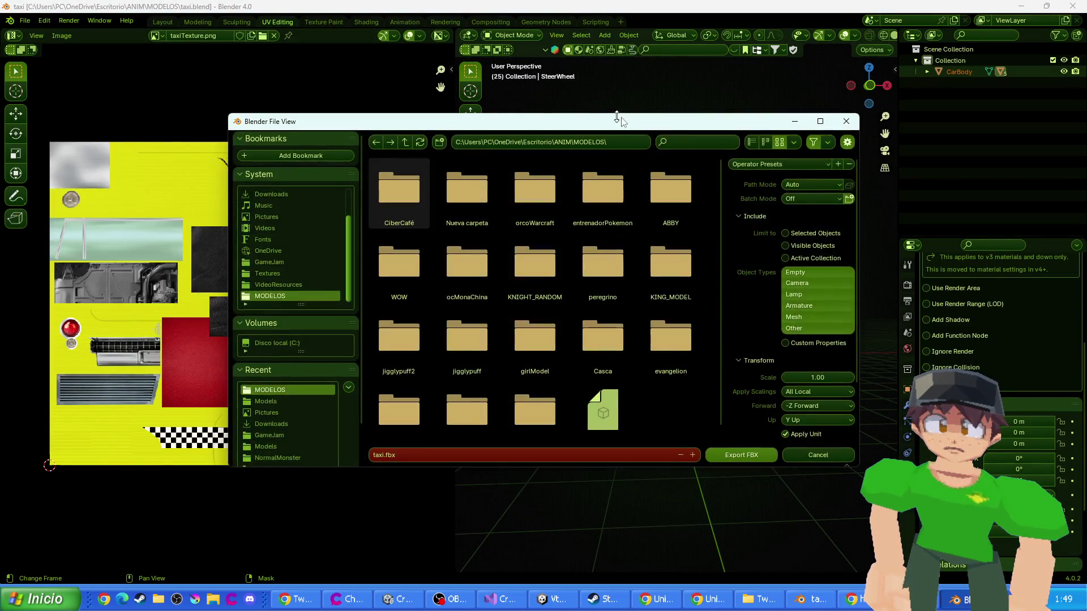
pyautogui.click(626, 142)
pyautogui.hotkey('ctrl', 'v')
pyautogui.press('Return')
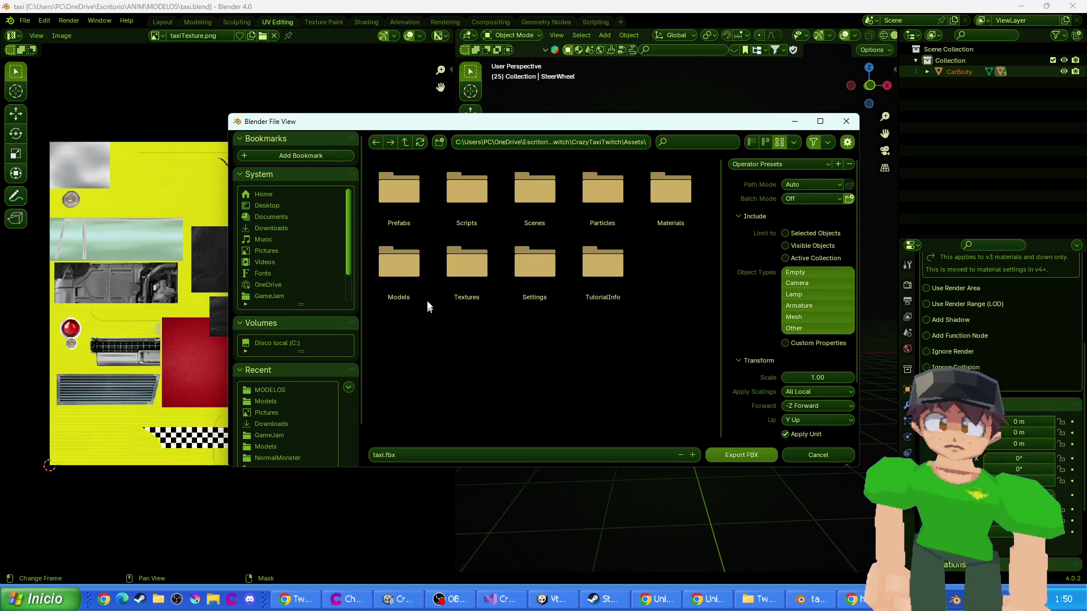
pyautogui.click(395, 274)
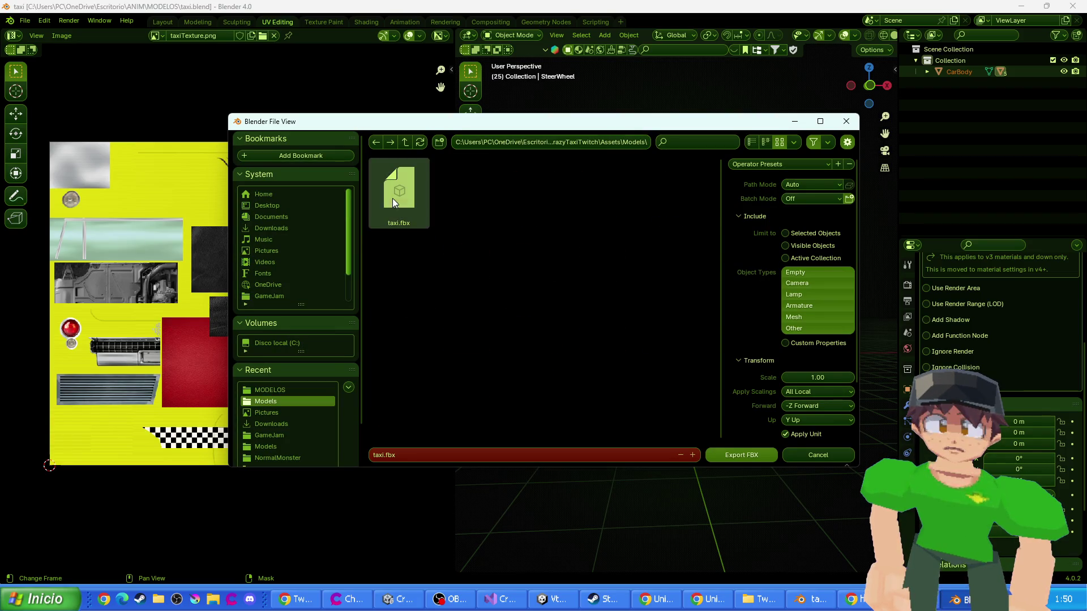
# - Set Path Mode to Copy and export taxi.fbx, overwriting the existing file
pyautogui.click(803, 187)
pyautogui.click(805, 263)
pyautogui.click(741, 455)
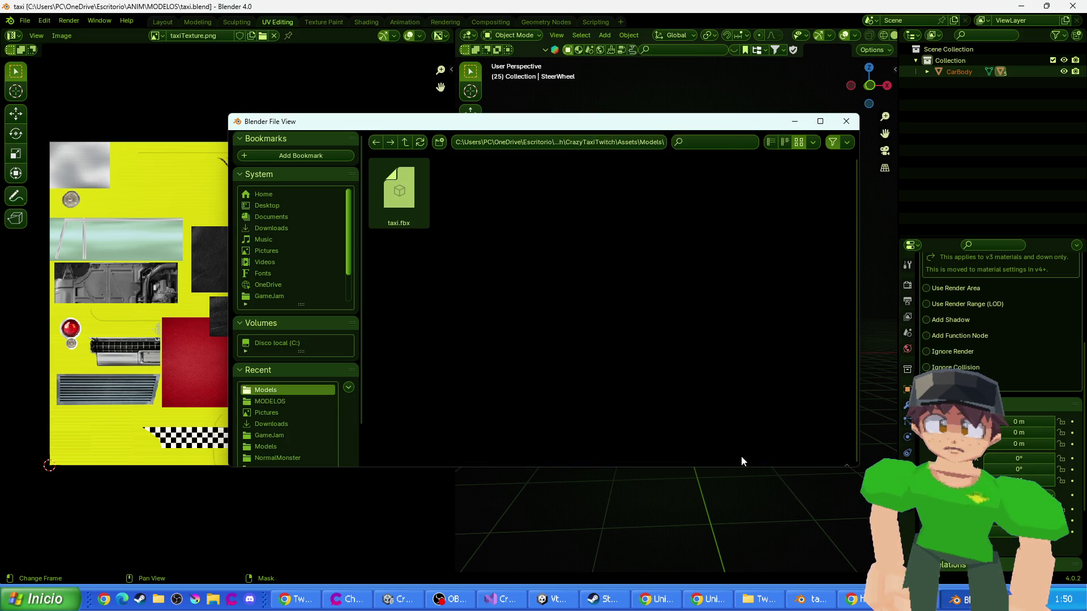
pyautogui.hotkey('alt', 'Tab')
pyautogui.press('Tab')
pyautogui.click(165, 401)
pyautogui.click(80, 210)
pyautogui.press('Up')
pyautogui.press('Up')
pyautogui.press('Up')
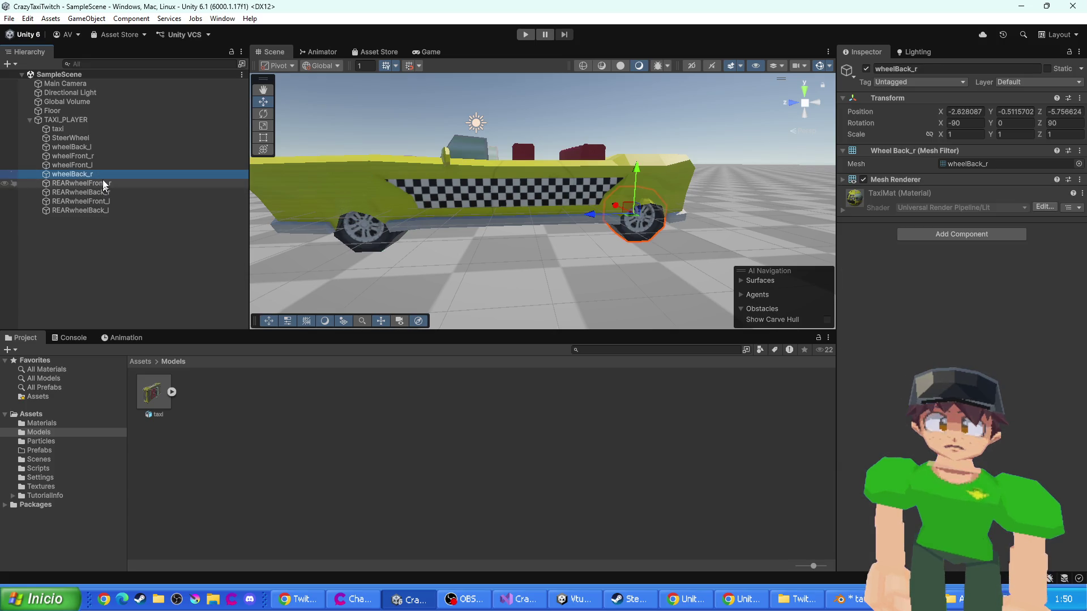
pyautogui.click(70, 121)
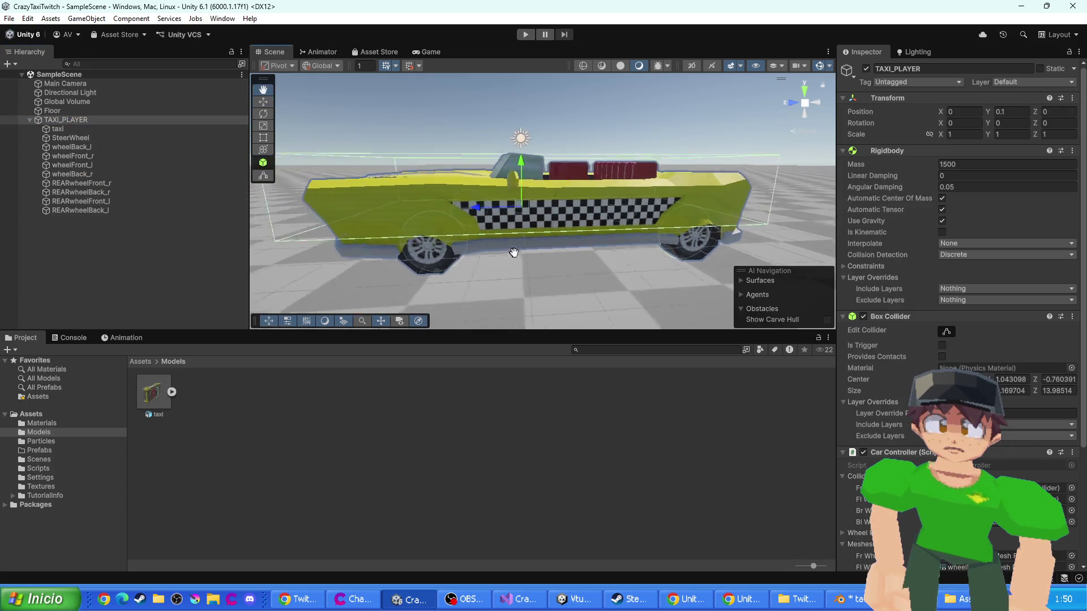
pyautogui.click(152, 395)
pyautogui.click(171, 392)
pyautogui.click(171, 392)
pyautogui.doubleClick(152, 399)
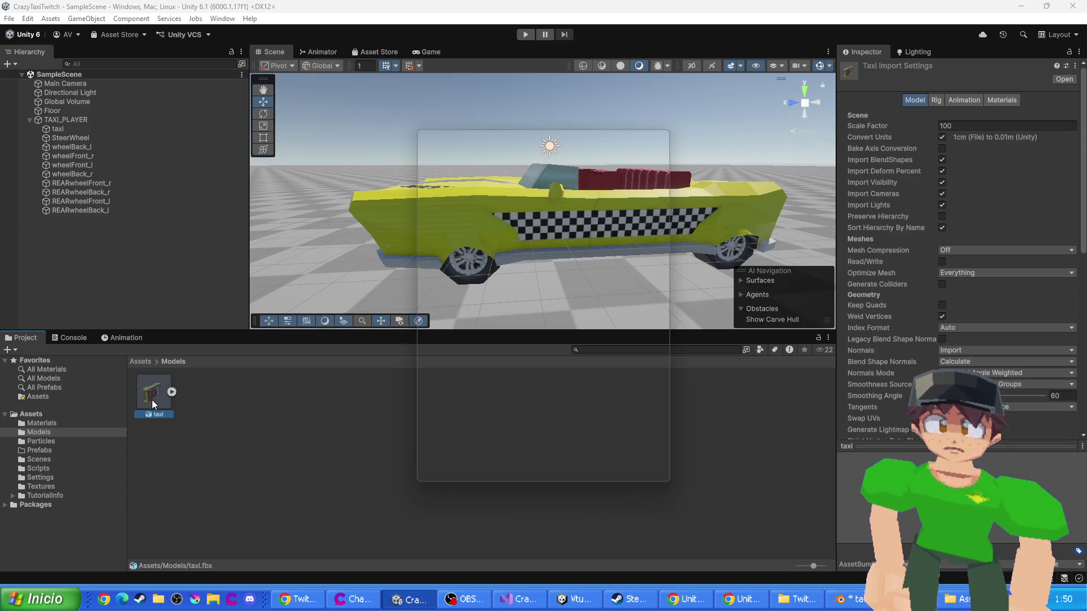
pyautogui.click(295, 440)
pyautogui.moveTo(401, 297); pyautogui.dragTo(413, 280)
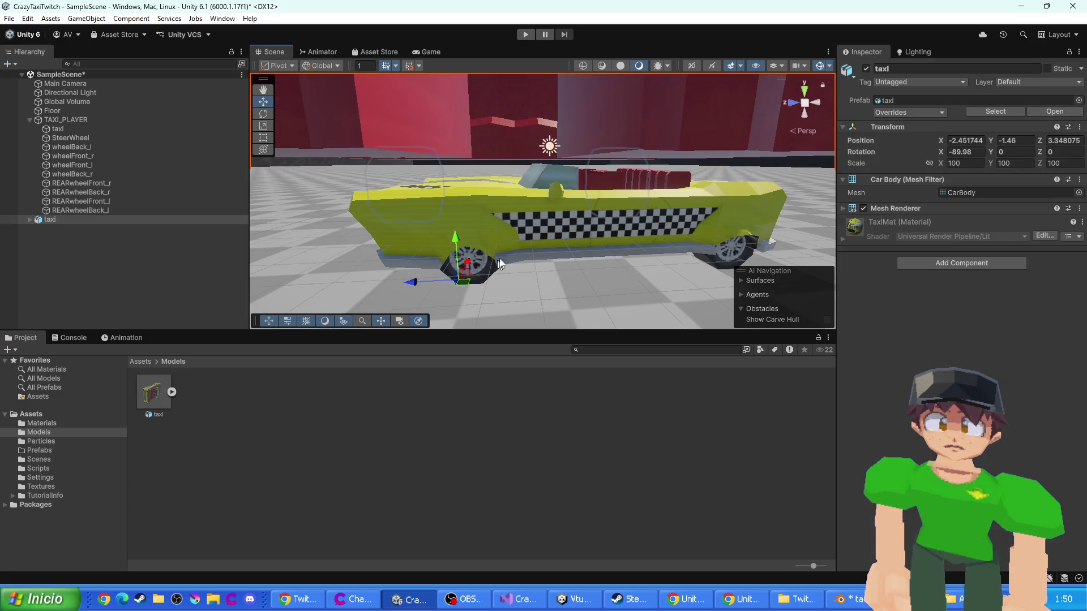
pyautogui.scroll(-5, 506, 252)
pyautogui.press('f')
pyautogui.scroll(5, 516, 238)
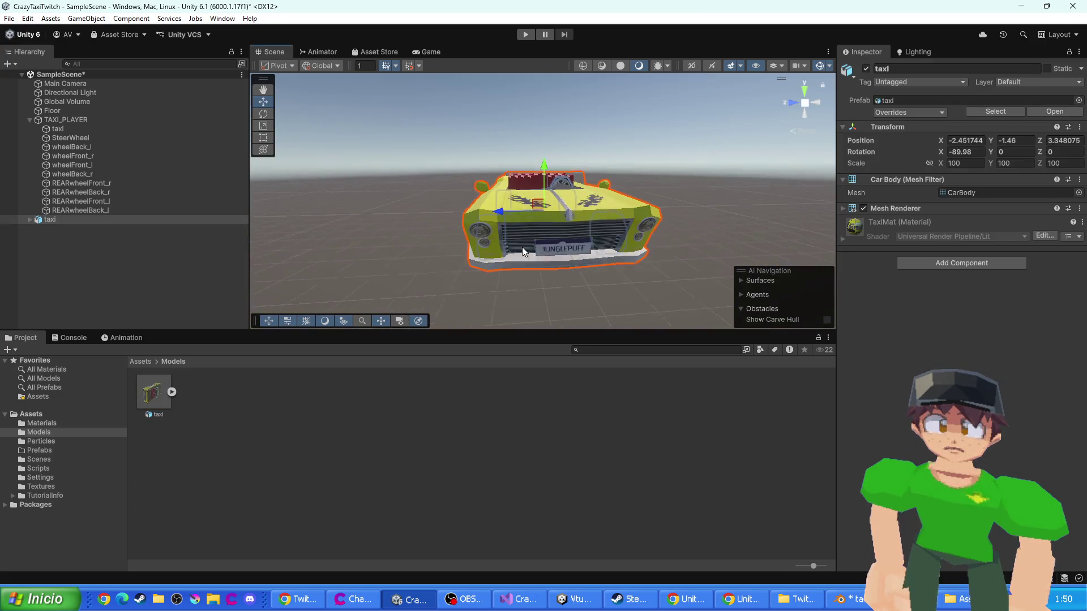
pyautogui.scroll(-1, 597, 255)
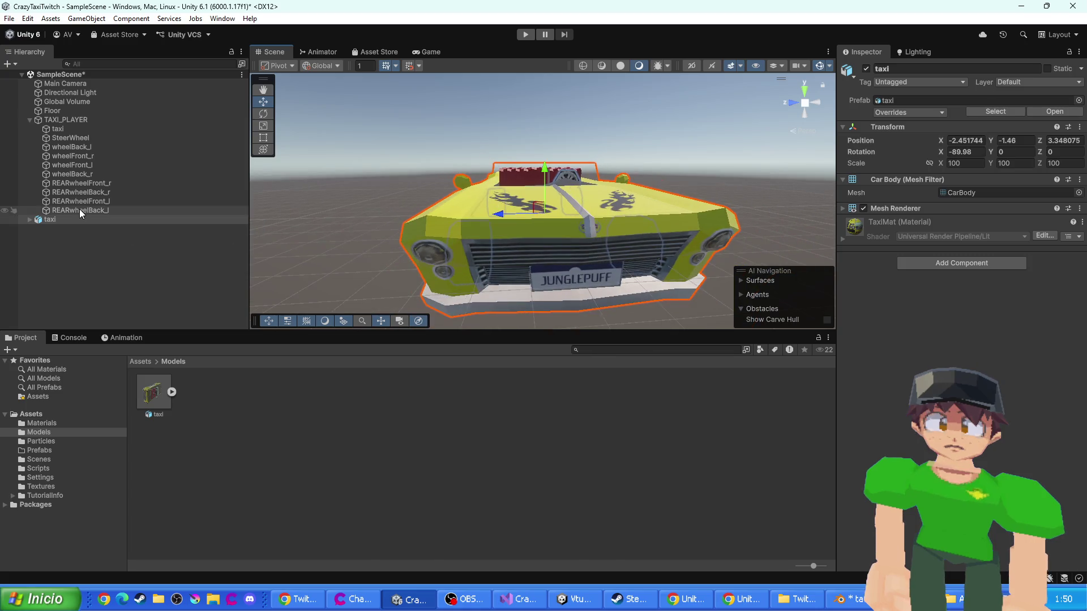
pyautogui.click(29, 219)
pyautogui.click(80, 266)
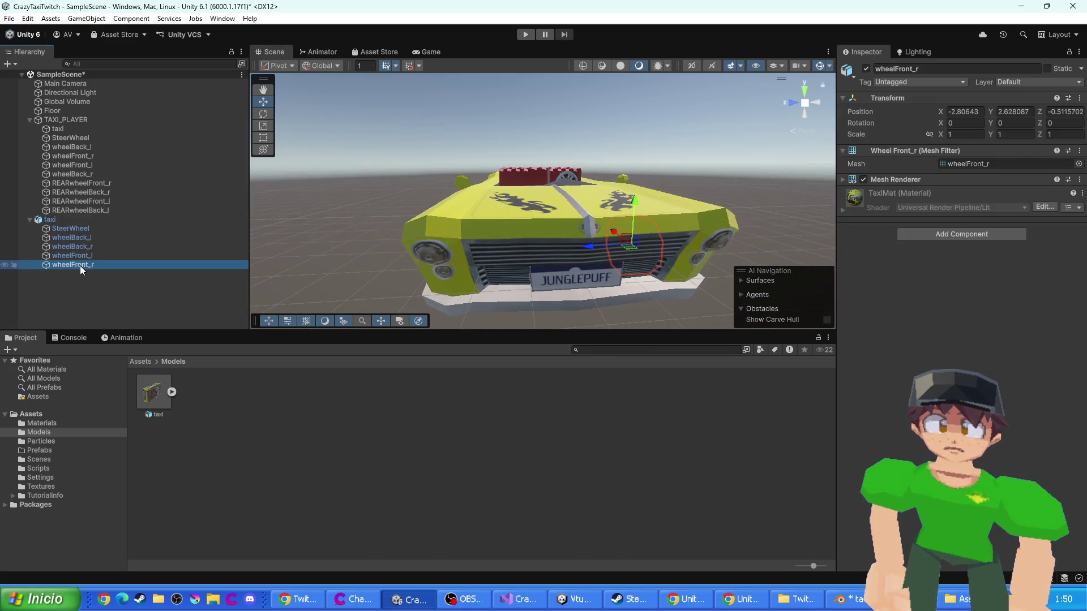
pyautogui.click(86, 246)
pyautogui.click(86, 240)
pyautogui.click(80, 249)
pyautogui.click(74, 263)
pyautogui.click(73, 271)
pyautogui.click(74, 265)
pyautogui.click(75, 255)
pyautogui.doubleClick(80, 246)
pyautogui.press('Up')
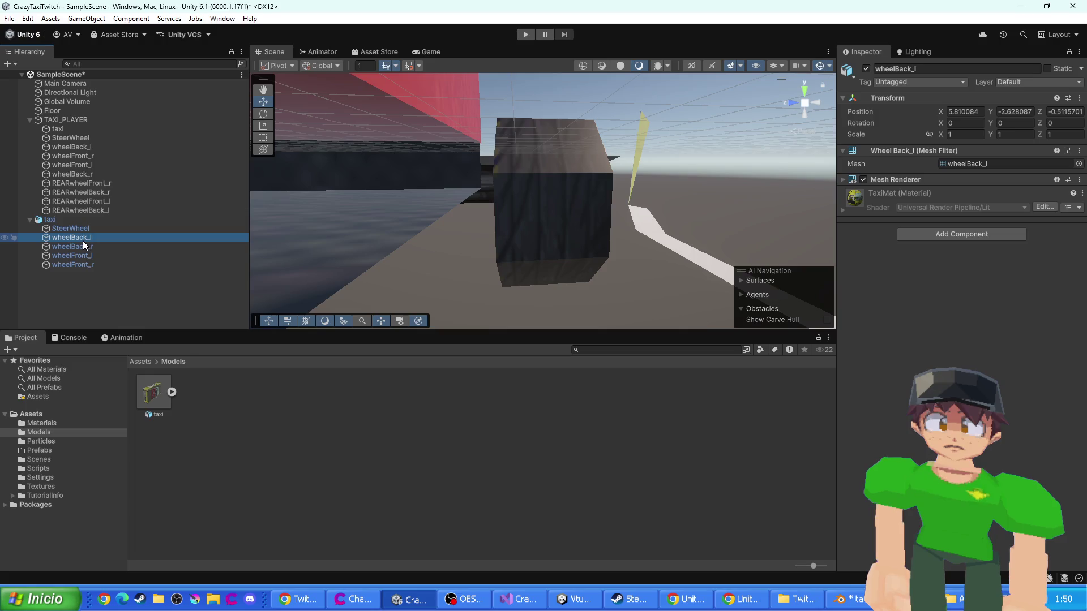
pyautogui.click(53, 220)
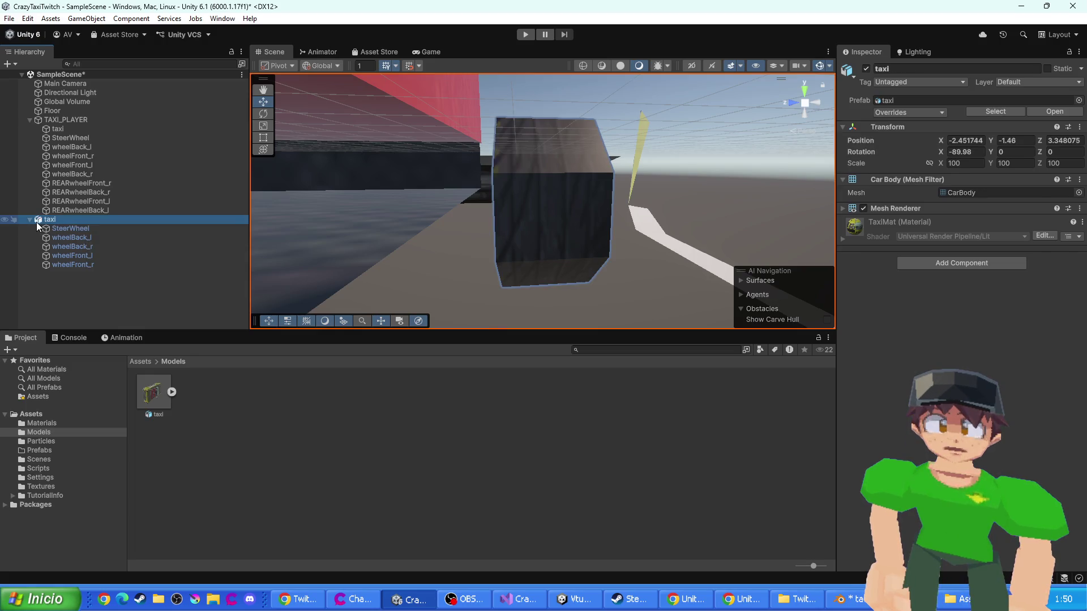
pyautogui.press('f')
pyautogui.scroll(-3, 518, 270)
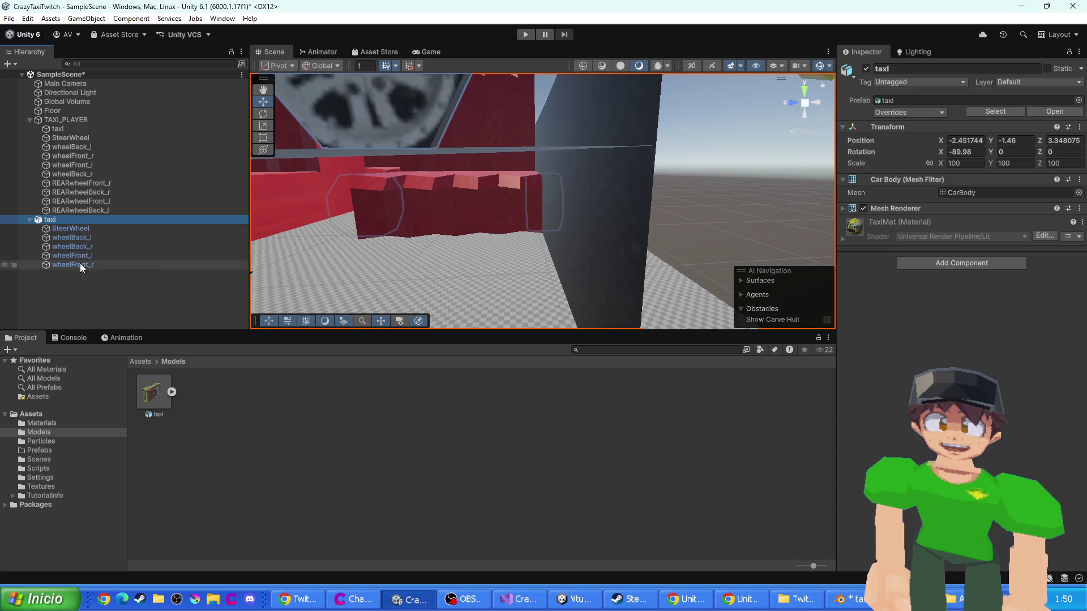
pyautogui.press('Down')
pyautogui.press('Down')
pyautogui.press('Down')
pyautogui.press('Up')
pyautogui.press('Up')
pyautogui.press('Up')
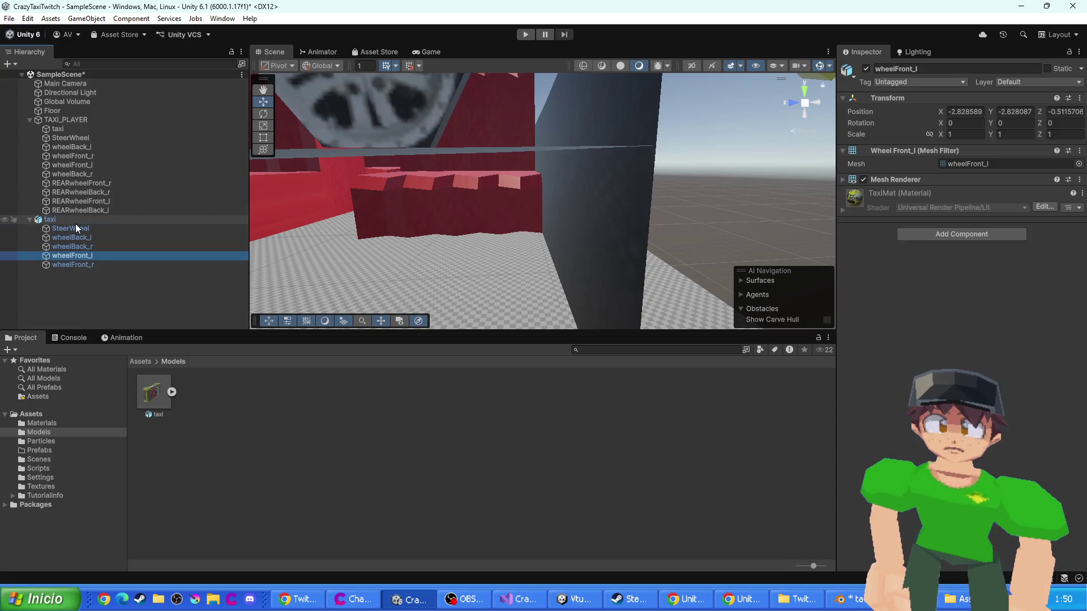
pyautogui.press('Delete')
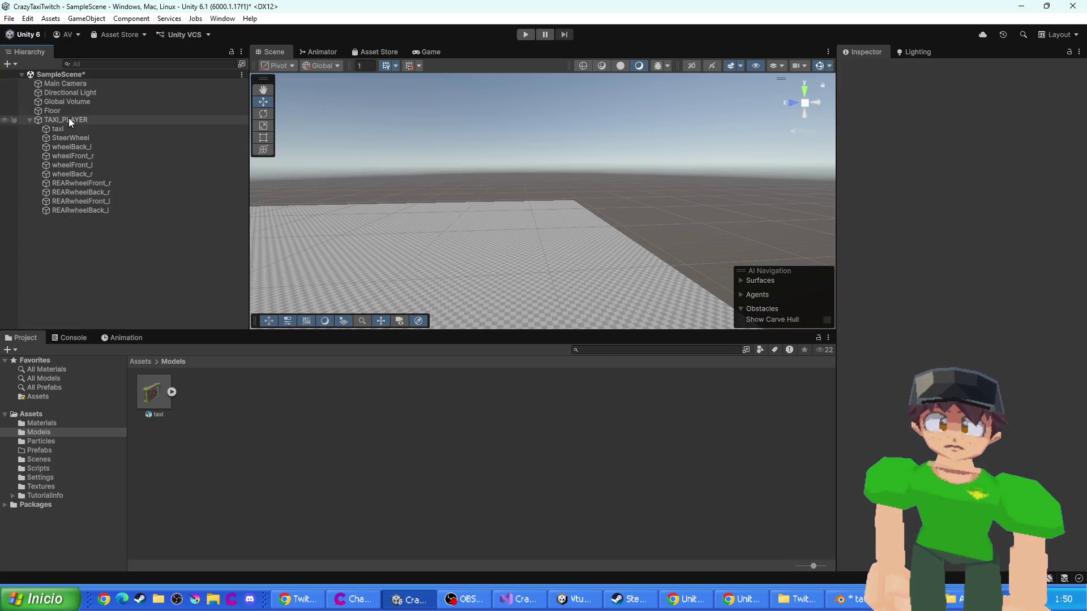
# - Reimport the taxi model asset with Scale Factor 1
pyautogui.click(66, 120)
pyautogui.press('f')
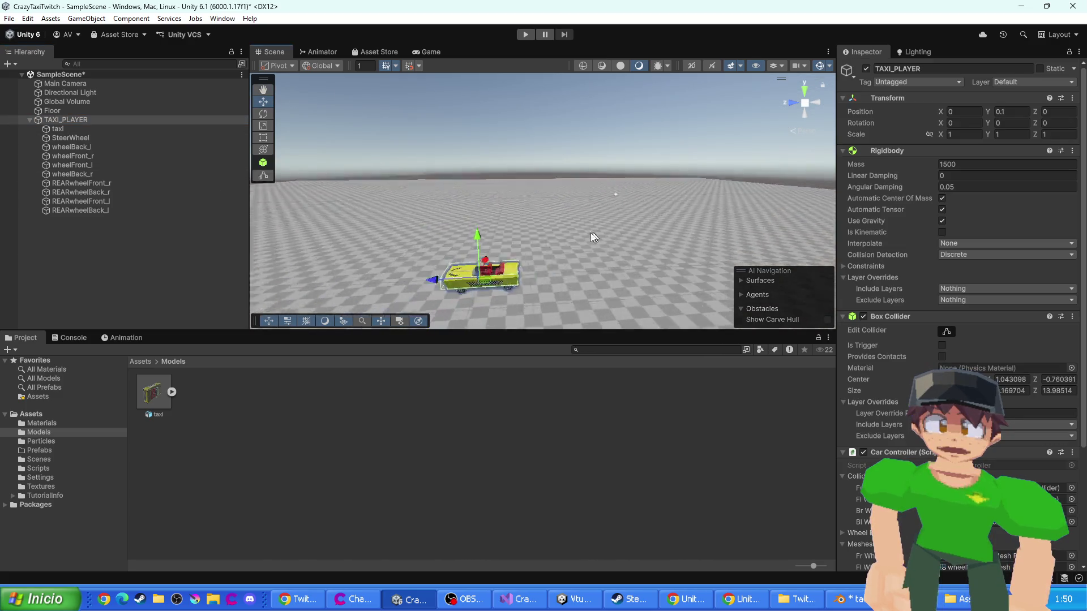
pyautogui.click(76, 121)
pyautogui.click(63, 240)
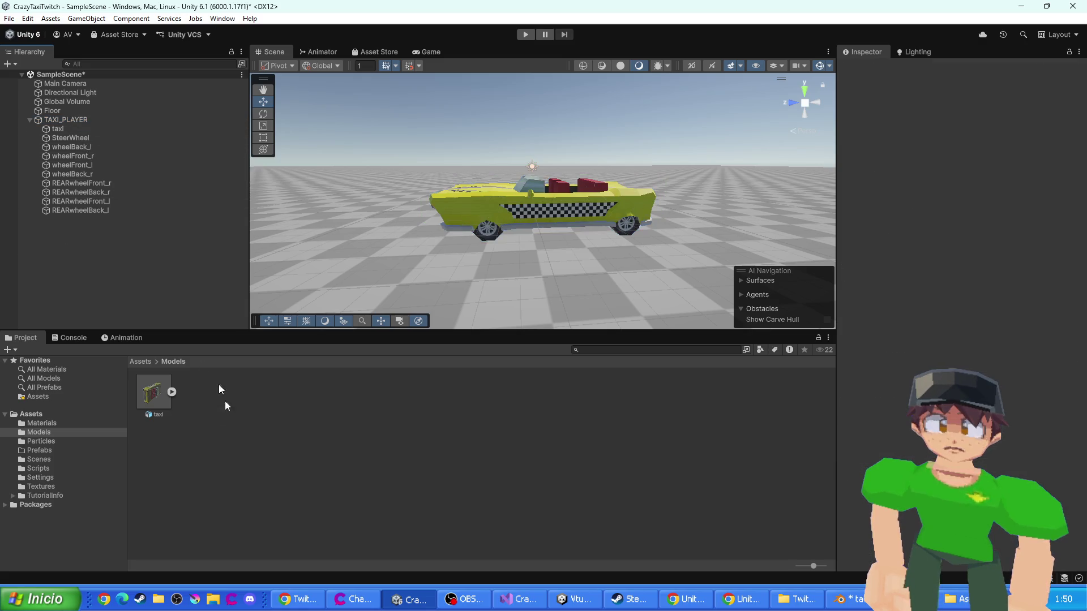
pyautogui.click(167, 406)
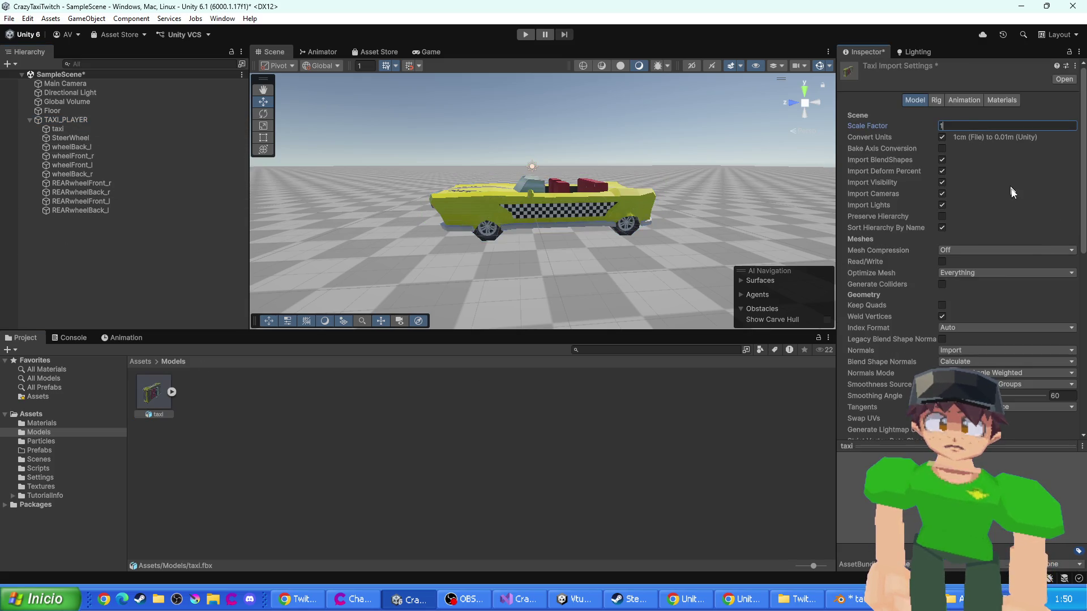
pyautogui.scroll(-5, 1013, 227)
pyautogui.click(1063, 305)
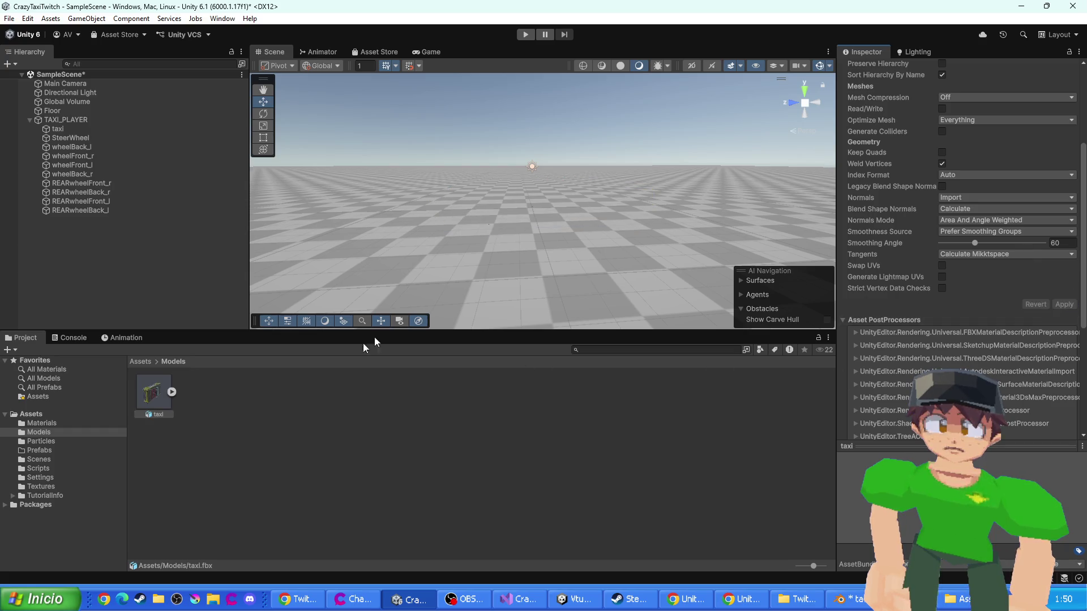
# - Drop the taxi into the scene at position 0,0,0 with X rotation -90
pyautogui.moveTo(312, 303); pyautogui.dragTo(522, 225)
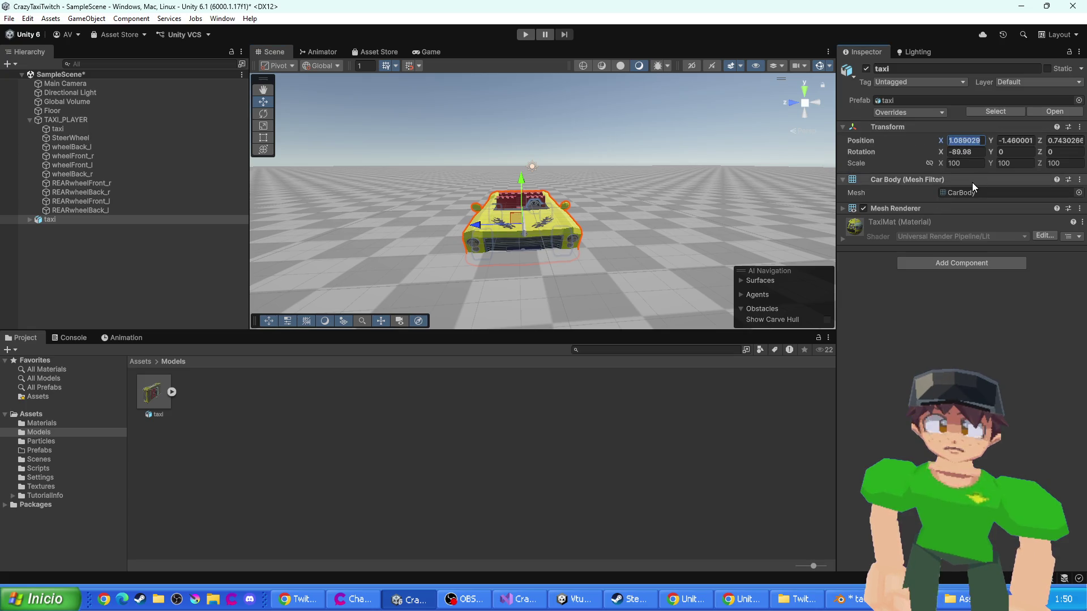
pyautogui.write('0')
pyautogui.click(1013, 141)
pyautogui.write('0')
pyautogui.click(1062, 141)
pyautogui.write('0')
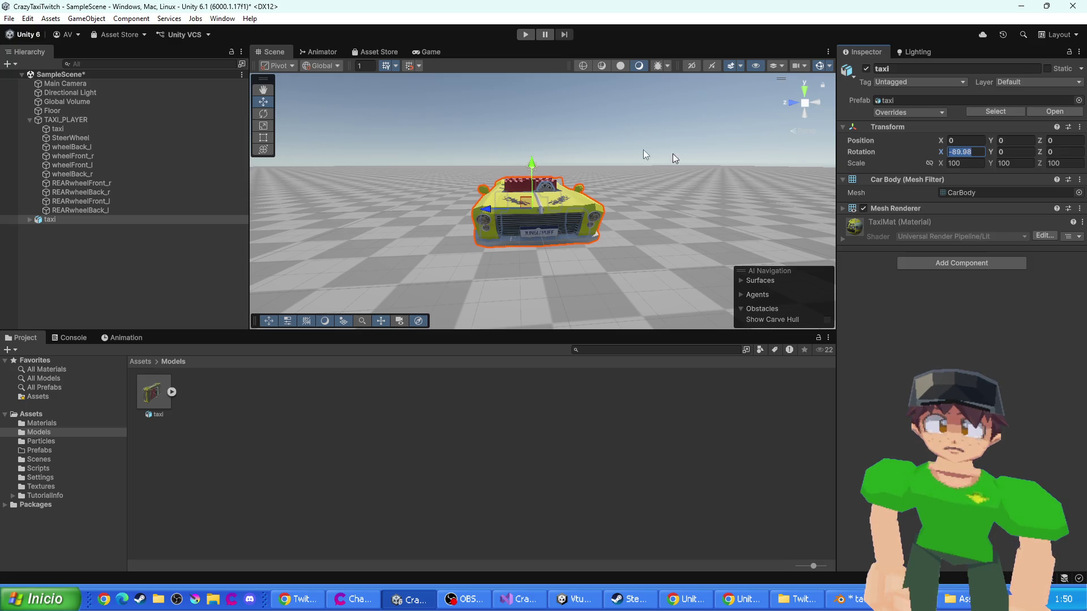
pyautogui.write('90')
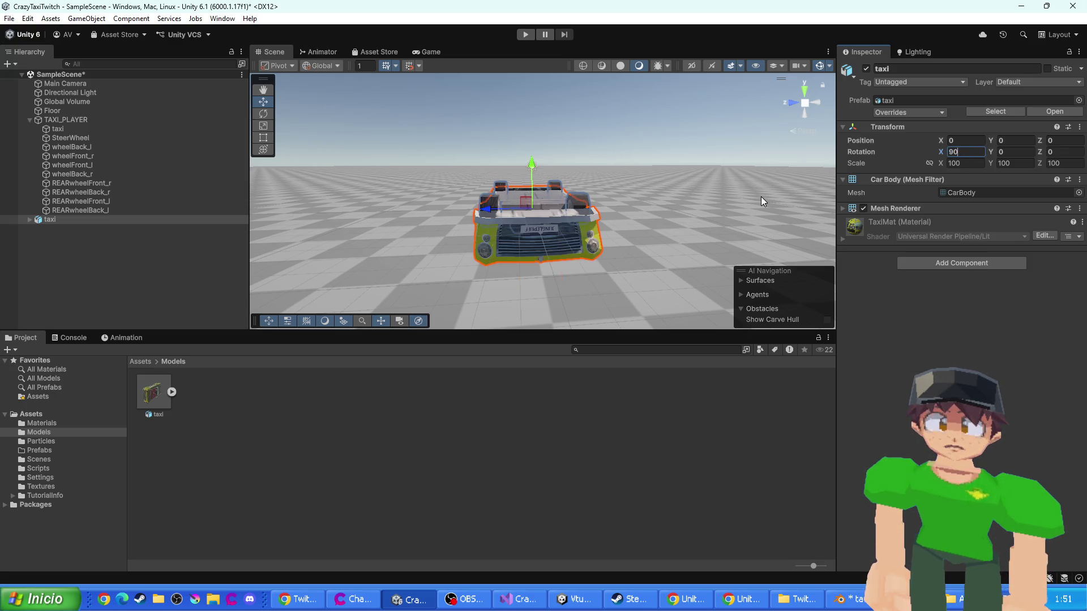
pyautogui.press('BackSpace')
pyautogui.press('BackSpace')
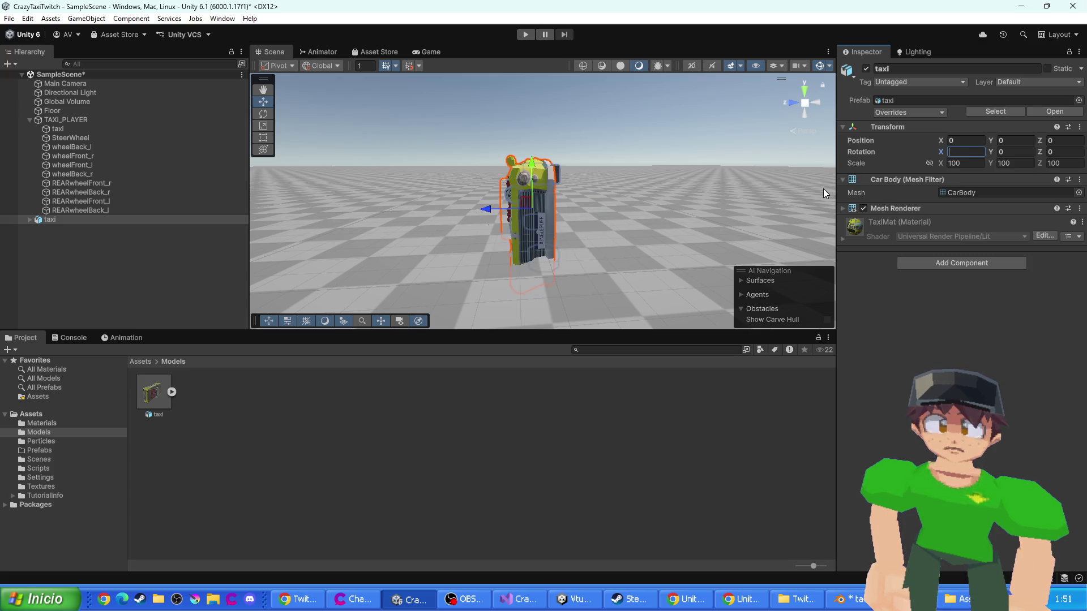
pyautogui.write('-90')
pyautogui.moveTo(648, 144)
pyautogui.mouseDown()
pyautogui.moveTo(562, 210)
pyautogui.moveTo(500, 218)
pyautogui.mouseUp()
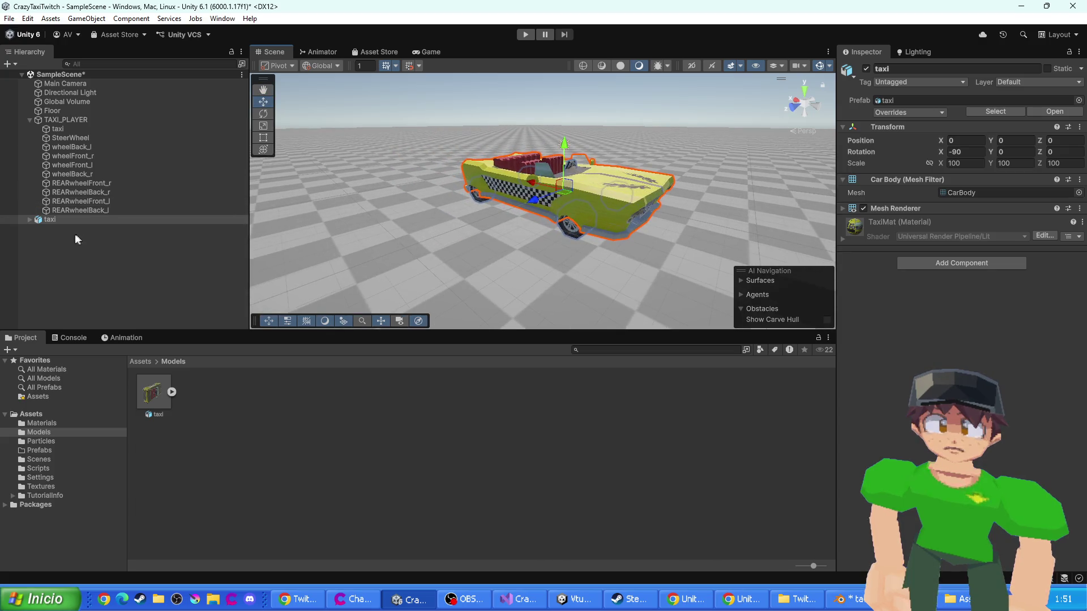
pyautogui.rightClick(80, 267)
pyautogui.click(53, 137)
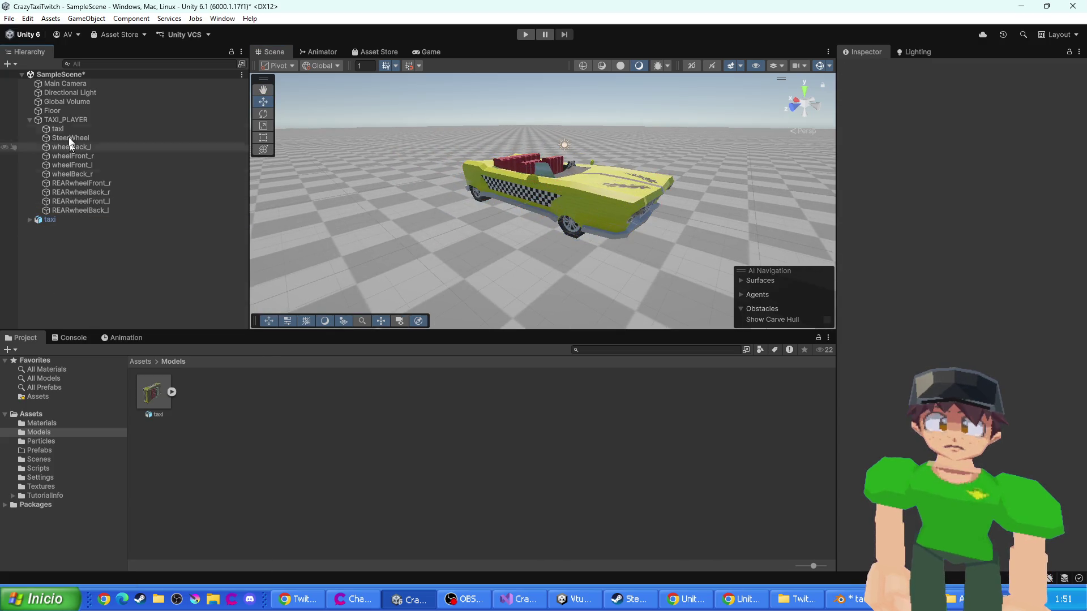
# - Parent the new taxi model under TAXI_PLAYER, cancelling an accidental rename
pyautogui.moveTo(49, 220); pyautogui.dragTo(75, 121)
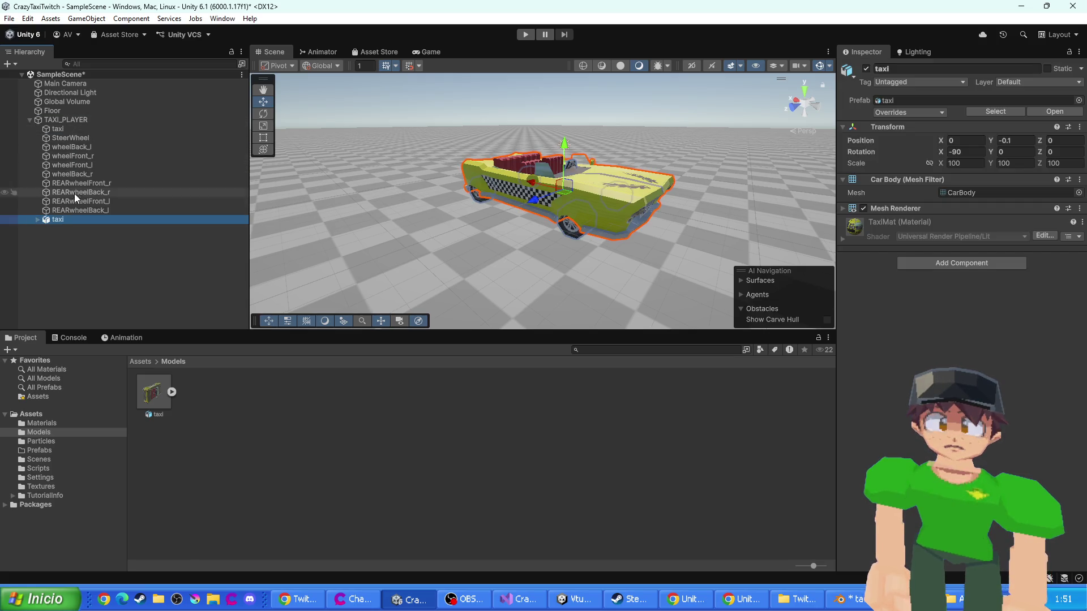
pyautogui.click(37, 220)
pyautogui.click(36, 220)
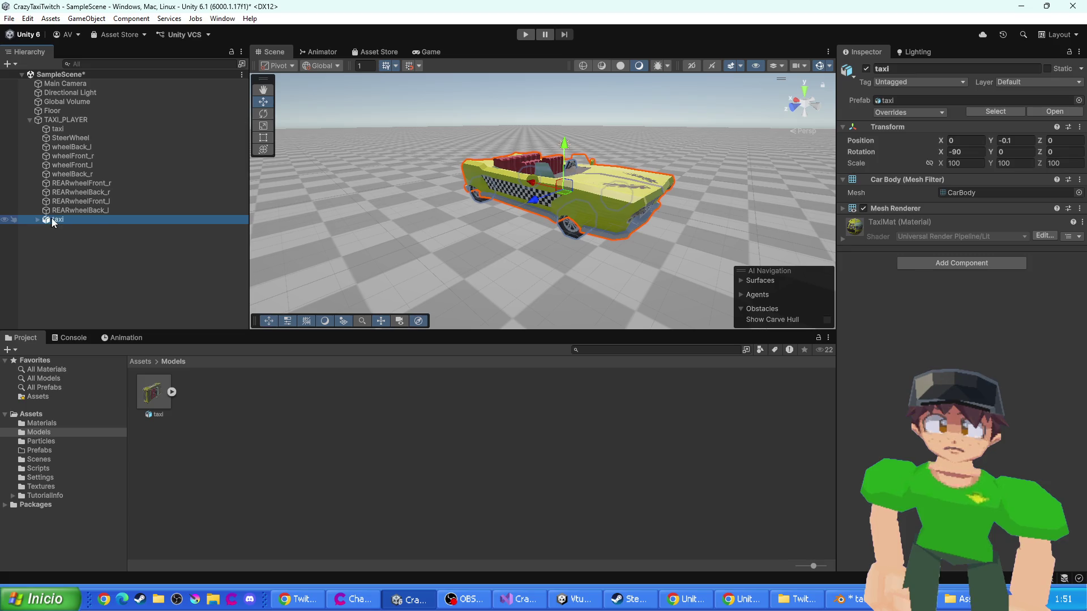
pyautogui.press('F2')
pyautogui.write('e')
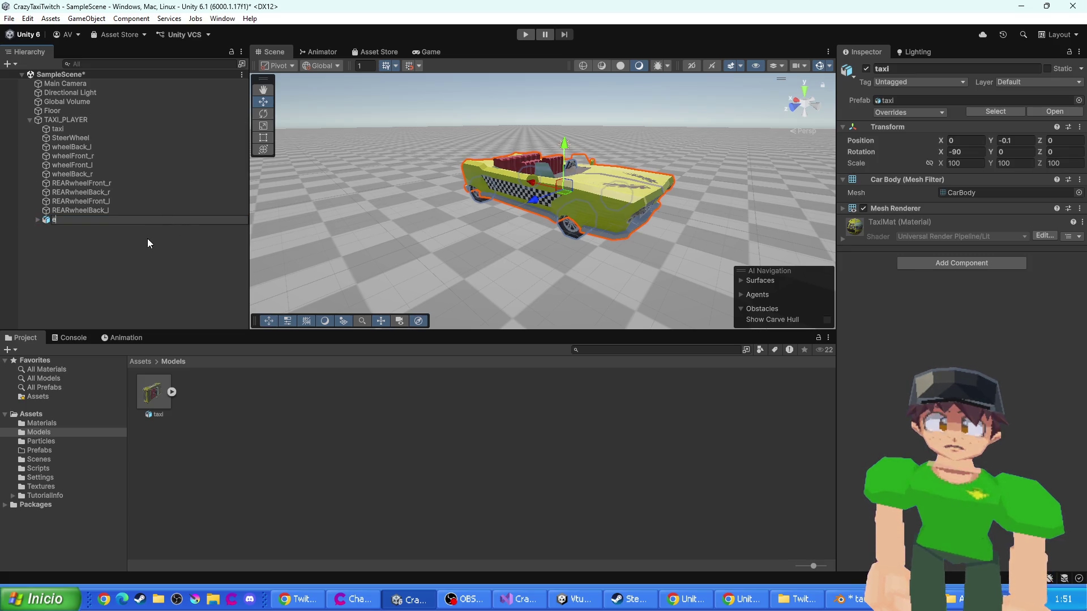
pyautogui.click(148, 243)
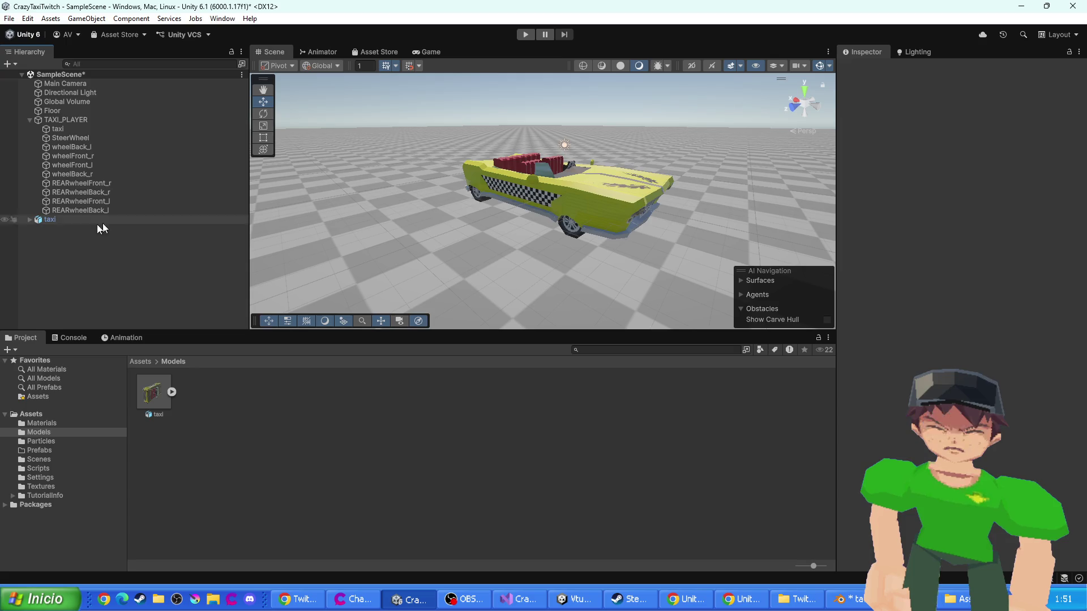
pyautogui.click(64, 220)
pyautogui.moveTo(63, 136); pyautogui.dragTo(63, 120)
# - Rotate the taxi to Z rotation 90
pyautogui.press('e')
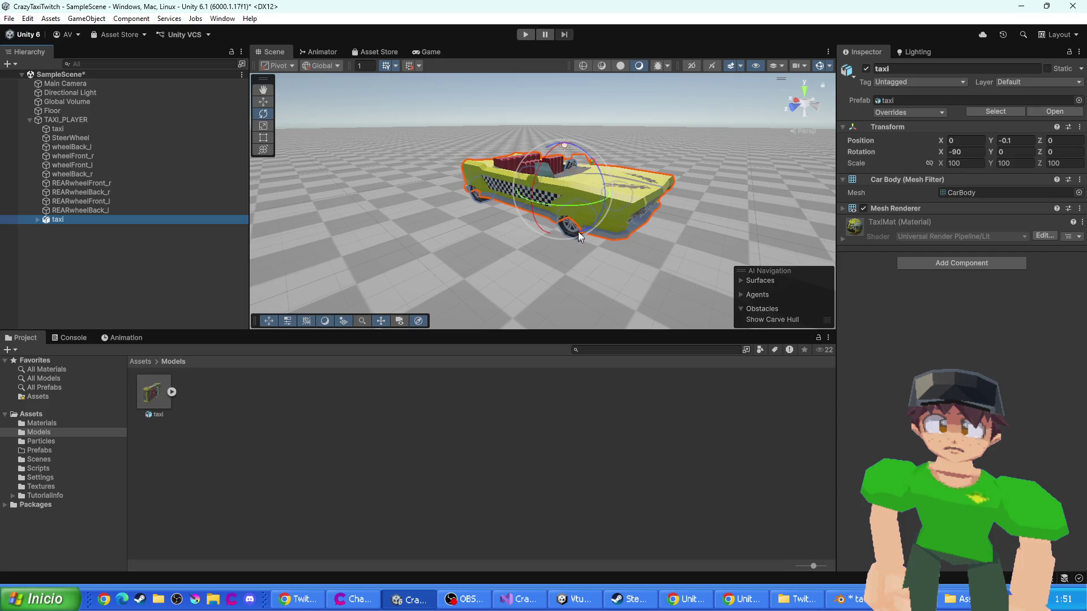
pyautogui.moveTo(585, 212); pyautogui.dragTo(424, 204)
pyautogui.write('90')
pyautogui.press('Return')
pyautogui.moveTo(361, 193); pyautogui.dragTo(403, 196)
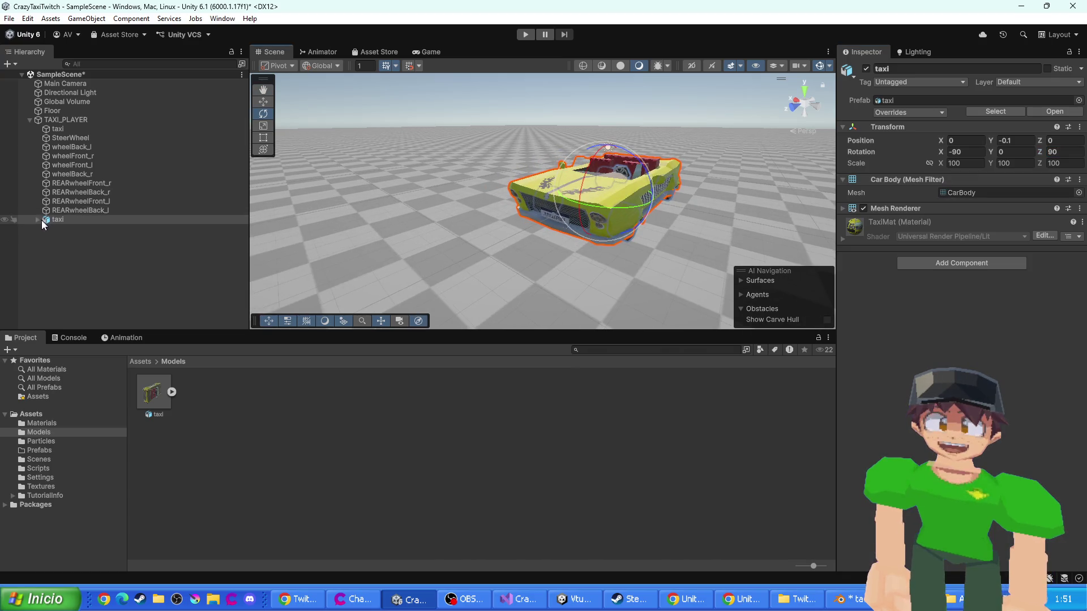
# - Expand the taxi and inspect its parts, the old steering wheel and REARwheelFront_r
pyautogui.click(38, 220)
pyautogui.click(73, 228)
pyautogui.keyDown('shift'); pyautogui.click(79, 265); pyautogui.keyUp('shift')
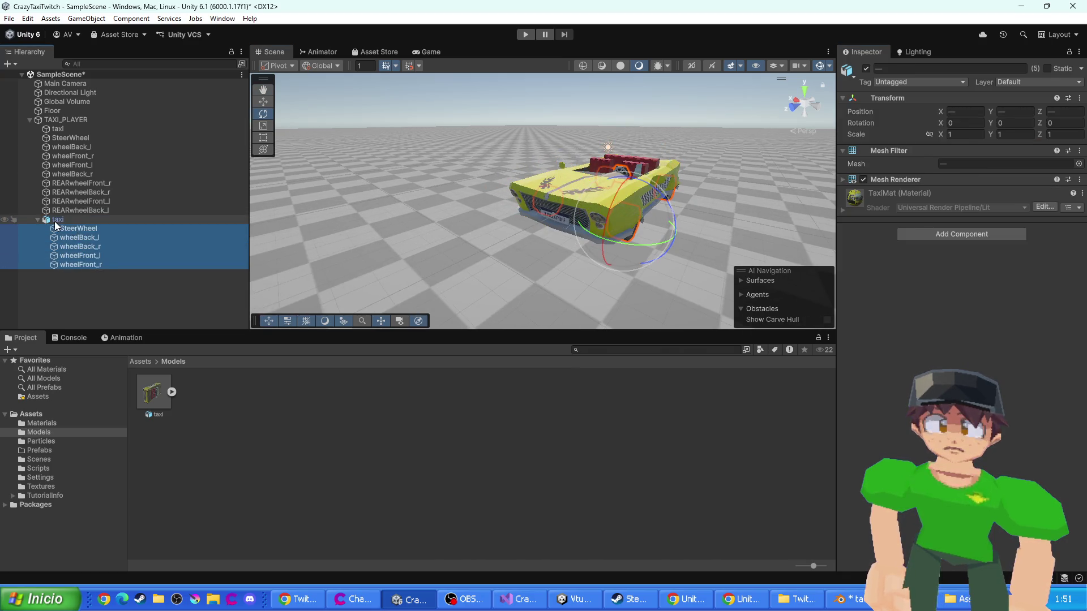
pyautogui.click(57, 220)
pyautogui.click(67, 228)
pyautogui.click(79, 183)
# - Delete the old taxi body from TAXI_PLAYER
pyautogui.moveTo(650, 216)
pyautogui.mouseDown()
pyautogui.moveTo(573, 220)
pyautogui.moveTo(427, 177)
pyautogui.moveTo(345, 134)
pyautogui.moveTo(386, 136)
pyautogui.moveTo(415, 183)
pyautogui.mouseUp()
pyautogui.scroll(3, 416, 183)
pyautogui.click(63, 210)
pyautogui.click(68, 173)
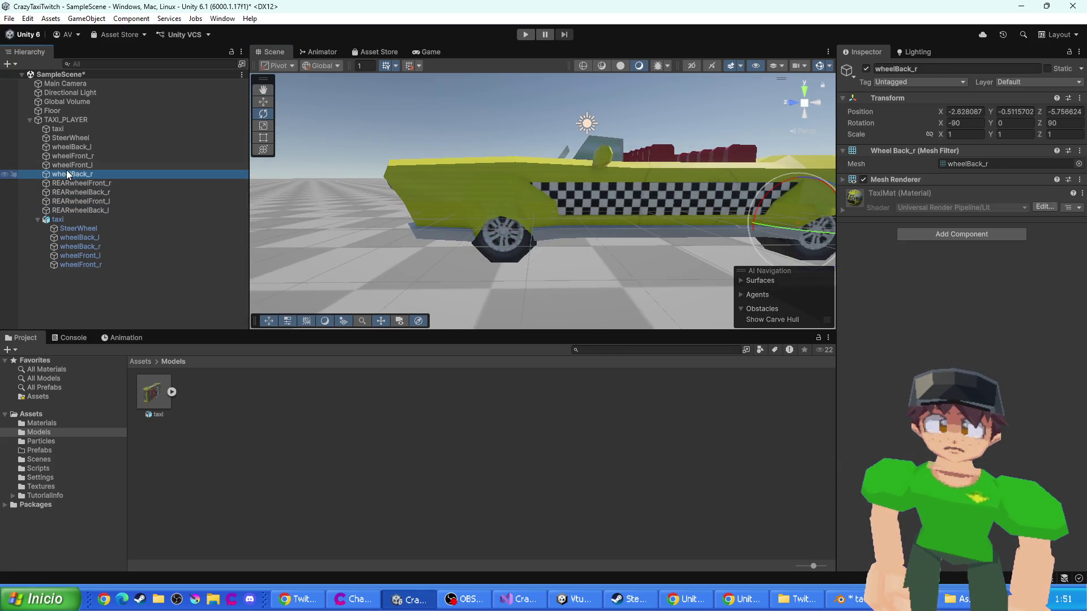
pyautogui.doubleClick(68, 137)
pyautogui.click(76, 128)
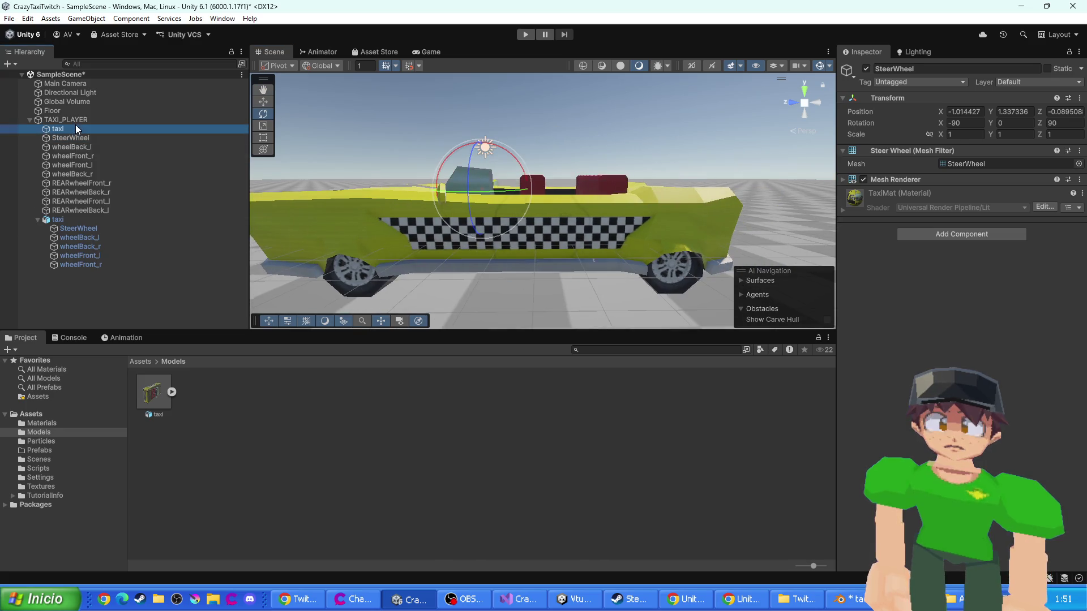
pyautogui.moveTo(291, 189); pyautogui.dragTo(334, 194)
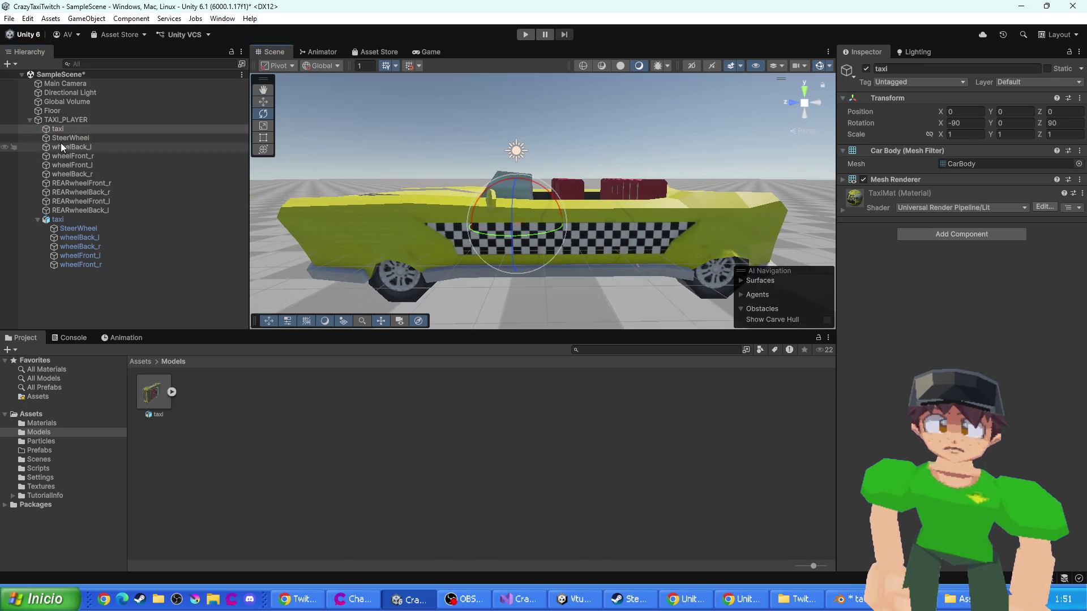
pyautogui.click(103, 137)
pyautogui.click(79, 129)
pyautogui.click(75, 120)
pyautogui.click(73, 130)
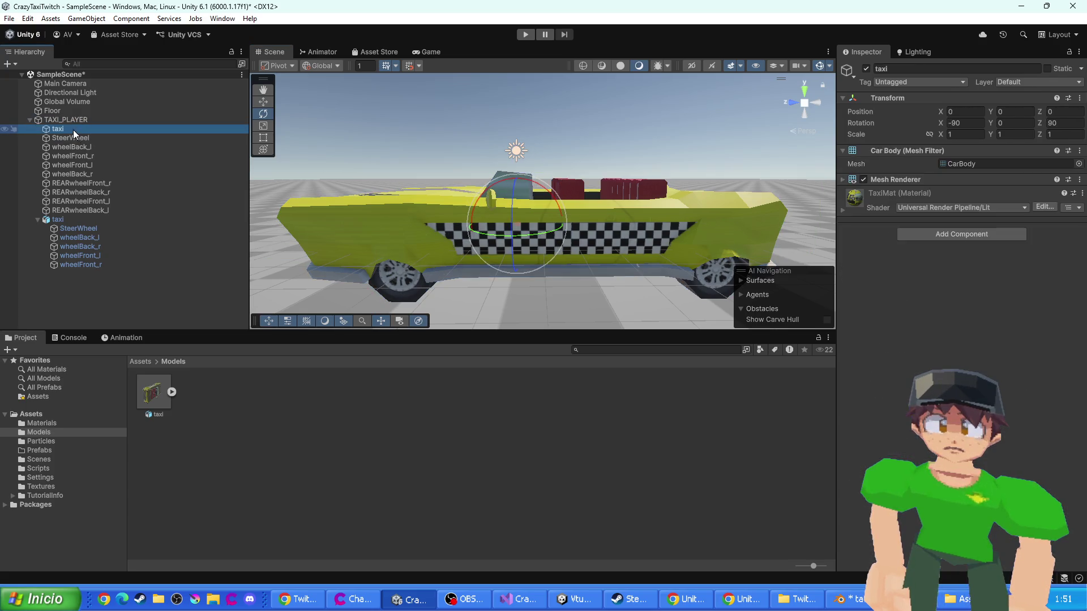
pyautogui.press('Delete')
# - Delete the old steering wheel and the four old wheel meshes
pyautogui.click(70, 129)
pyautogui.press('f')
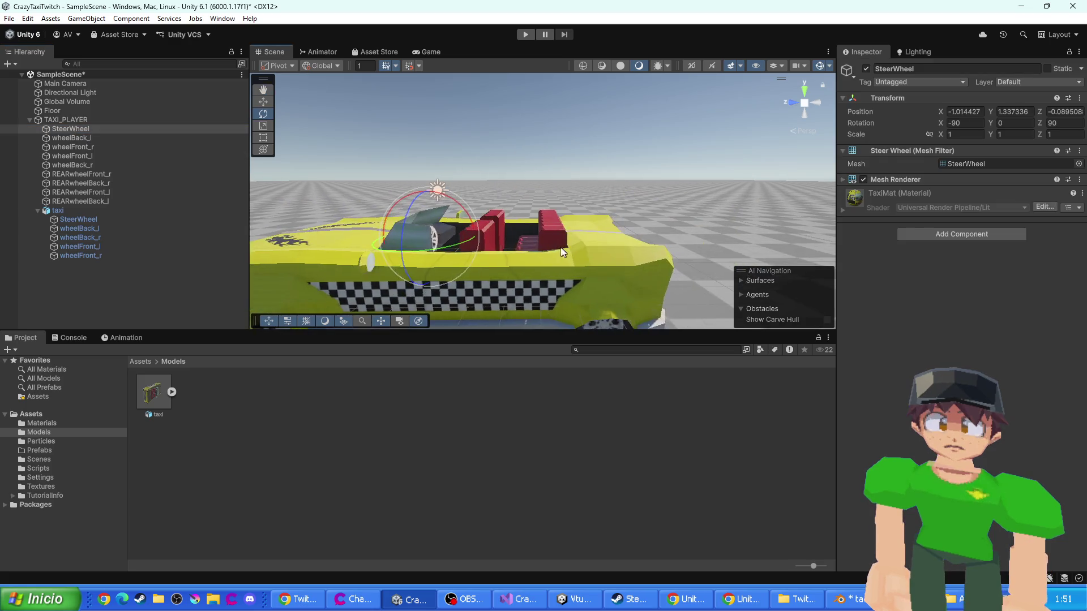
pyautogui.click(76, 129)
pyautogui.press('Delete')
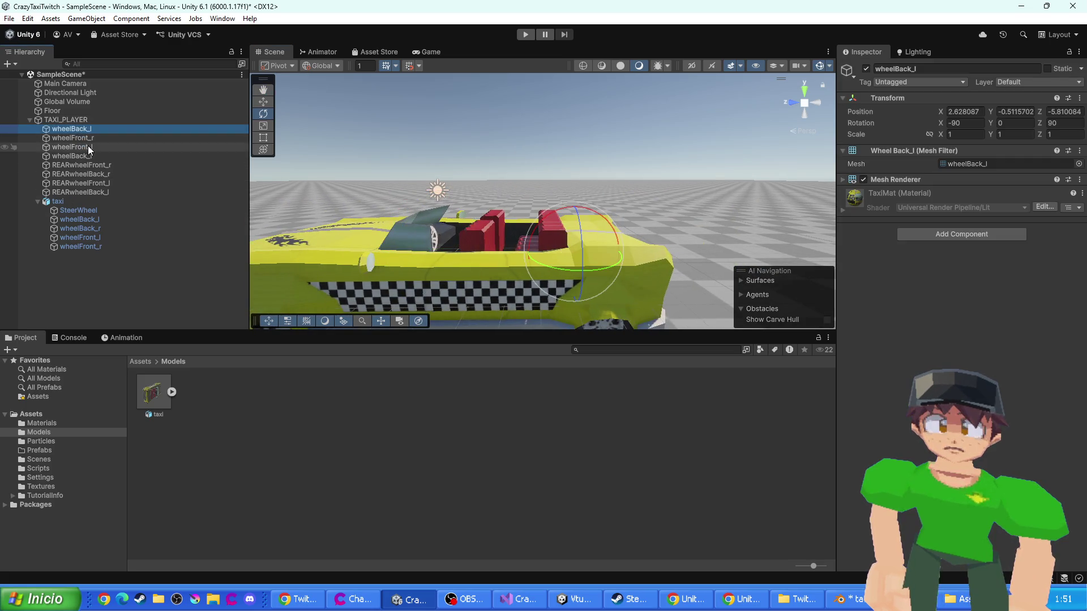
pyautogui.keyDown('shift'); pyautogui.click(90, 157); pyautogui.keyUp('shift')
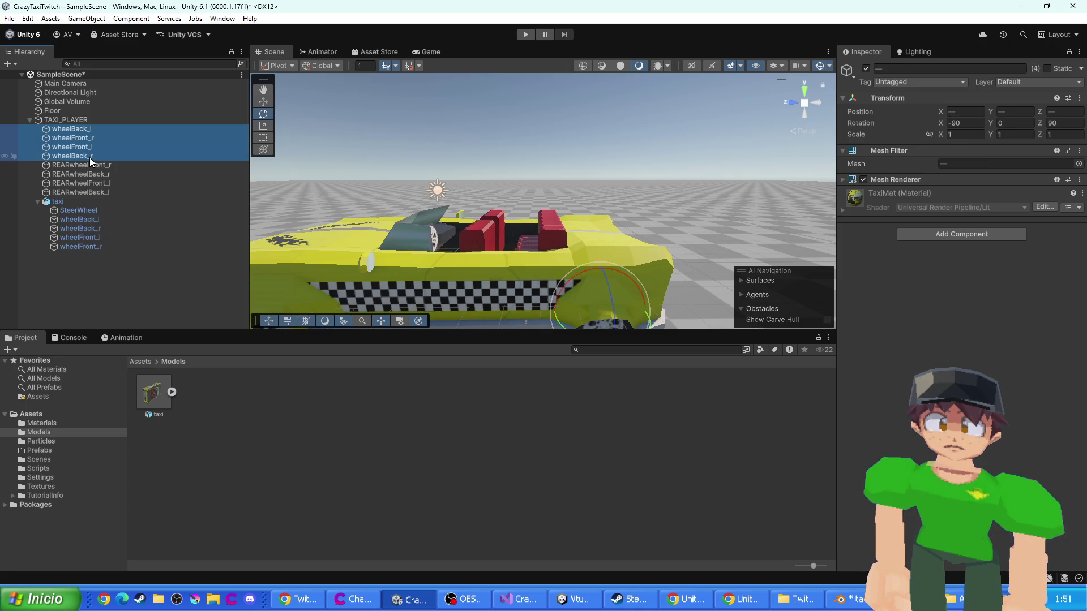
pyautogui.press('Delete')
# - Move the new taxi to the top of TAXI_PLAYER's children
pyautogui.click(38, 164)
pyautogui.moveTo(57, 164); pyautogui.dragTo(69, 123)
pyautogui.click(38, 128)
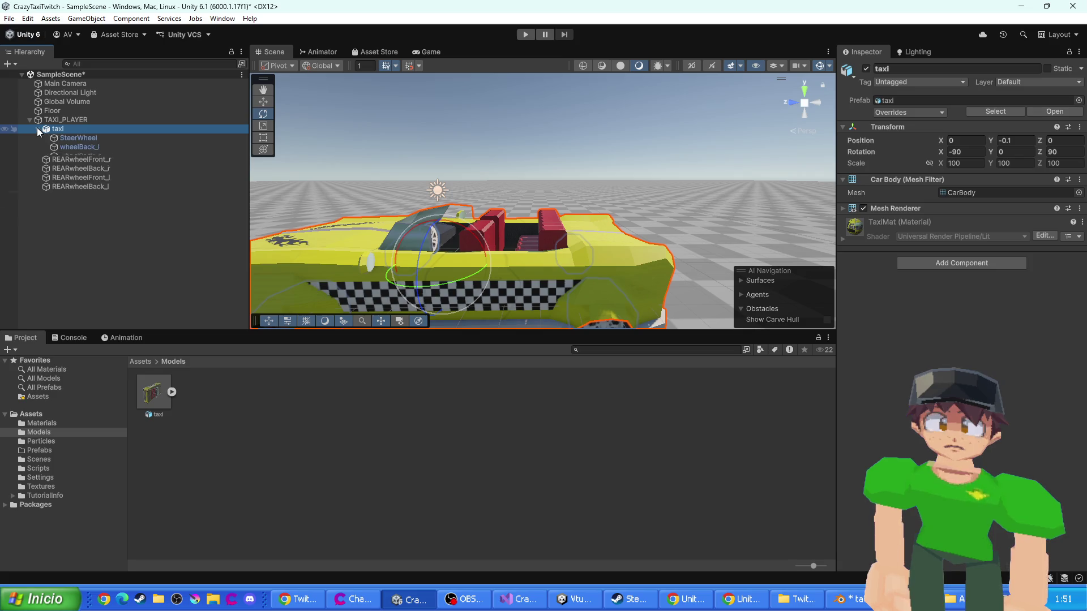
# - Drag wheelBack_r and wheelFront_r into TAXI_PLAYER's Car Controller back-right and front-right mesh fields, then enter Play mode
pyautogui.click(66, 120)
pyautogui.scroll(-5, 931, 357)
pyautogui.click(100, 147)
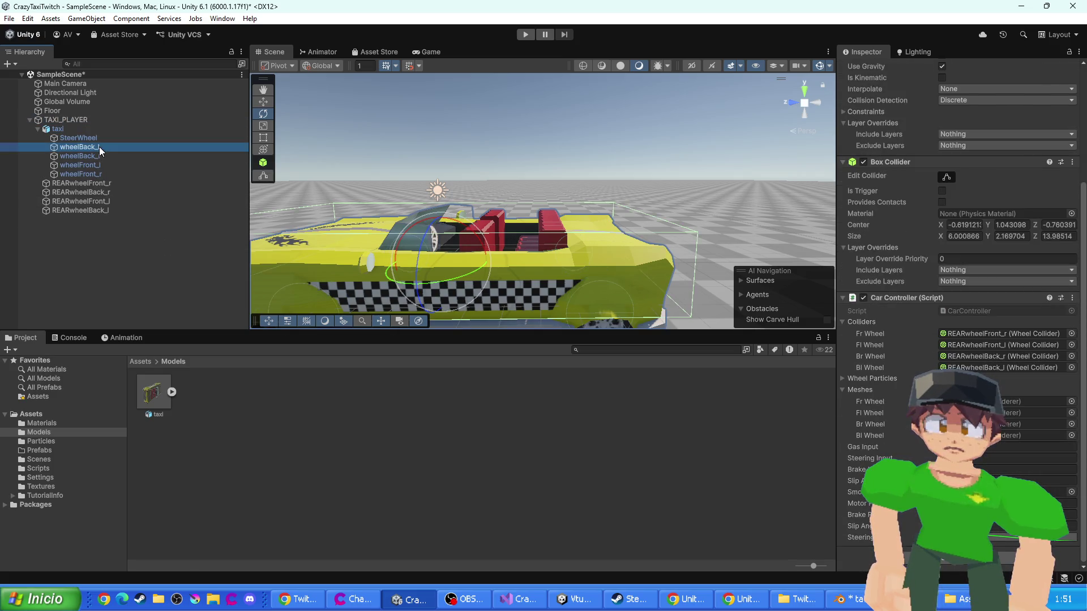
pyautogui.click(67, 119)
pyautogui.click(1071, 63)
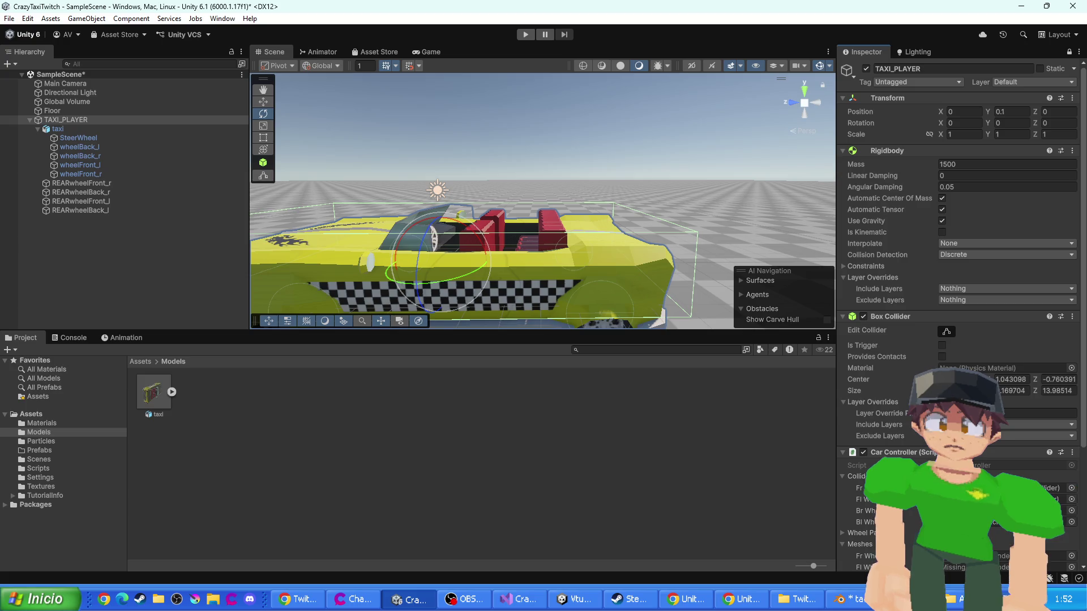
pyautogui.scroll(-5, 956, 255)
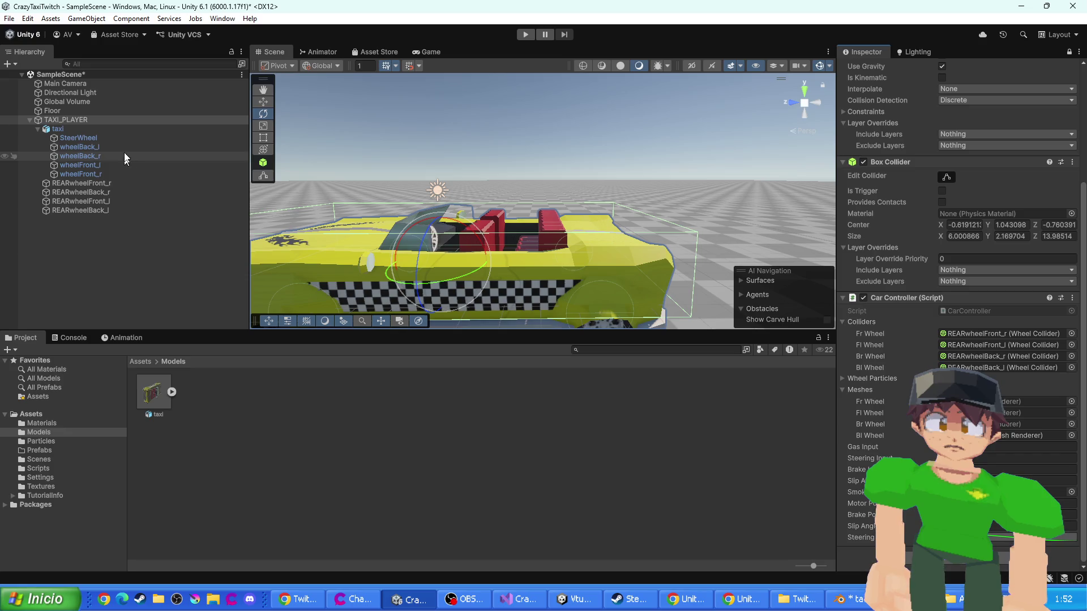
pyautogui.moveTo(100, 159); pyautogui.dragTo(1018, 424)
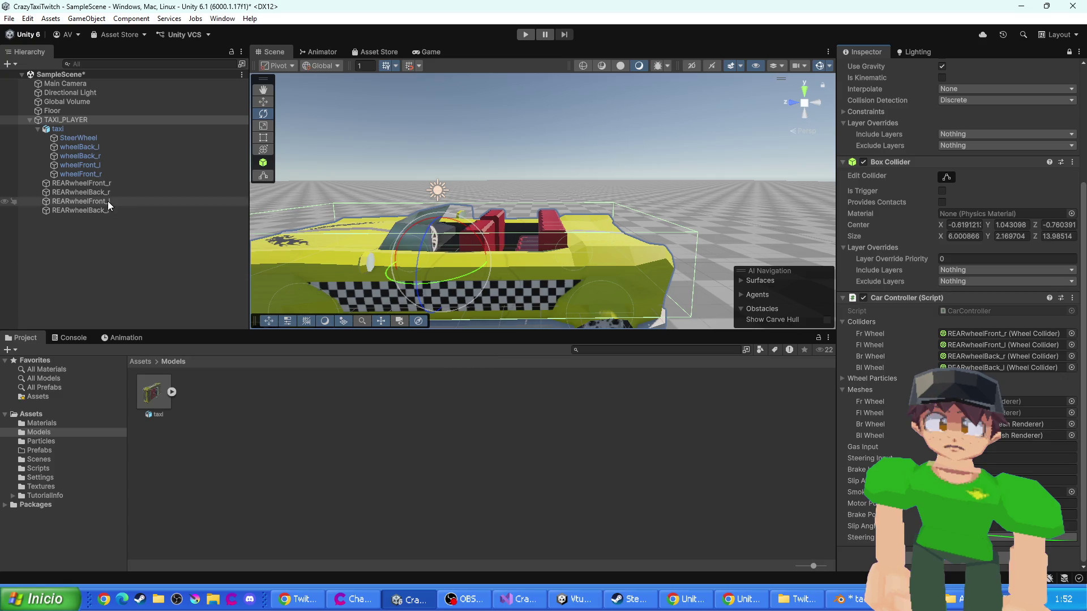
pyautogui.moveTo(83, 167)
pyautogui.mouseDown()
pyautogui.moveTo(1035, 412)
pyautogui.moveTo(1036, 424)
pyautogui.moveTo(1035, 412)
pyautogui.mouseUp()
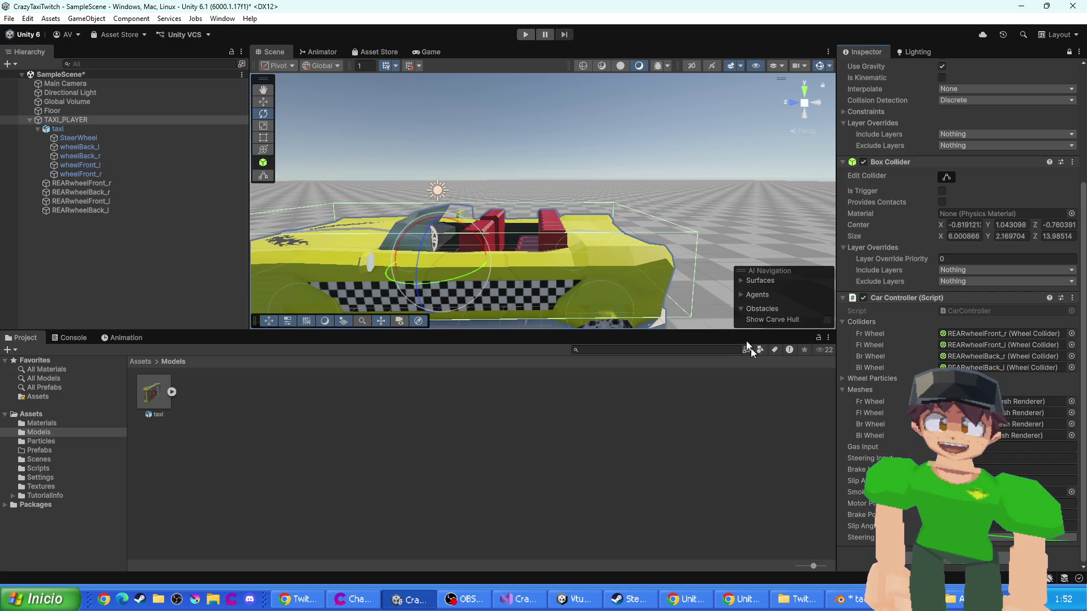
pyautogui.click(532, 33)
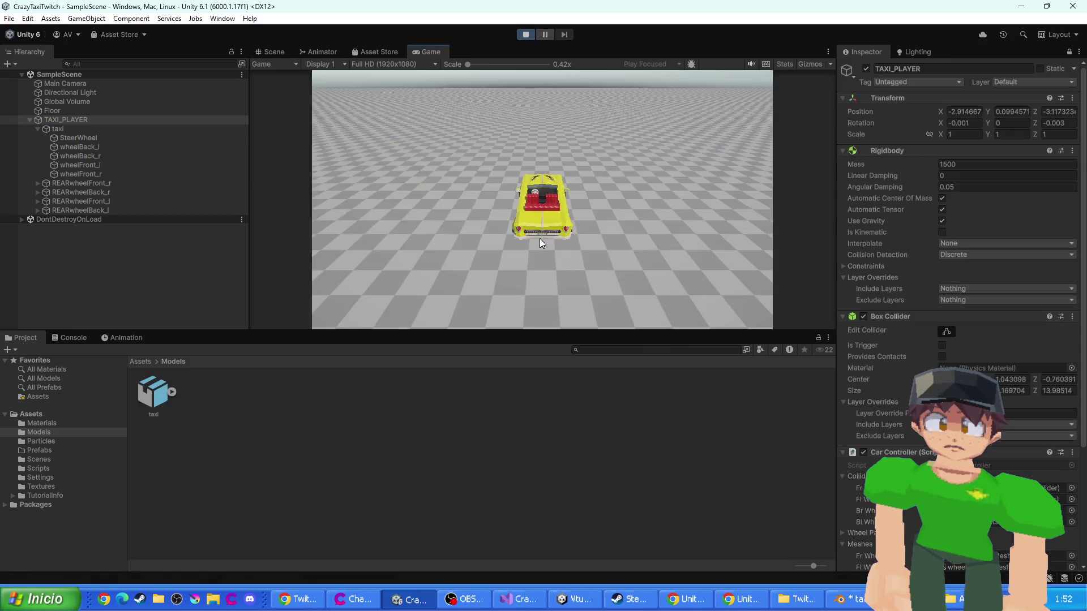
# - During play, view the taxi in the Scene view, inspect the steering wheel and wheels, then stop
pyautogui.click(276, 52)
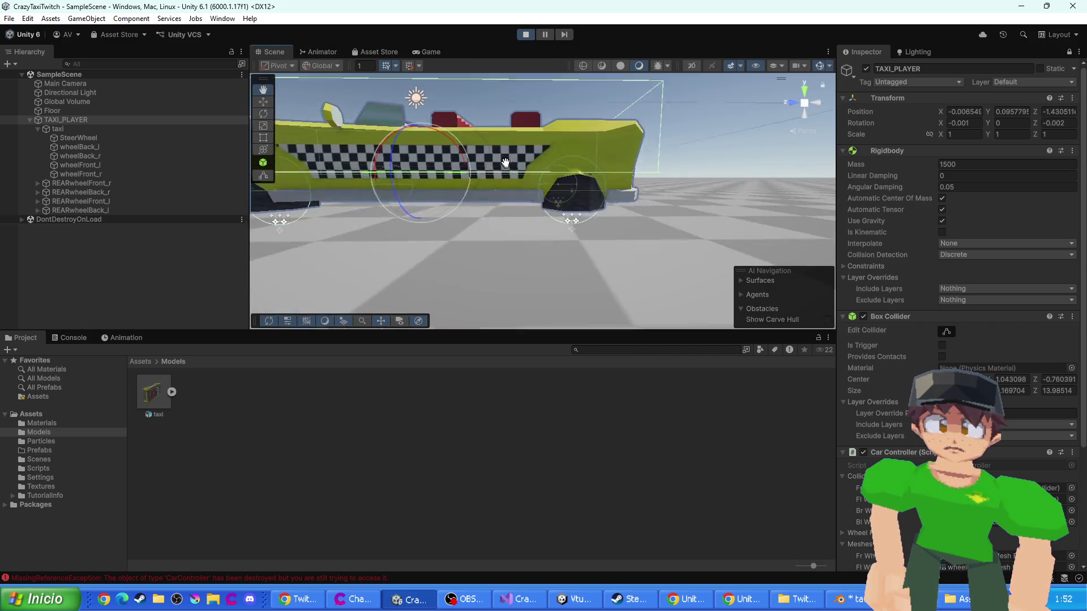
pyautogui.moveTo(505, 164); pyautogui.dragTo(525, 173)
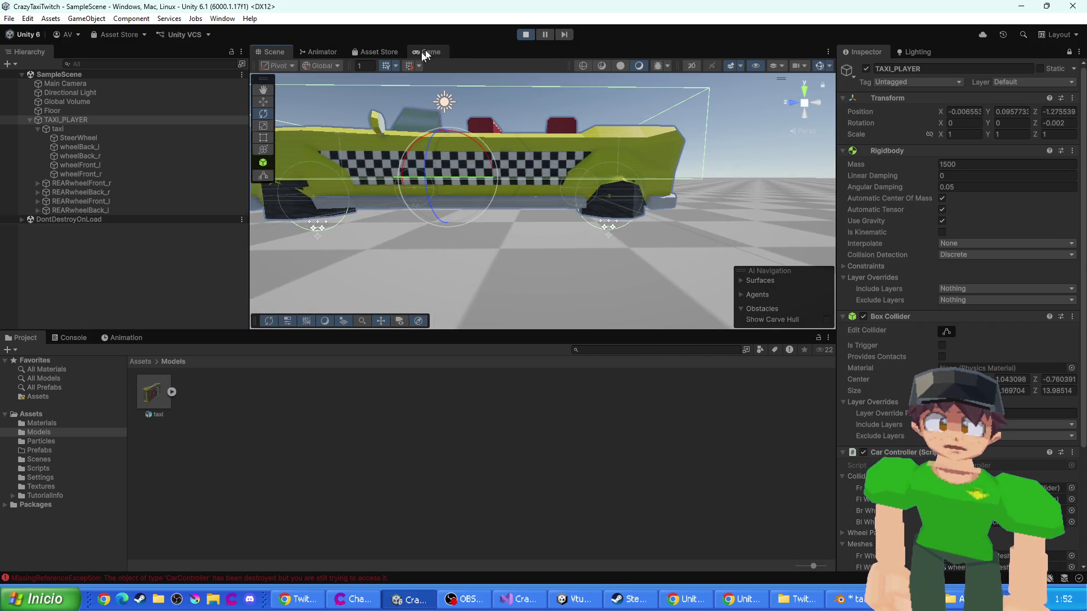
pyautogui.click(67, 138)
pyautogui.click(79, 155)
pyautogui.click(79, 166)
pyautogui.click(73, 140)
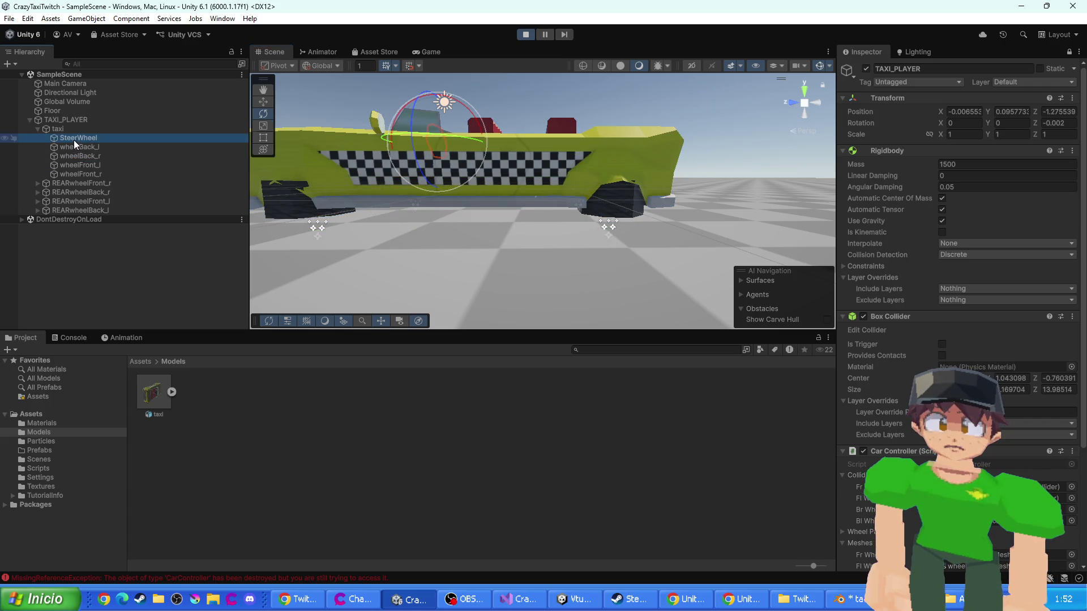
pyautogui.click(530, 38)
pyautogui.click(613, 212)
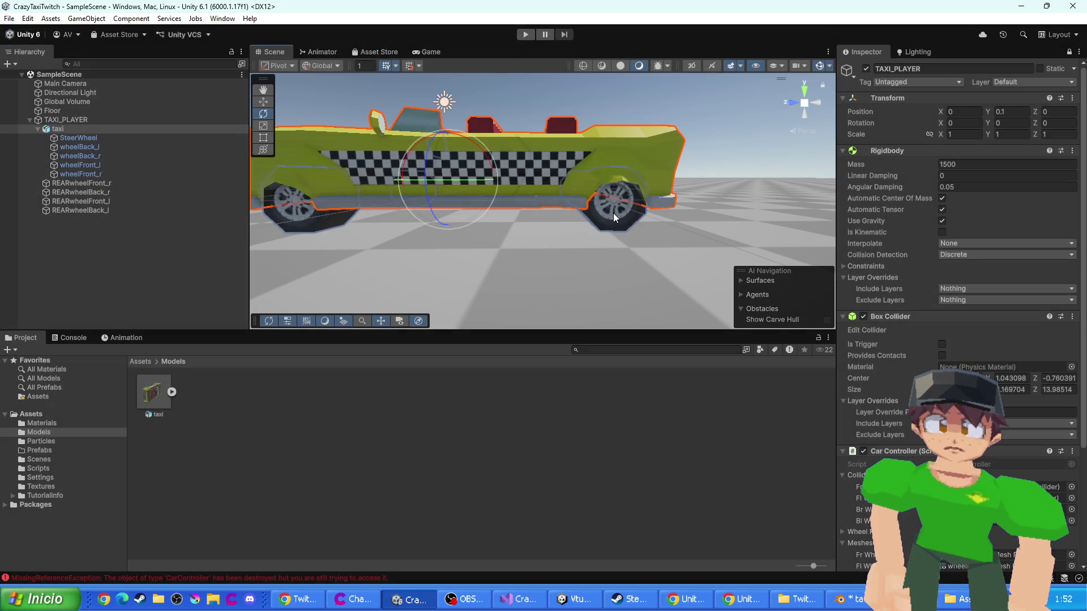
# - Select the taxi's back-right and front-right wheels and open the Console to read the error
pyautogui.click(613, 213)
pyautogui.moveTo(397, 212); pyautogui.dragTo(468, 216)
pyautogui.click(502, 223)
pyautogui.click(501, 223)
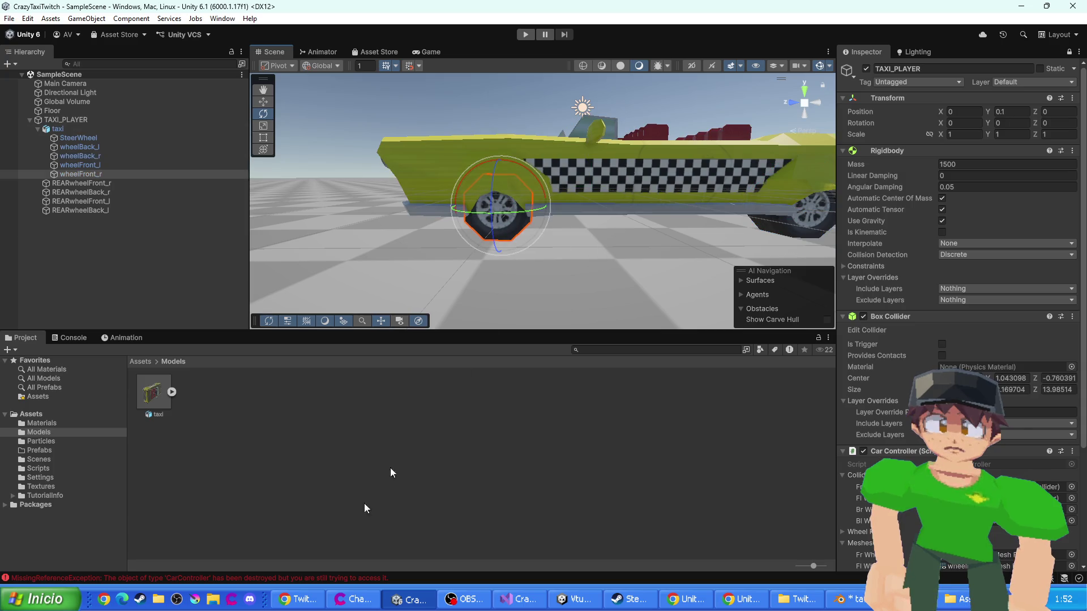
pyautogui.click(242, 580)
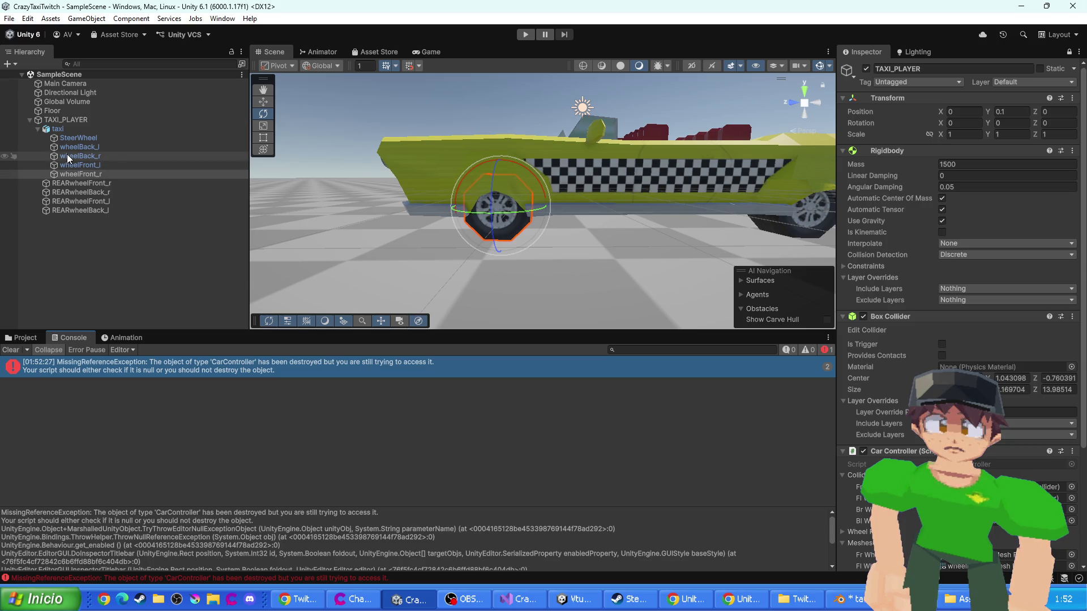
# - Review TAXI_PLAYER's Car Controller and the REARwheelFront_r wheel collider settings
pyautogui.click(62, 121)
pyautogui.scroll(-3, 899, 380)
pyautogui.scroll(-2, 845, 361)
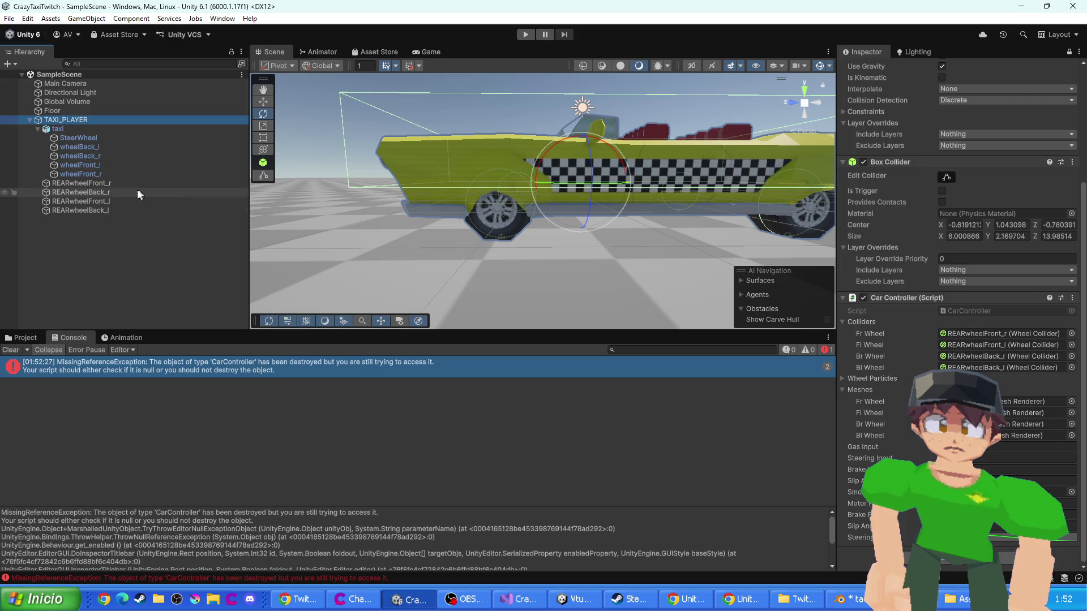
pyautogui.click(100, 182)
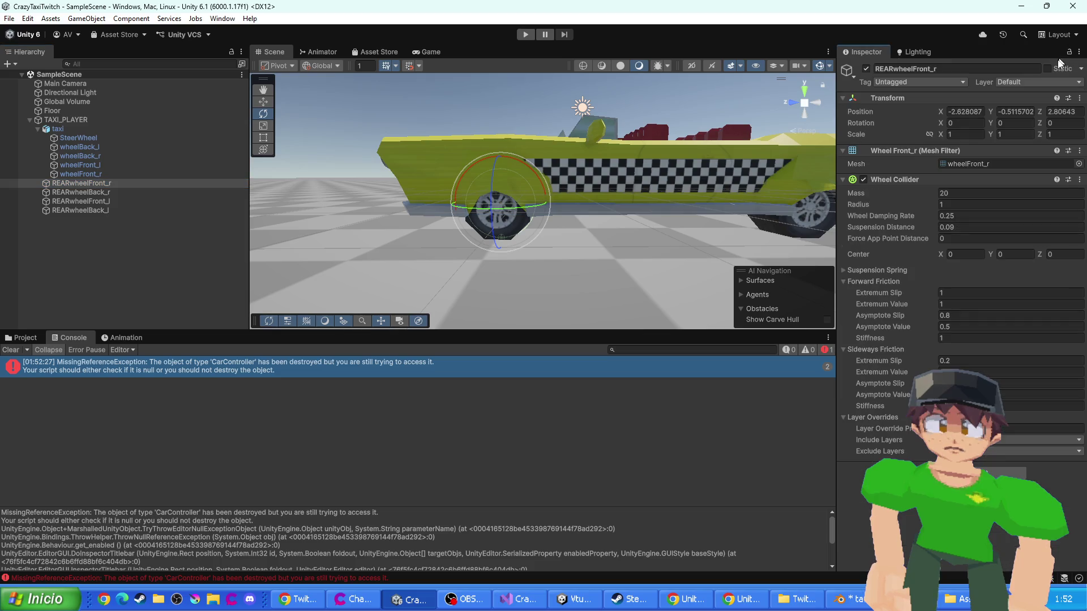
pyautogui.click(62, 121)
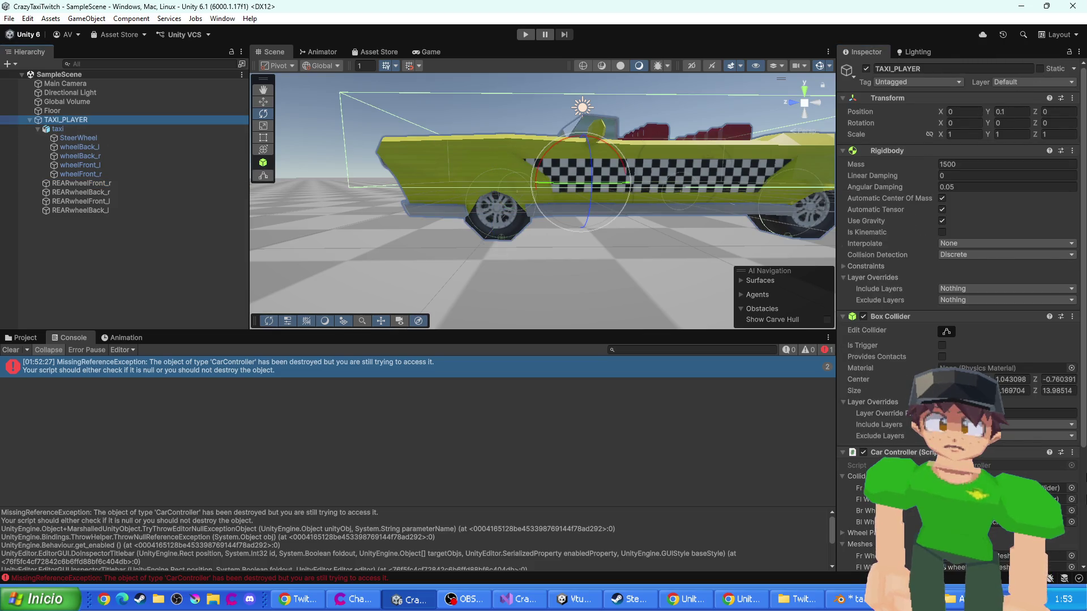
pyautogui.scroll(-5, 1068, 438)
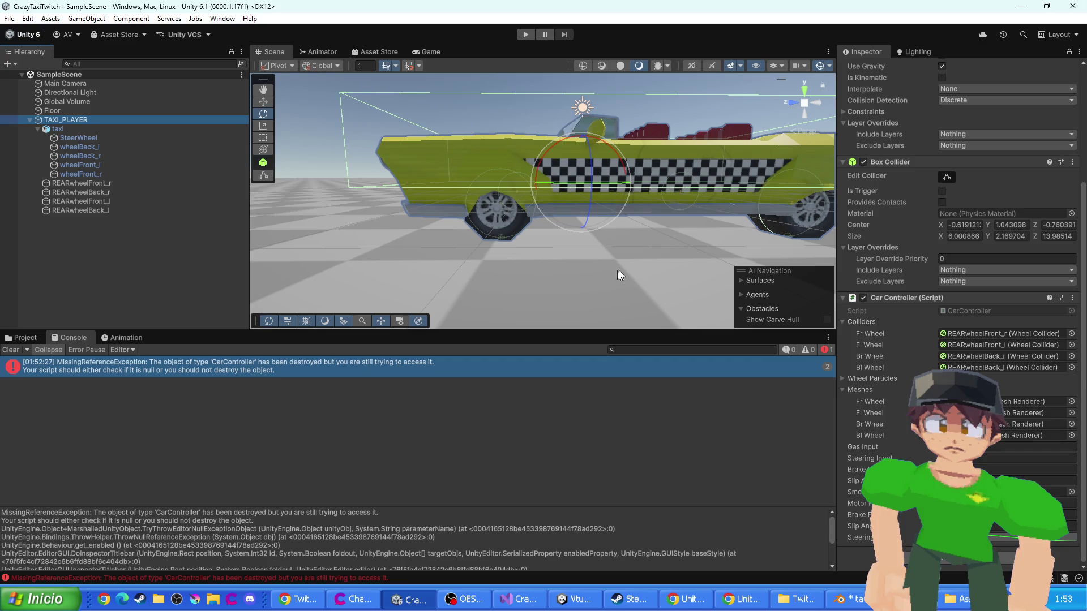
# - Pan and orbit around the taxi's side, then start a play test
pyautogui.moveTo(617, 277); pyautogui.dragTo(554, 284)
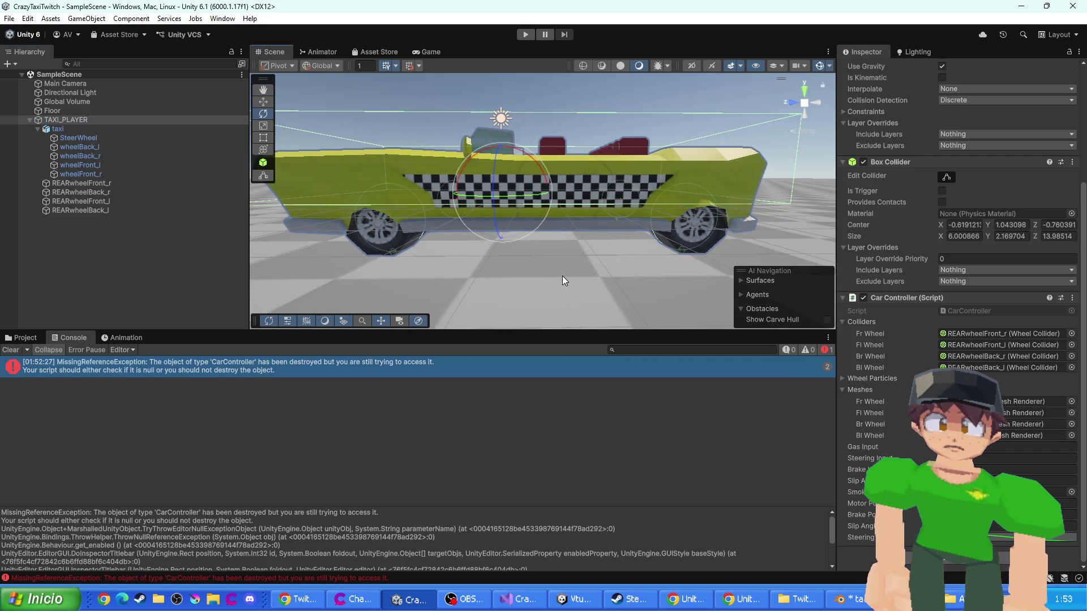
pyautogui.moveTo(562, 275)
pyautogui.mouseDown()
pyautogui.moveTo(558, 243)
pyautogui.moveTo(580, 251)
pyautogui.mouseUp()
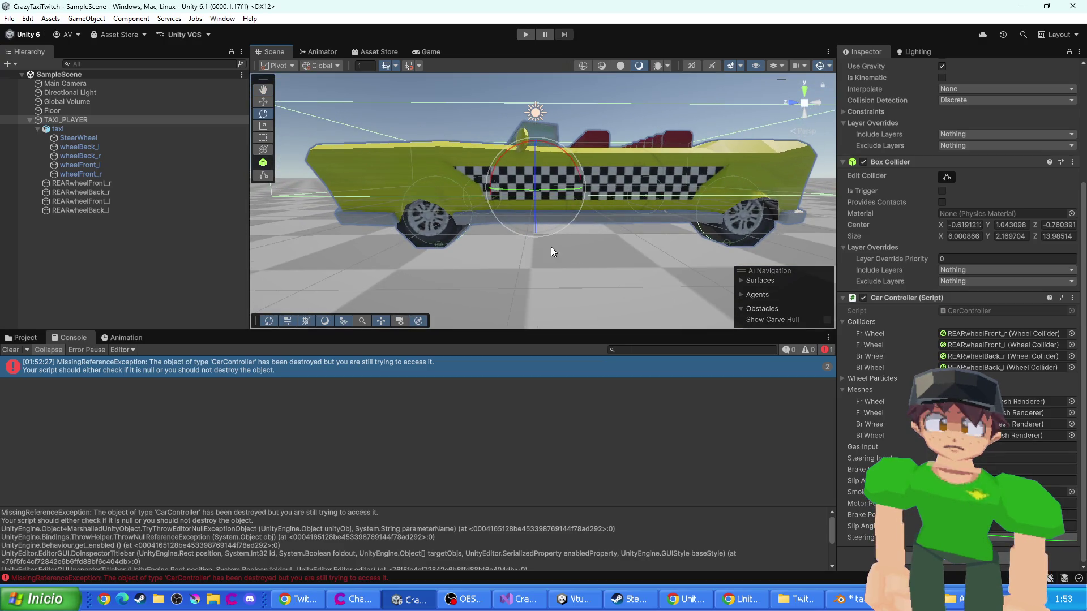
pyautogui.moveTo(589, 270); pyautogui.dragTo(705, 292)
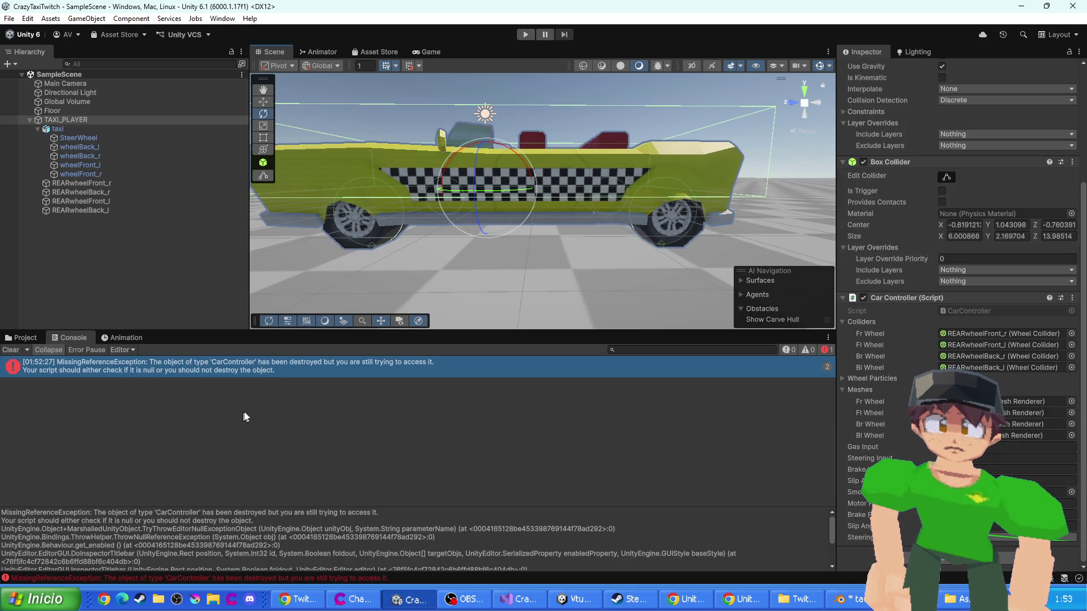
pyautogui.click(17, 350)
pyautogui.click(525, 34)
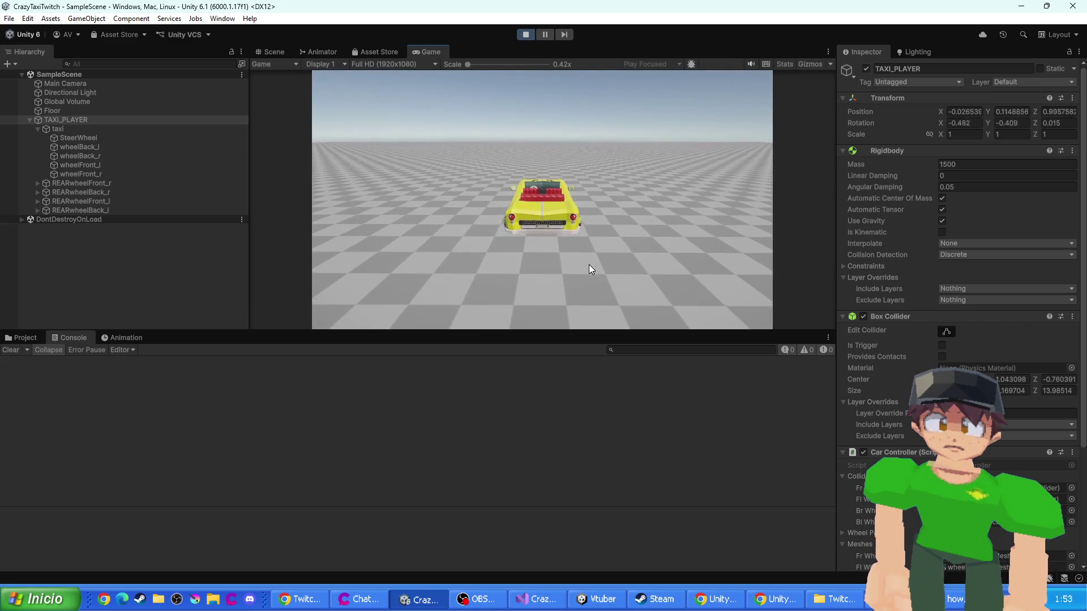
# - Watch the moving taxi in Scene and Game views, select wheelFront_l, wheelFront_r, wheelBack_l and SteerWheel, then stop
pyautogui.click(286, 52)
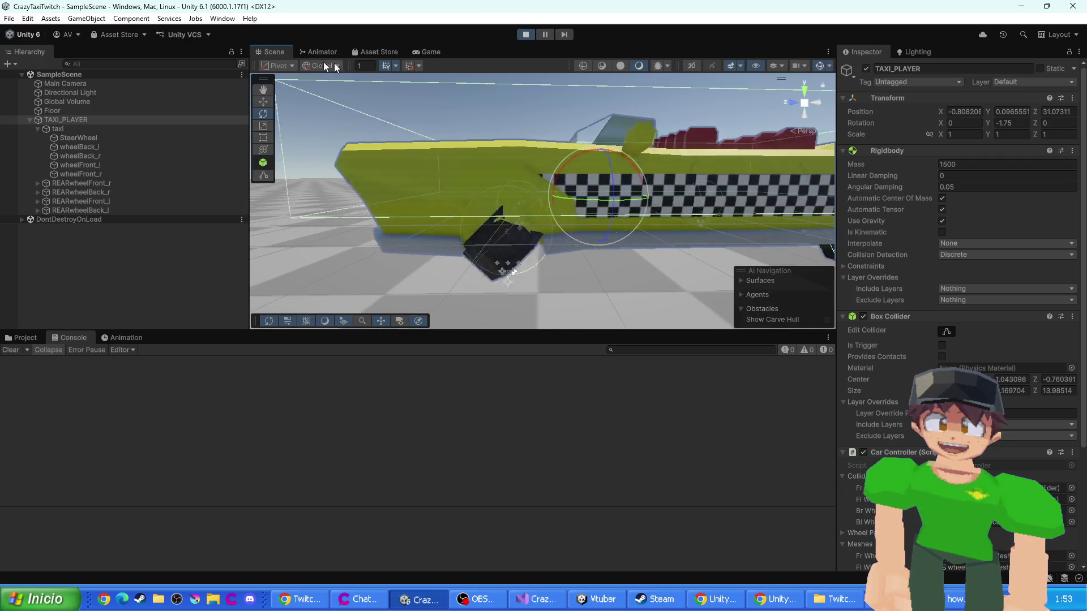
pyautogui.click(428, 52)
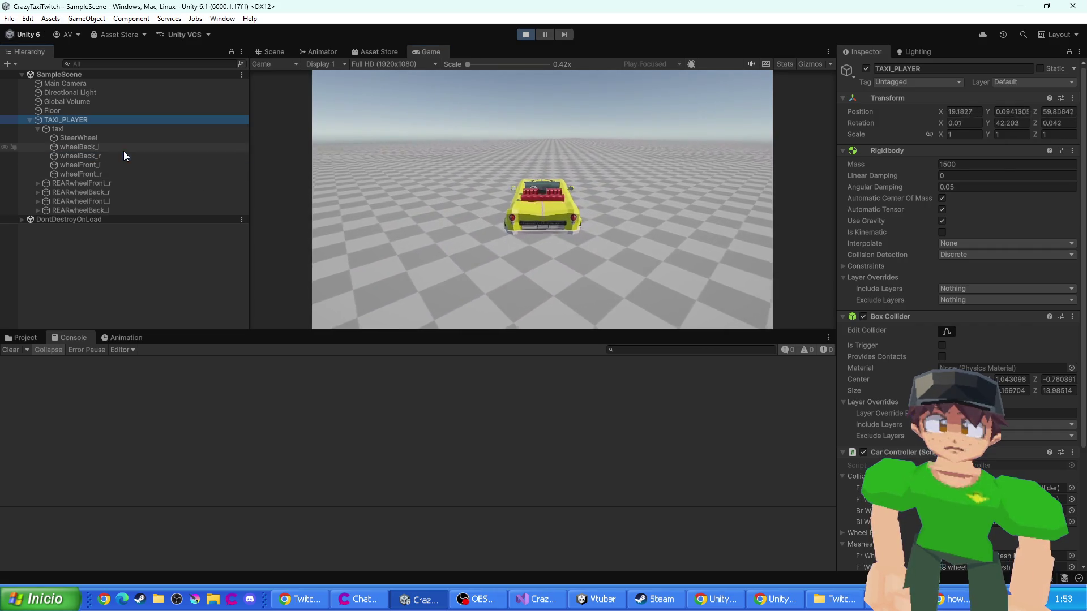
pyautogui.click(99, 164)
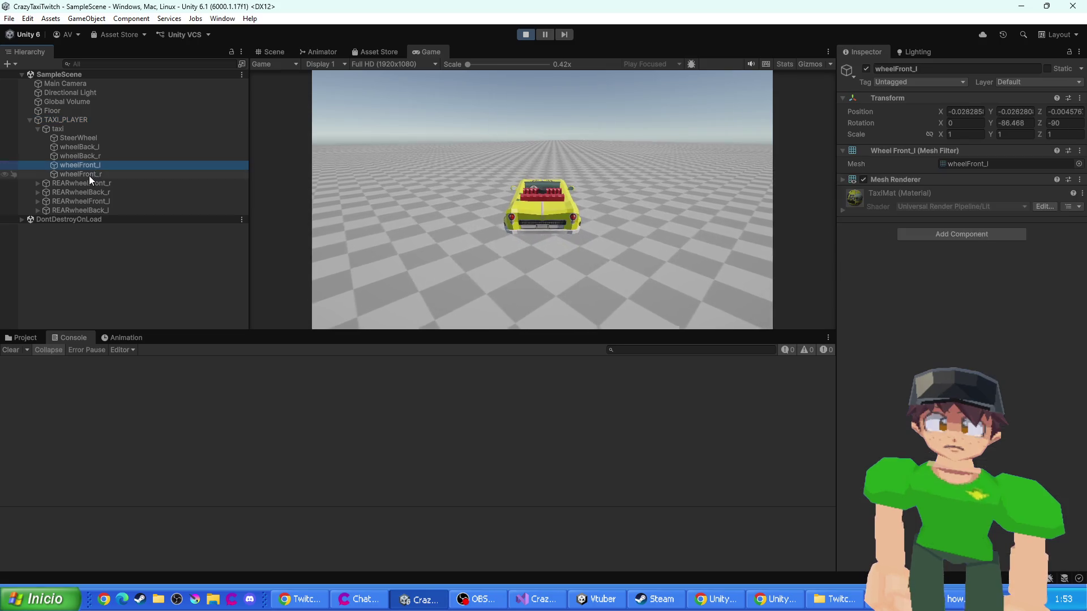
pyautogui.click(89, 174)
pyautogui.click(82, 146)
pyautogui.click(79, 138)
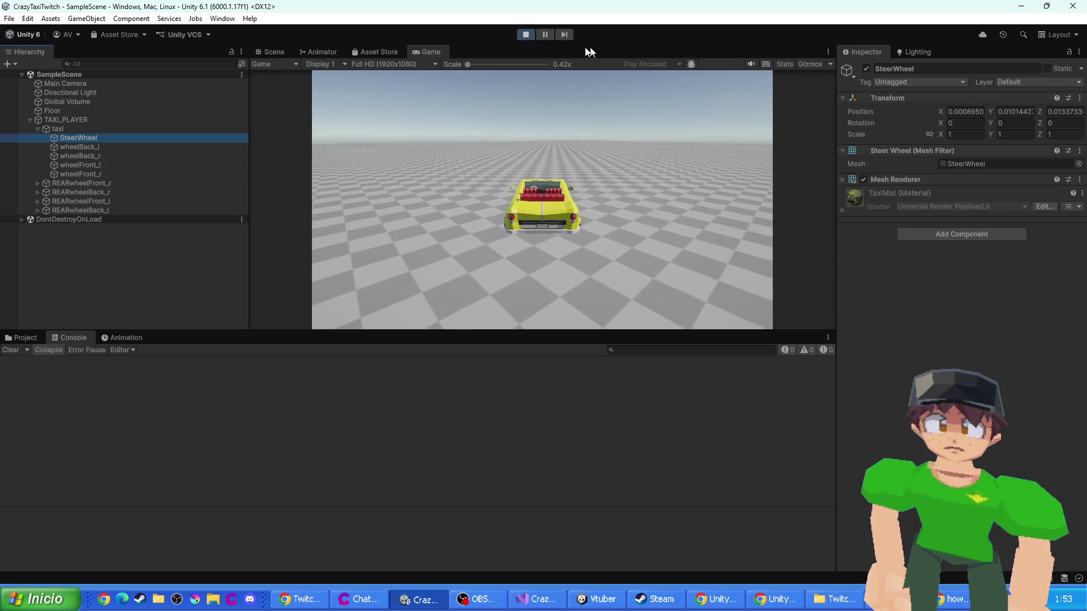
pyautogui.click(528, 32)
# - Switch from Unity to the CarController script in Visual Studio
pyautogui.hotkey('alt', 'Tab')
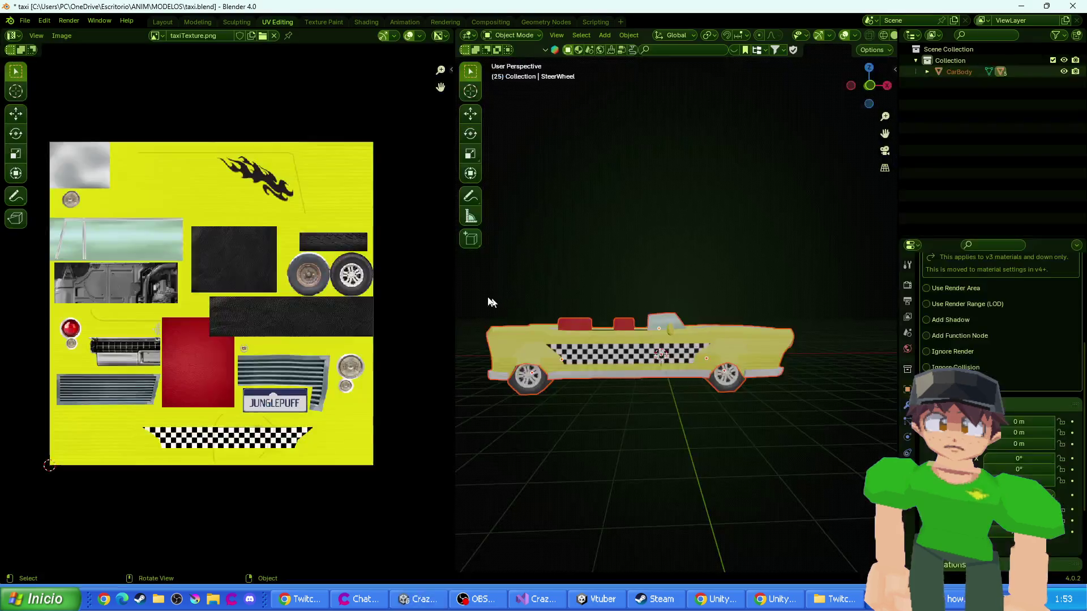
pyautogui.hotkey('alt', 'Tab')
pyautogui.press('Tab')
pyautogui.press('Tab')
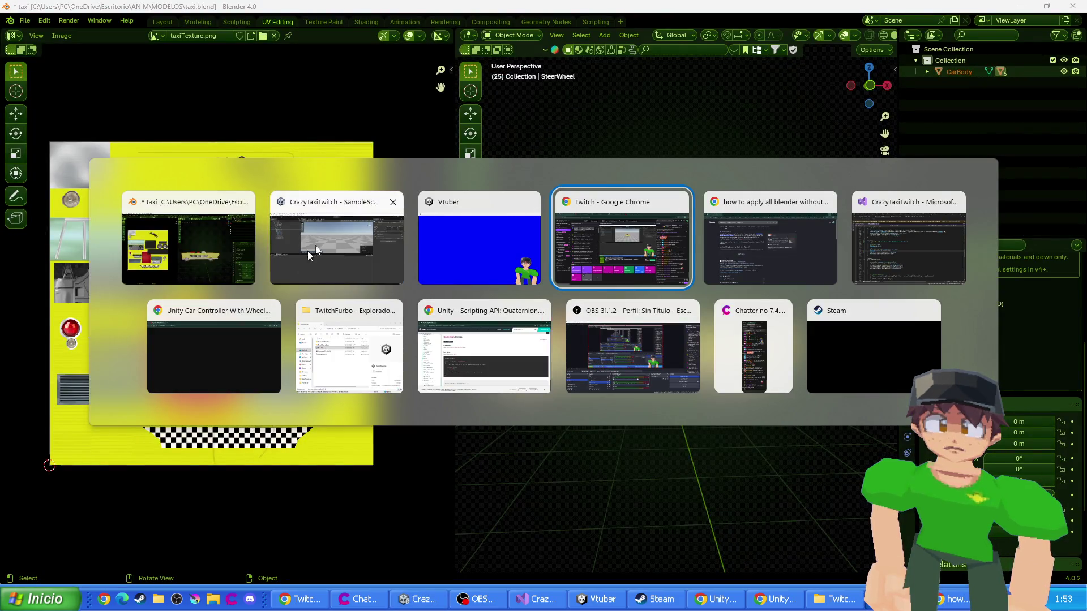
pyautogui.click(290, 261)
pyautogui.hotkey('alt', 'Tab')
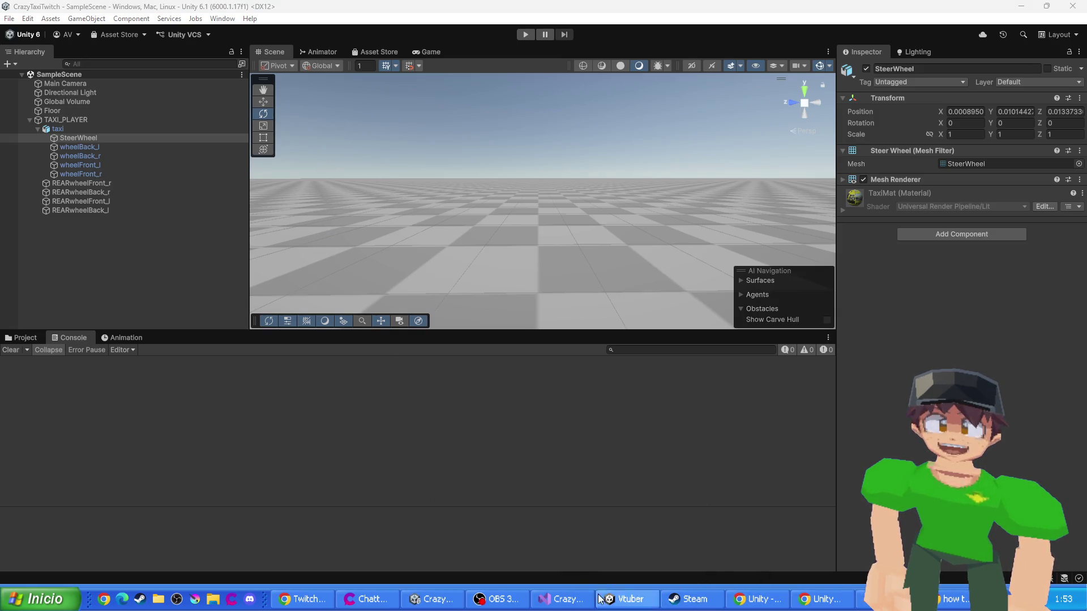
pyautogui.click(538, 599)
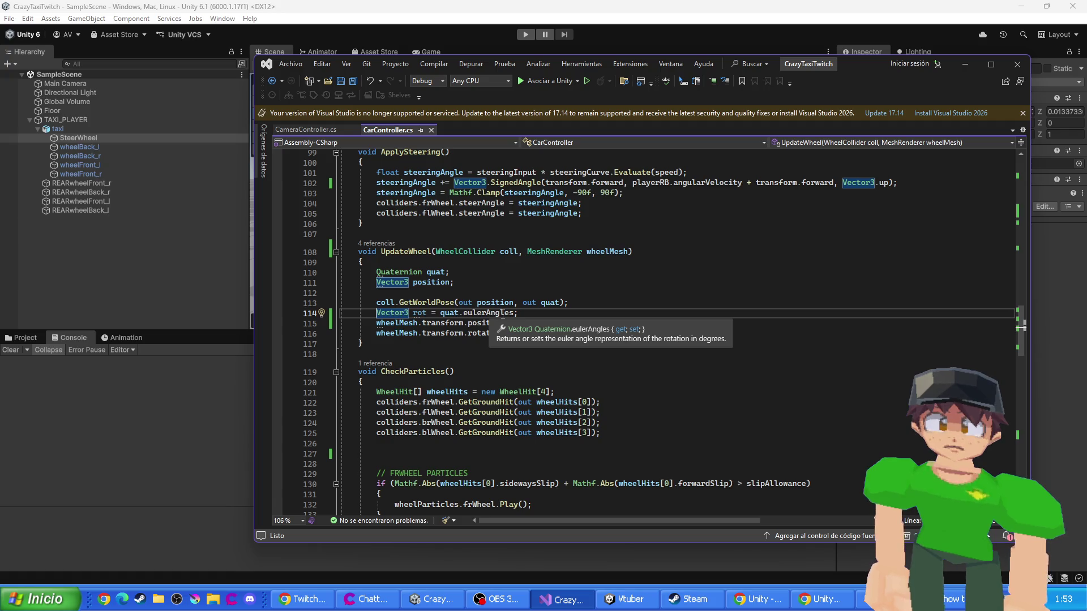
# - Replace quat.eulerAngles on line 114 with new Vector3(quat.x, quat.y, 0f)
pyautogui.moveTo(440, 313); pyautogui.dragTo(513, 313)
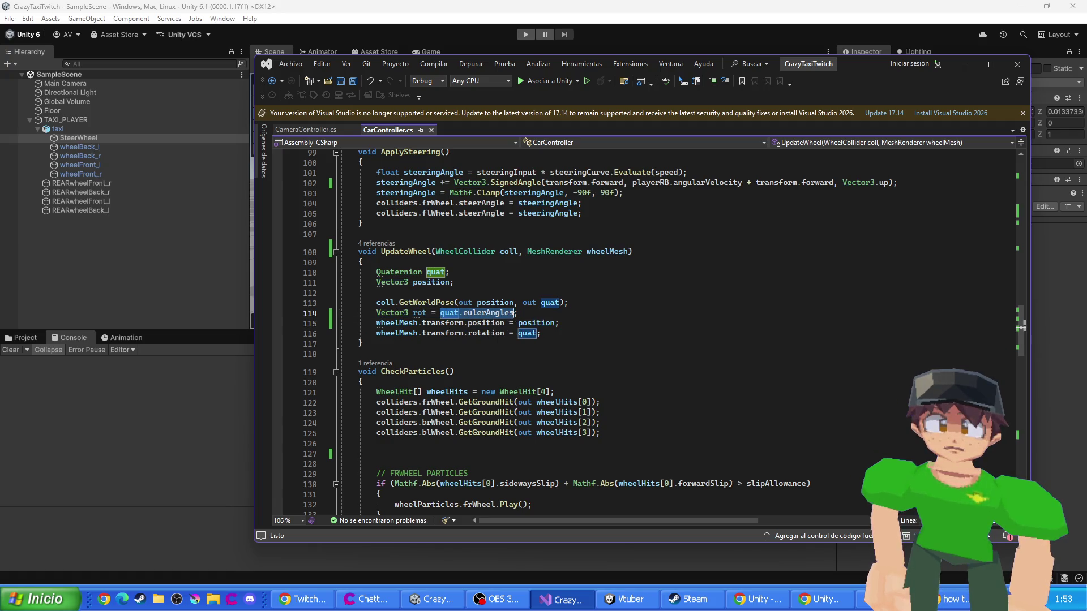
pyautogui.press('Delete')
pyautogui.write('Vector3')
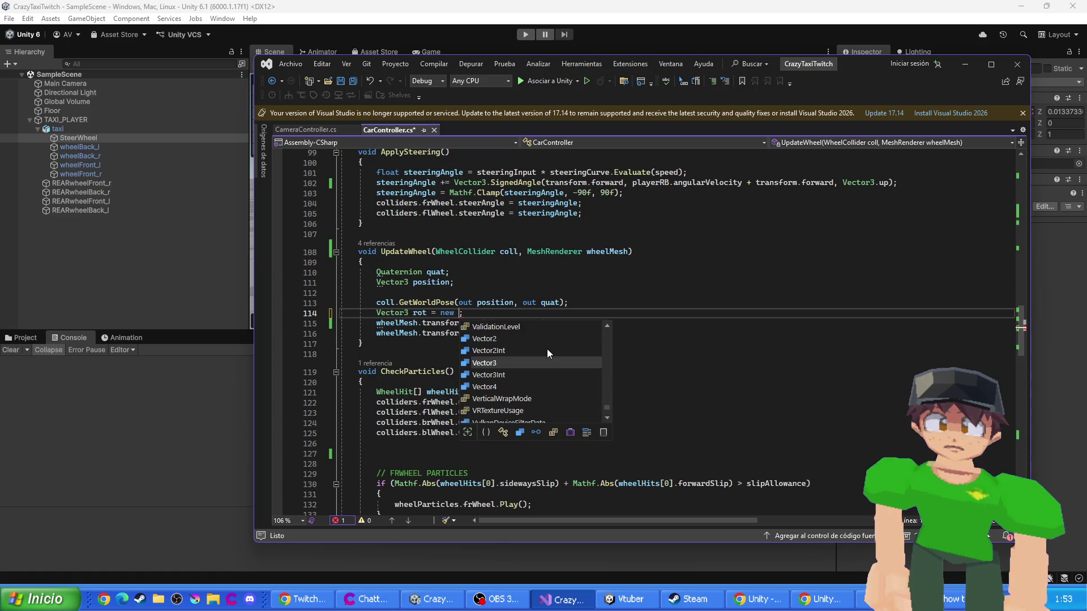
pyautogui.write('()')
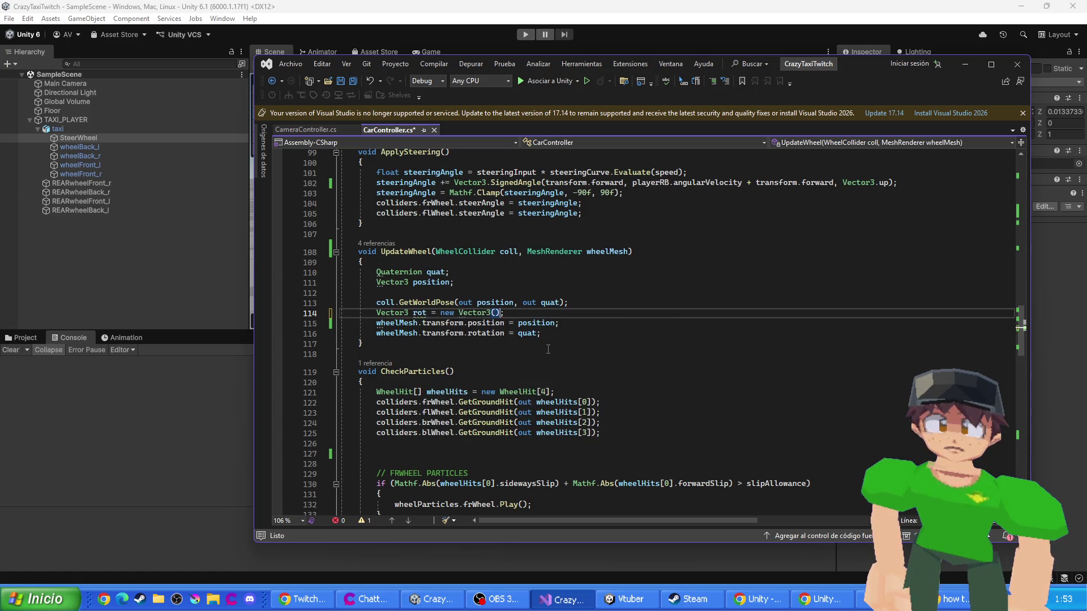
pyautogui.write('quat.')
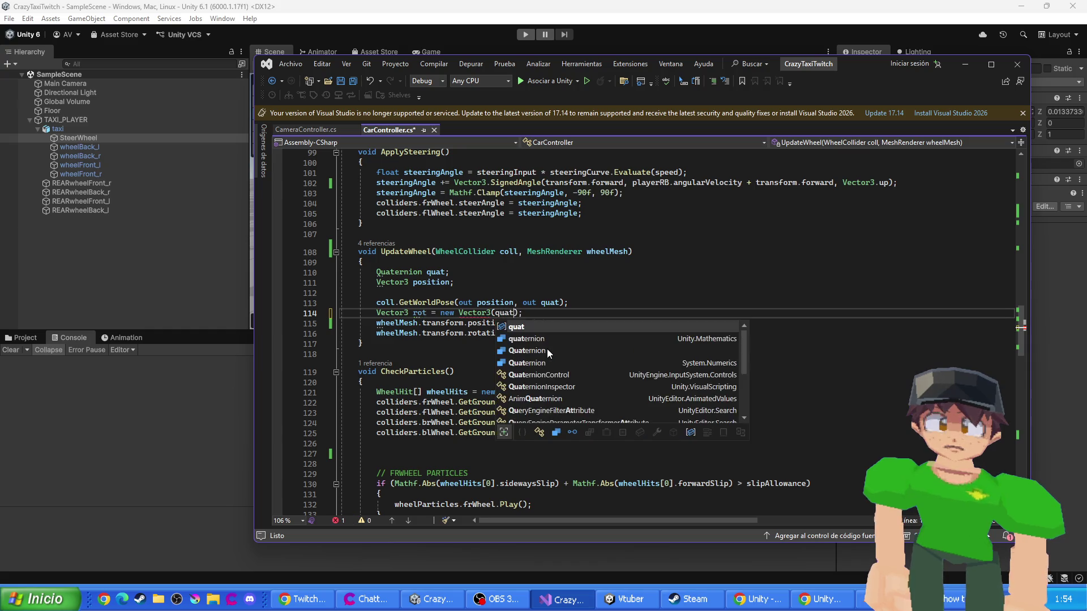
pyautogui.write('x, quat')
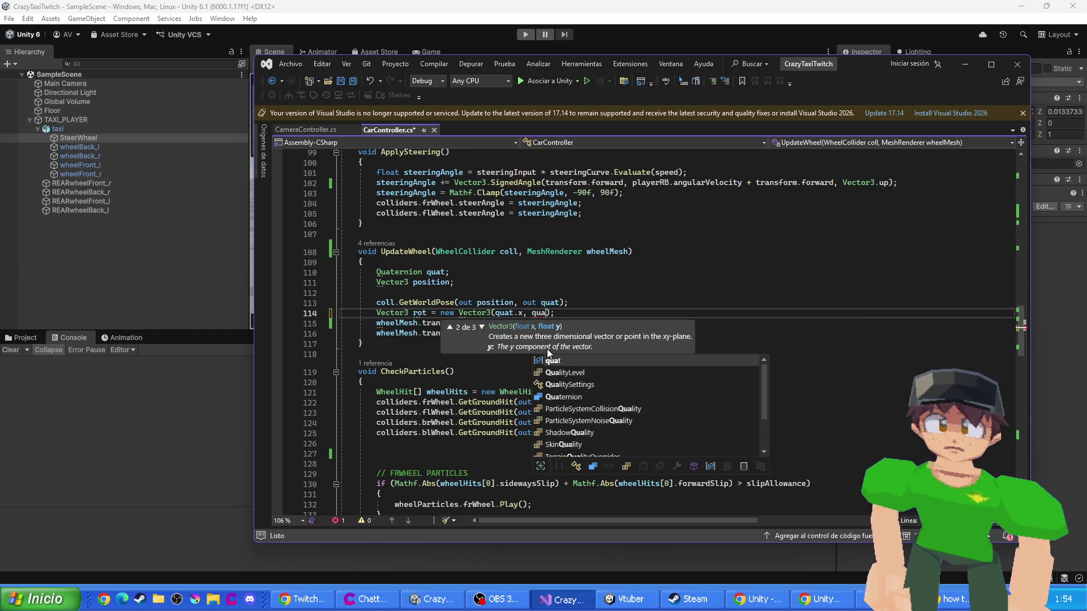
pyautogui.write('.y, 0f')
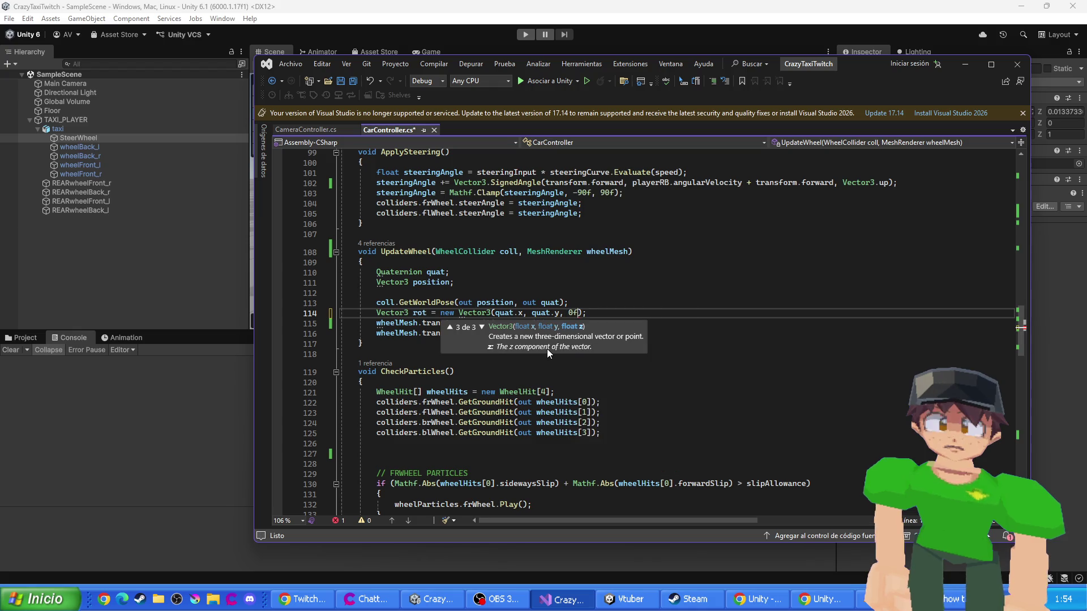
# - Set the wheel rotation on line 116 to Quaternion.Euler(rot) and save CarController.cs
pyautogui.click(527, 333)
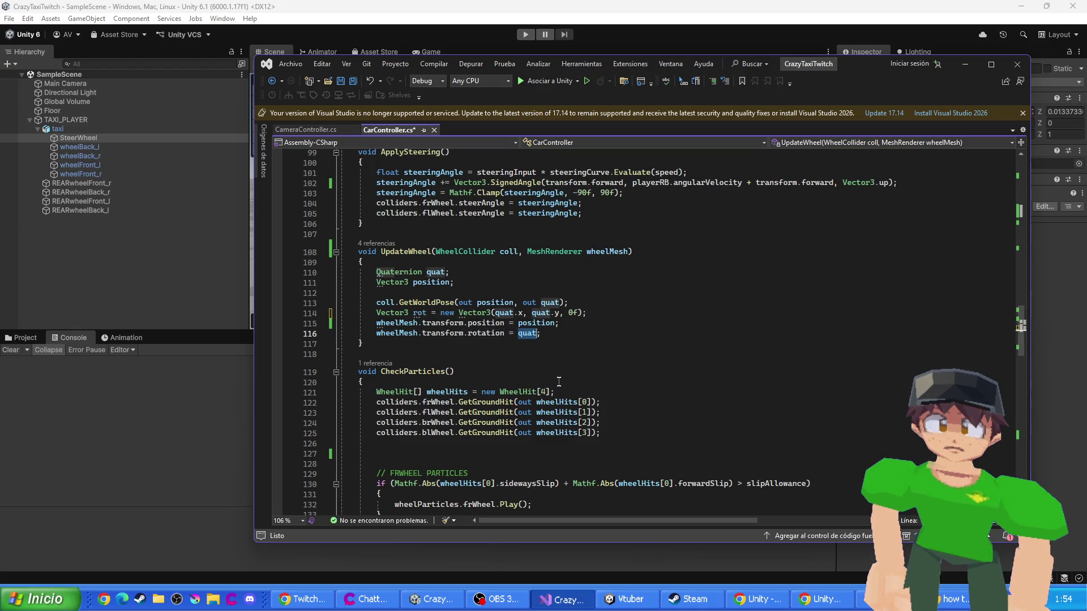
pyautogui.write('Quaternion.Eu')
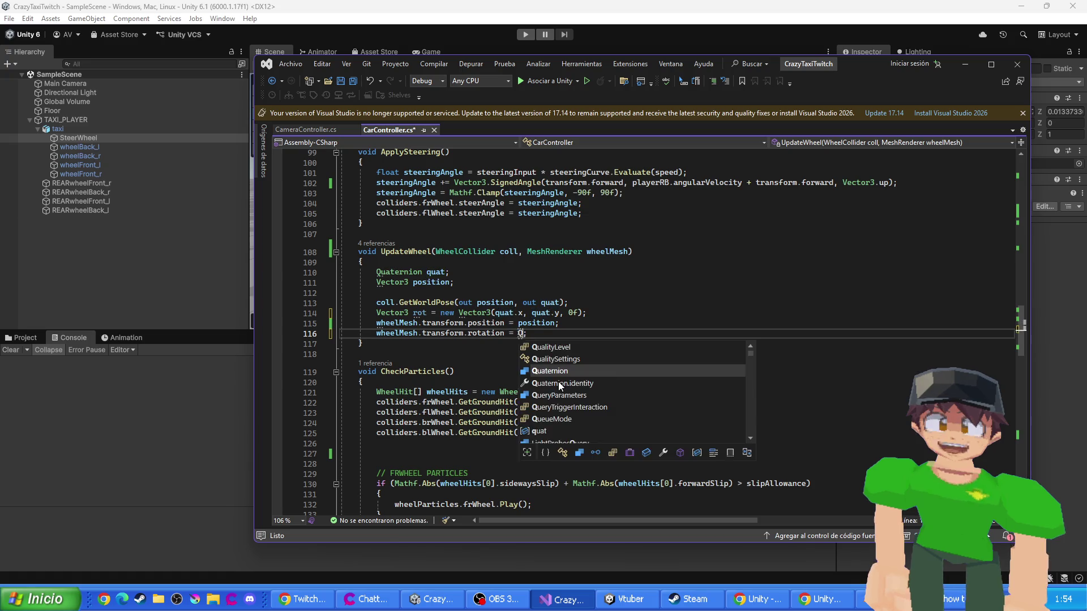
pyautogui.press('Tab')
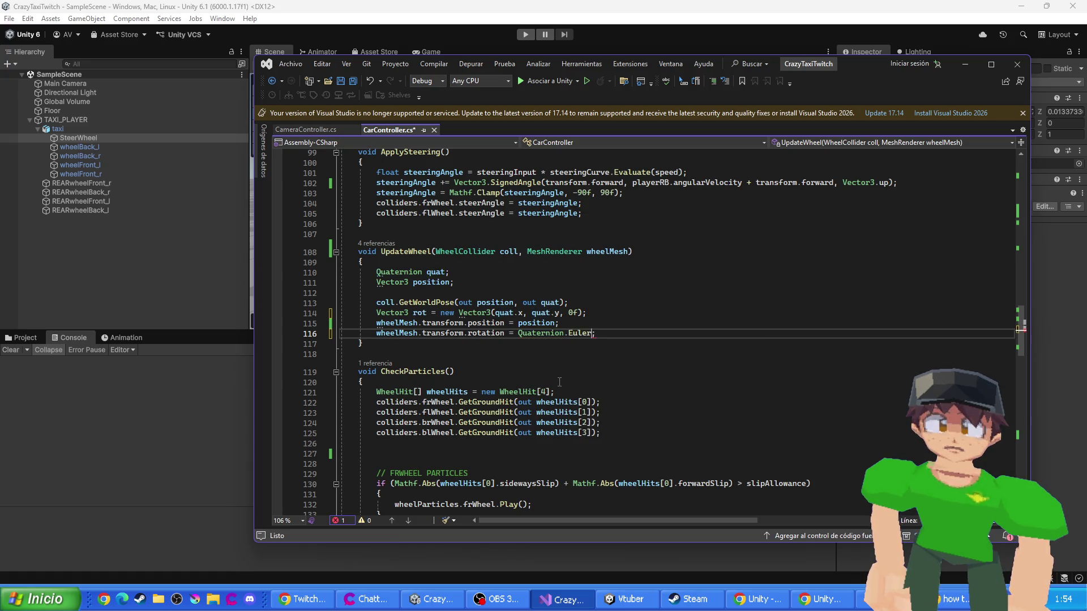
pyautogui.write('rot')
pyautogui.hotkey('ctrl', 's')
pyautogui.click(730, 5)
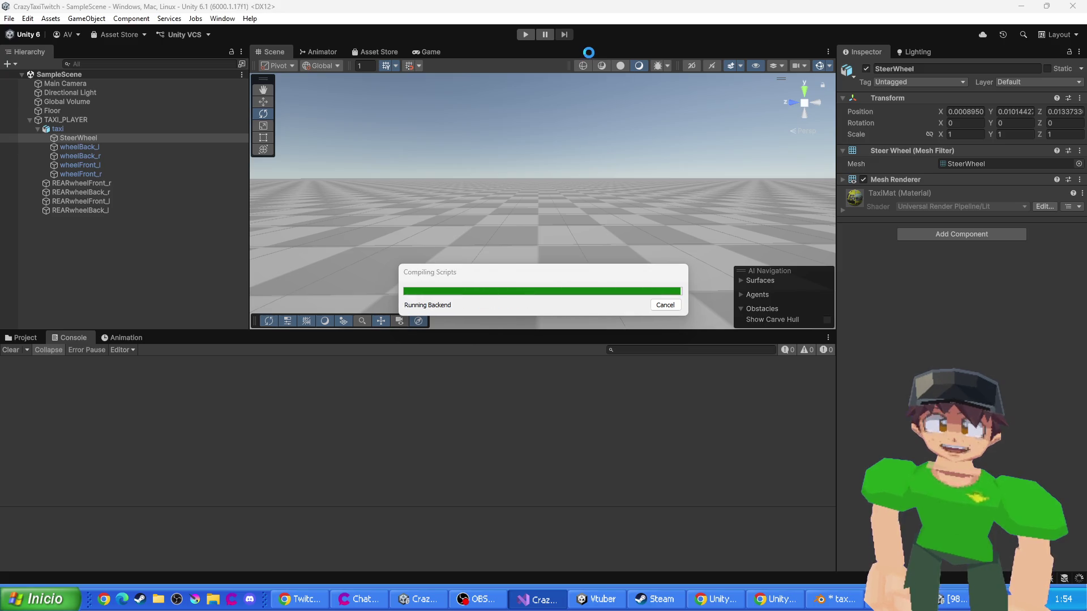
# - Start a play test with the recompiled code, glance at the stream chat, then watch the taxi in the Scene view
pyautogui.click(525, 35)
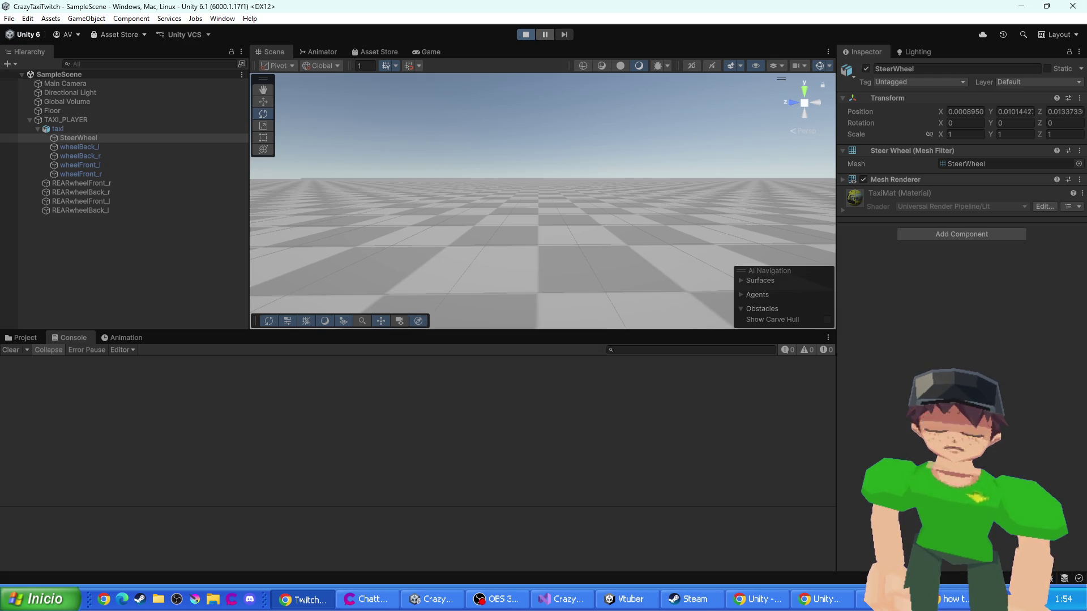
pyautogui.hotkey('alt', 'Tab')
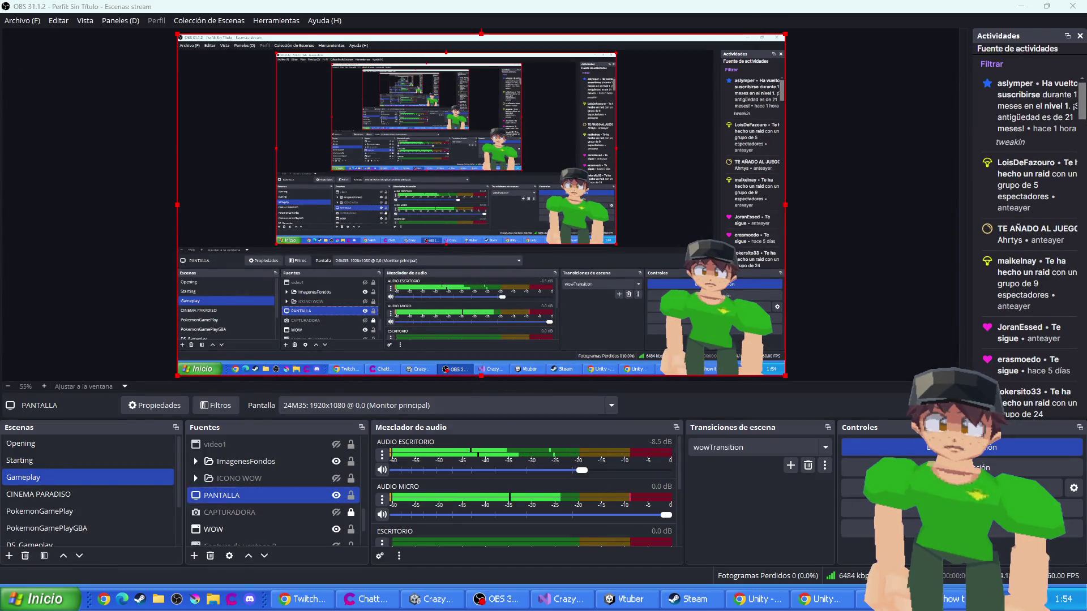
pyautogui.hotkey('alt', 'Tab')
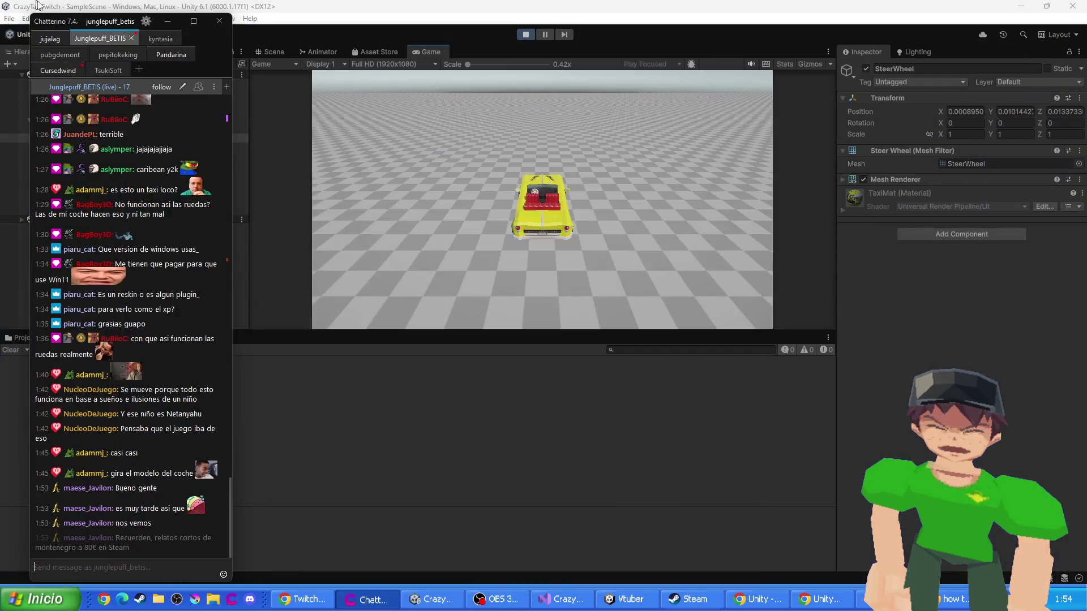
pyautogui.click(35, 5)
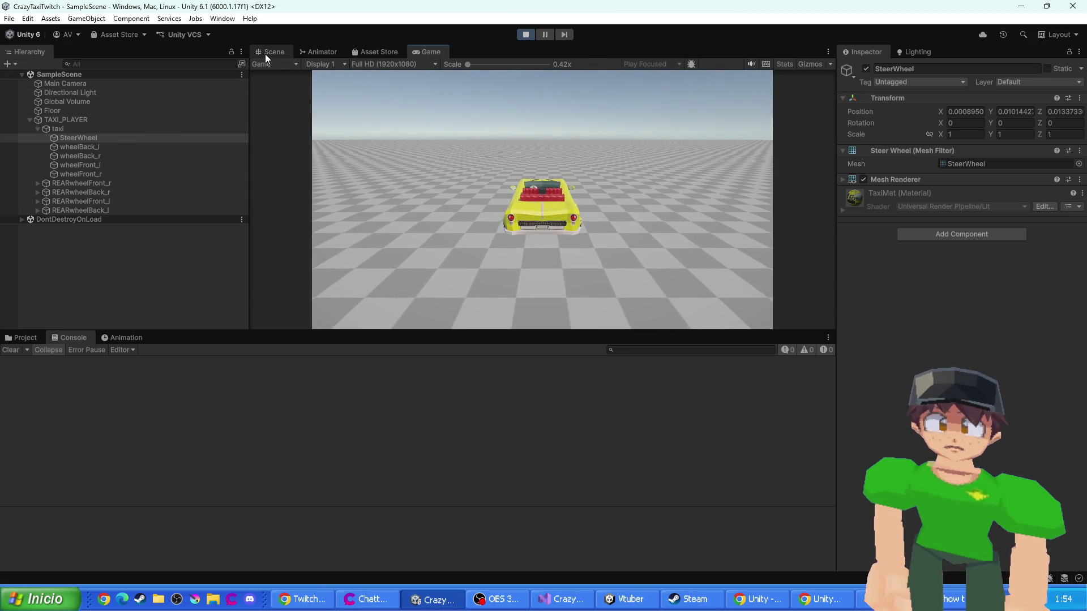
pyautogui.click(264, 53)
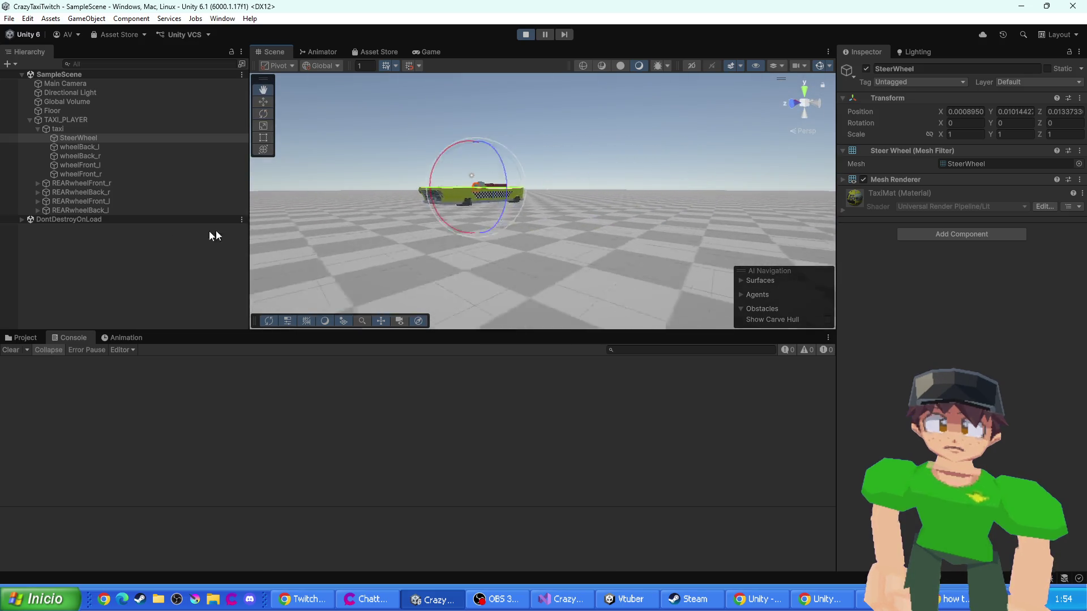
# - Frame the SteerWheel, select wheelBack_r and the REARwheelBack_r collider, then stop the play test
pyautogui.press('f')
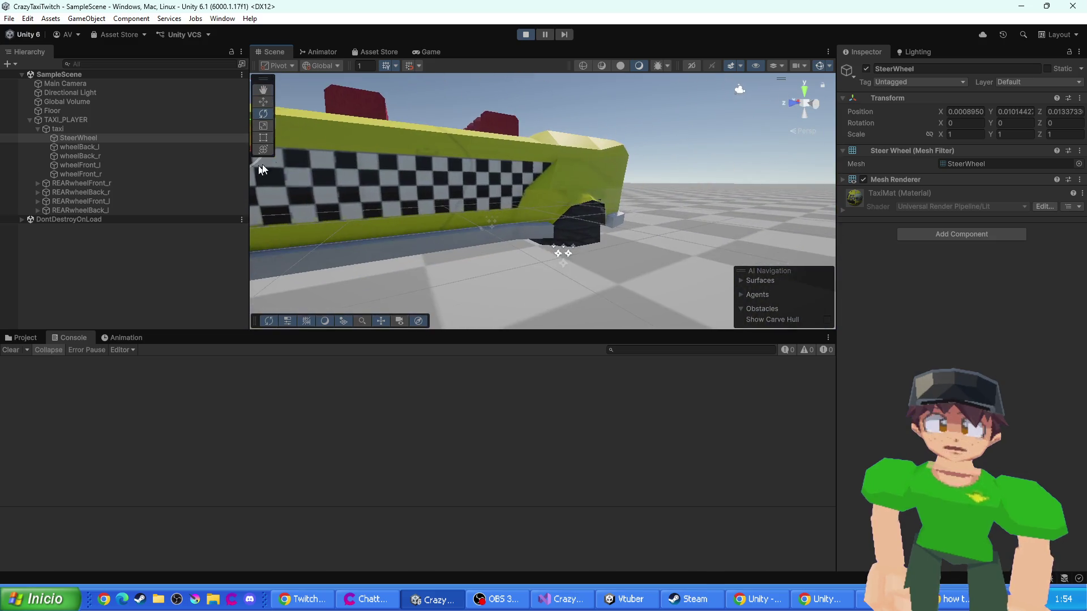
pyautogui.click(596, 229)
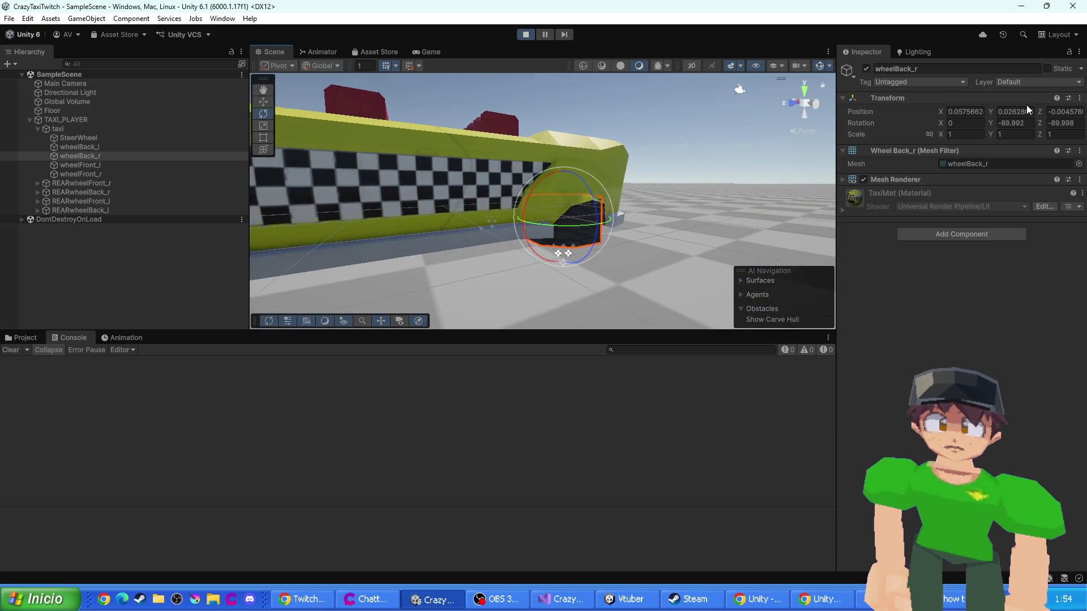
pyautogui.click(111, 193)
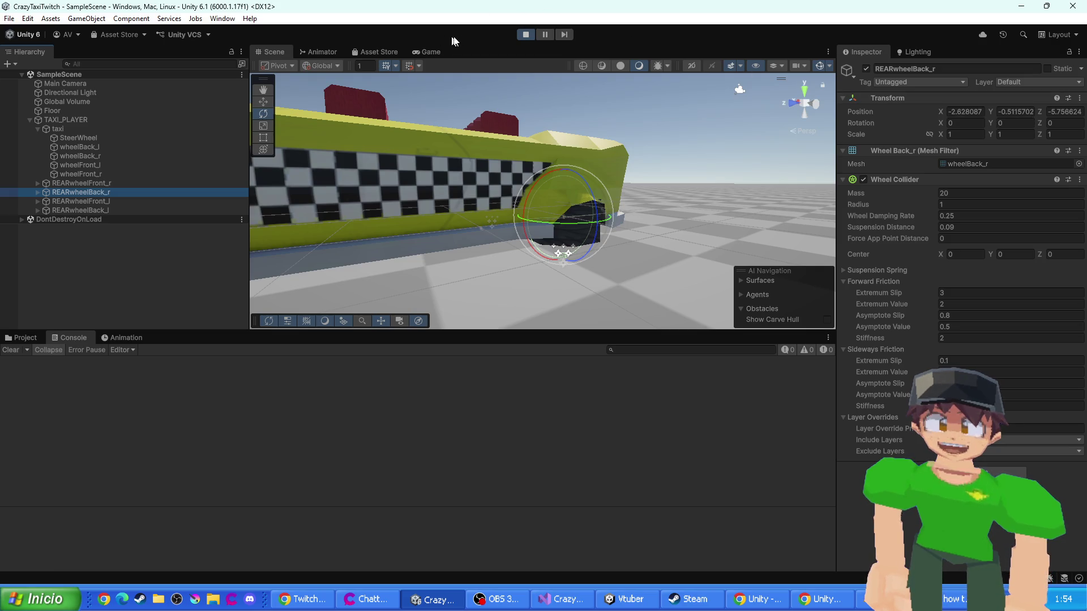
pyautogui.click(527, 36)
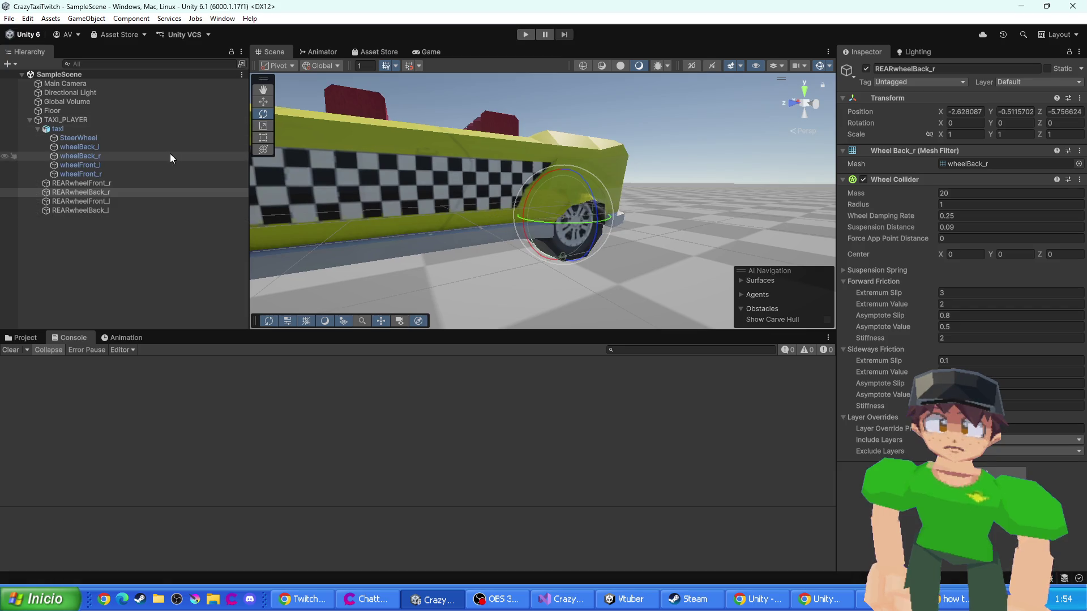
# - Select the REAR wheel colliders and wheel meshes, then fully unpack the taxi prefab
pyautogui.click(80, 183)
pyautogui.keyDown('shift'); pyautogui.click(79, 210); pyautogui.keyUp('shift')
pyautogui.click(79, 173)
pyautogui.keyDown('shift'); pyautogui.click(83, 148); pyautogui.keyUp('shift')
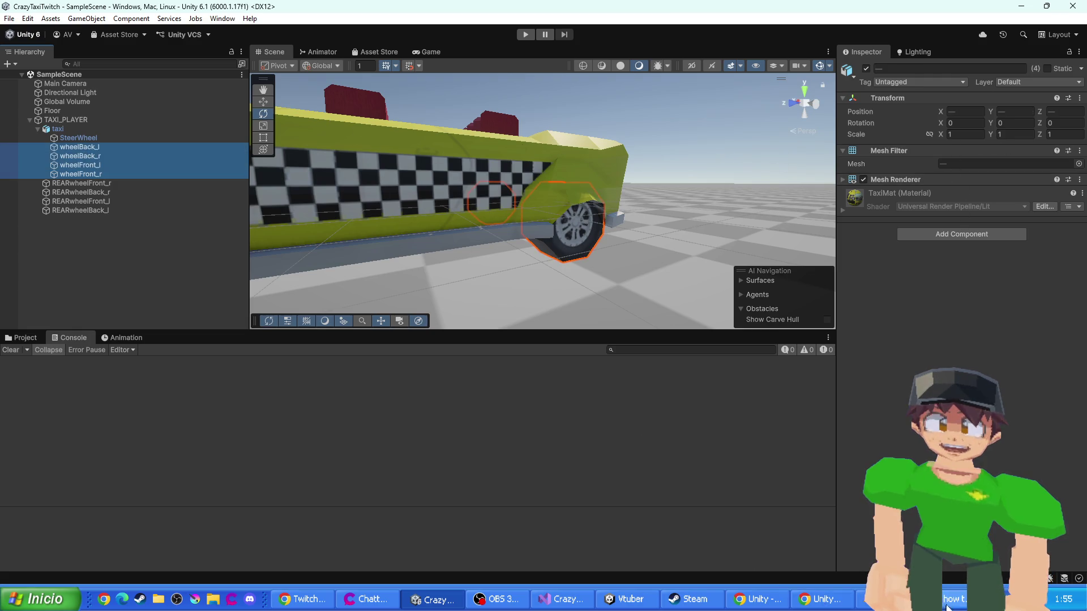
pyautogui.click(72, 129)
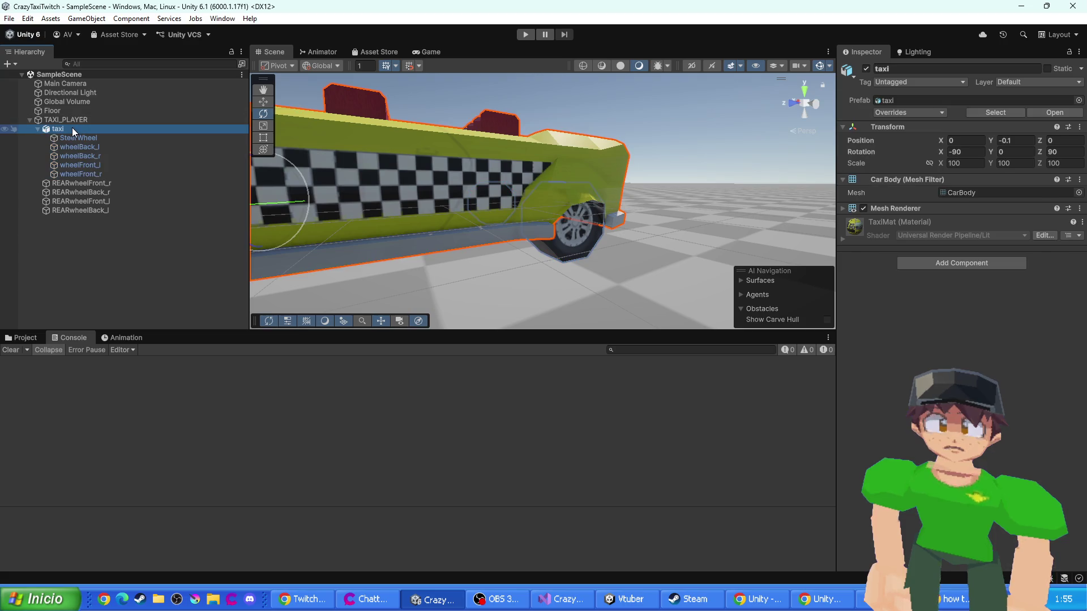
pyautogui.rightClick(60, 129)
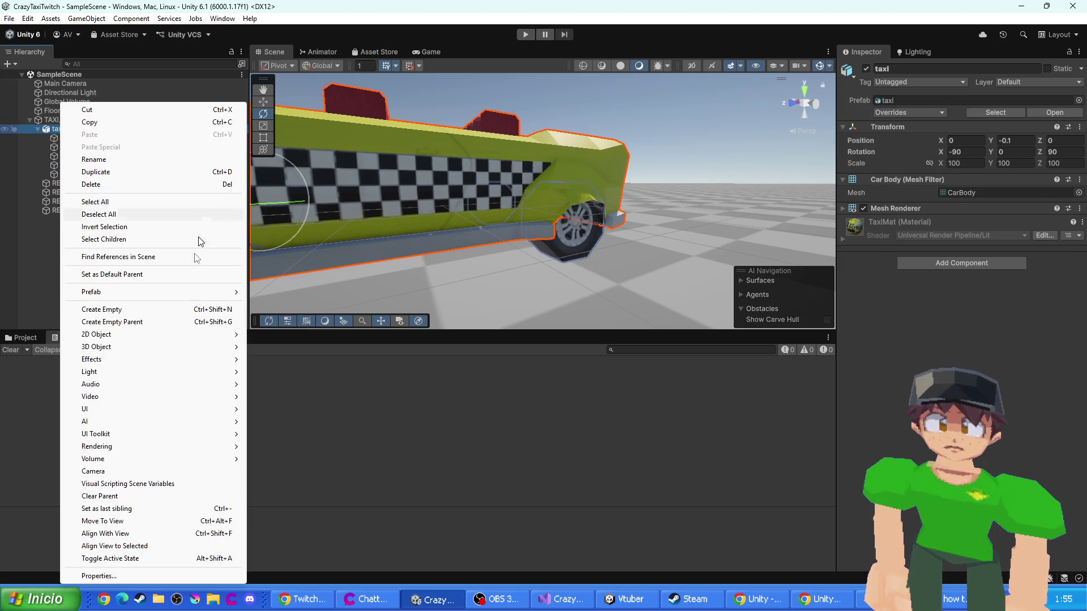
pyautogui.moveTo(110, 293)
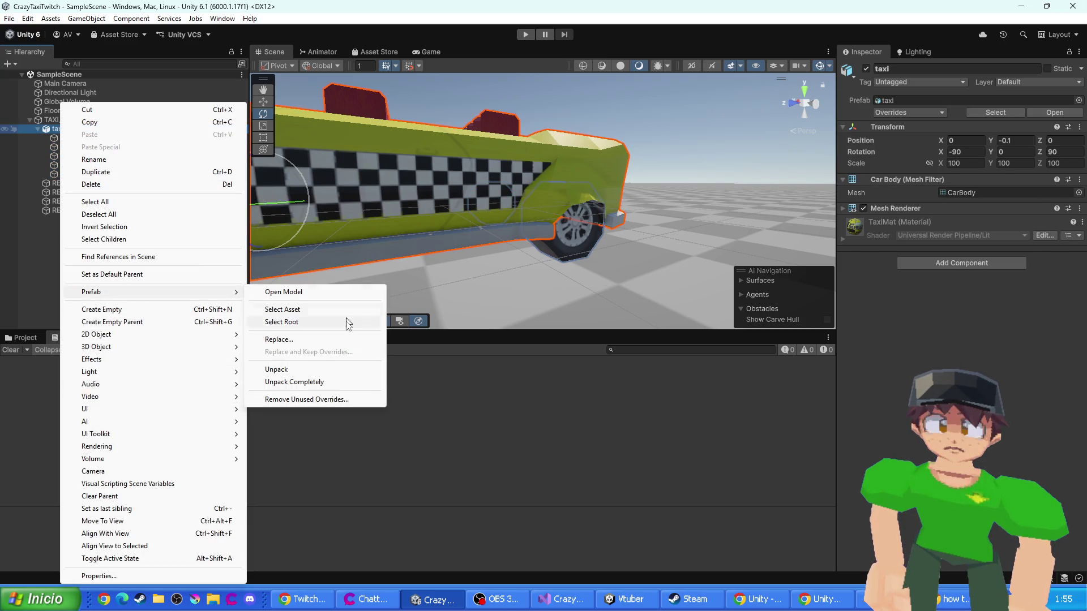
pyautogui.click(287, 370)
# - Move the four wheel meshes directly under TAXI_PLAYER, place taxi at the top, and save the scene
pyautogui.click(60, 148)
pyautogui.keyDown('shift'); pyautogui.click(78, 175); pyautogui.keyUp('shift')
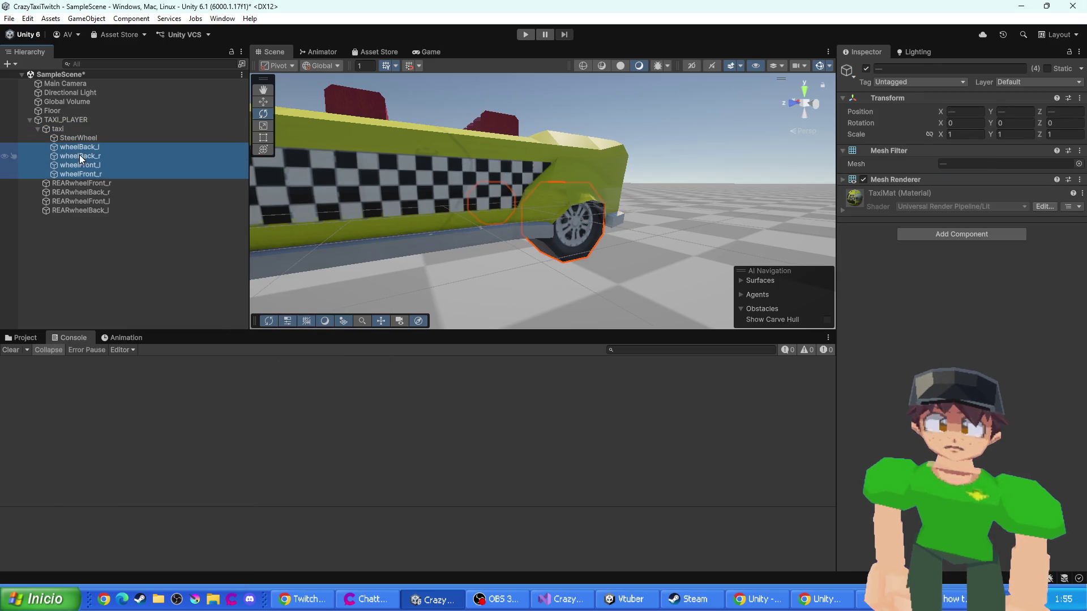
pyautogui.moveTo(81, 150); pyautogui.dragTo(40, 125)
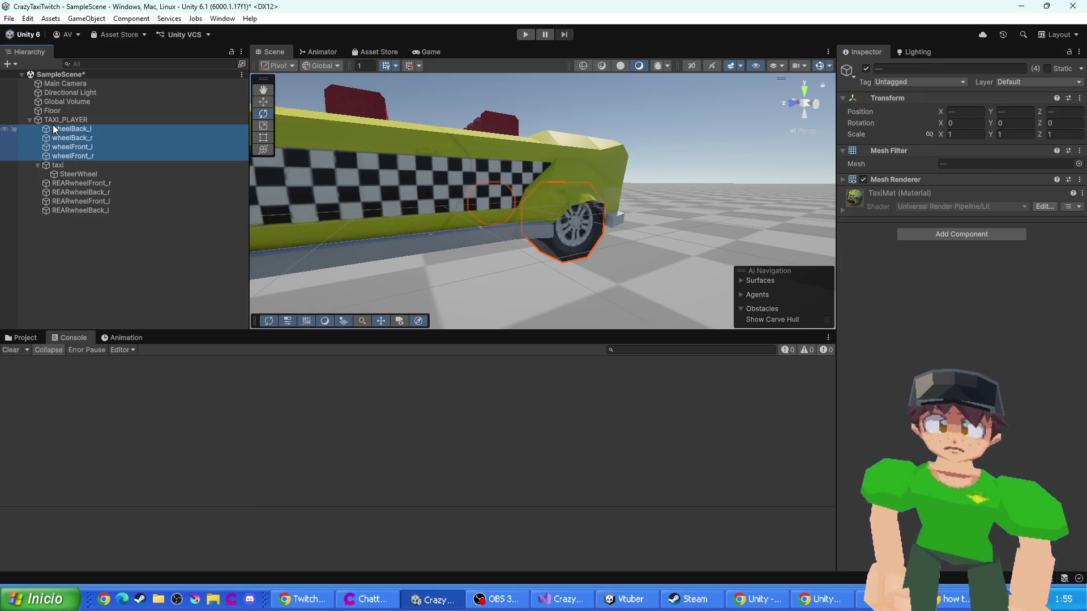
pyautogui.click(37, 165)
pyautogui.moveTo(56, 165); pyautogui.dragTo(55, 126)
pyautogui.hotkey('ctrl', 's')
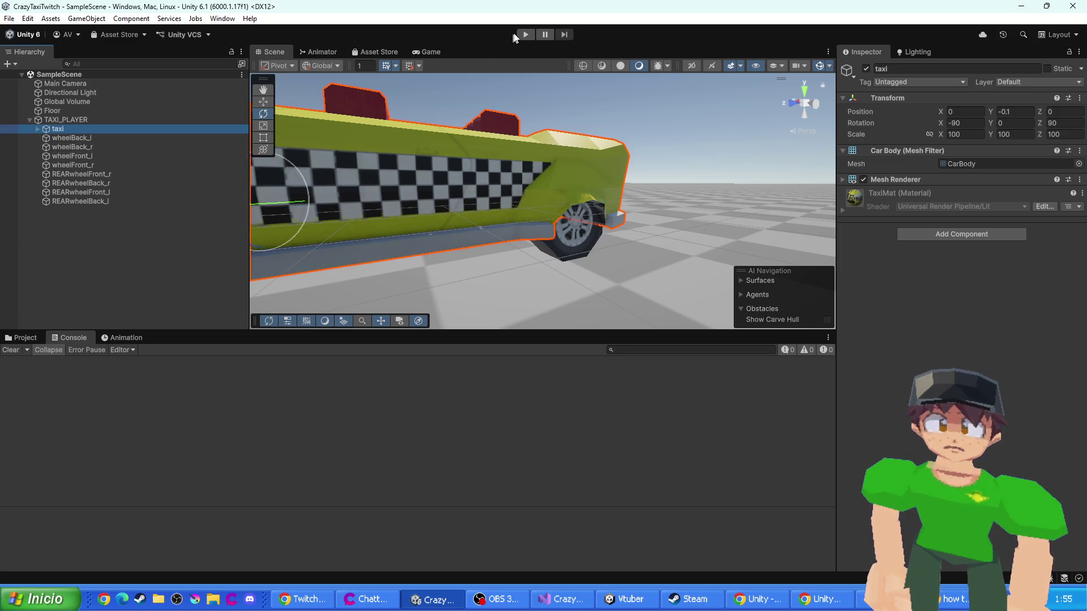
# - Run a play test, orbit around the taxi in the Scene view, then stop
pyautogui.click(525, 34)
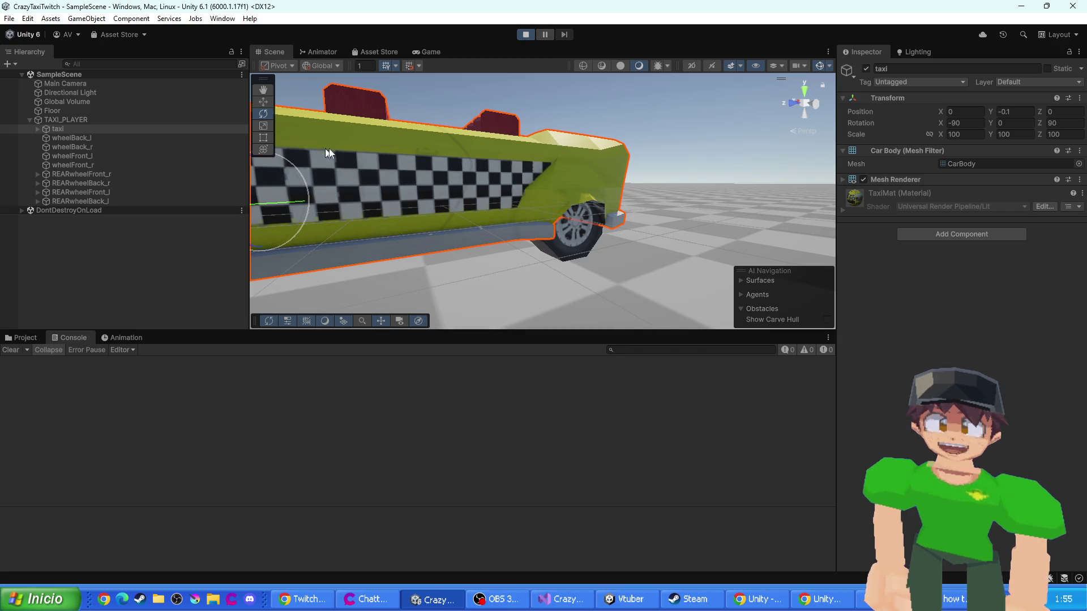
pyautogui.click(267, 51)
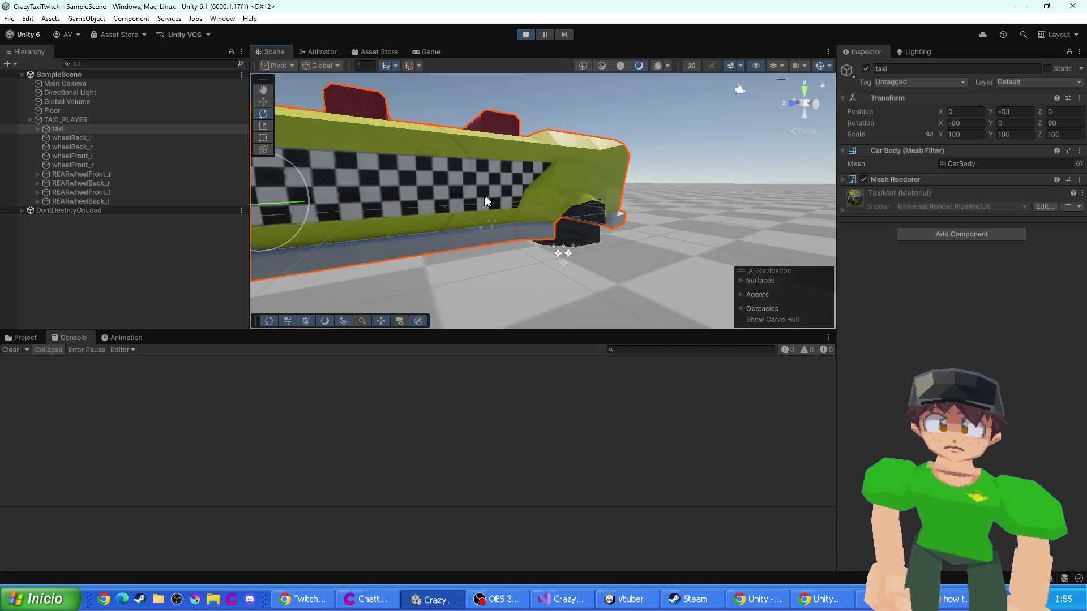
pyautogui.moveTo(484, 201); pyautogui.dragTo(459, 183)
pyautogui.click(526, 34)
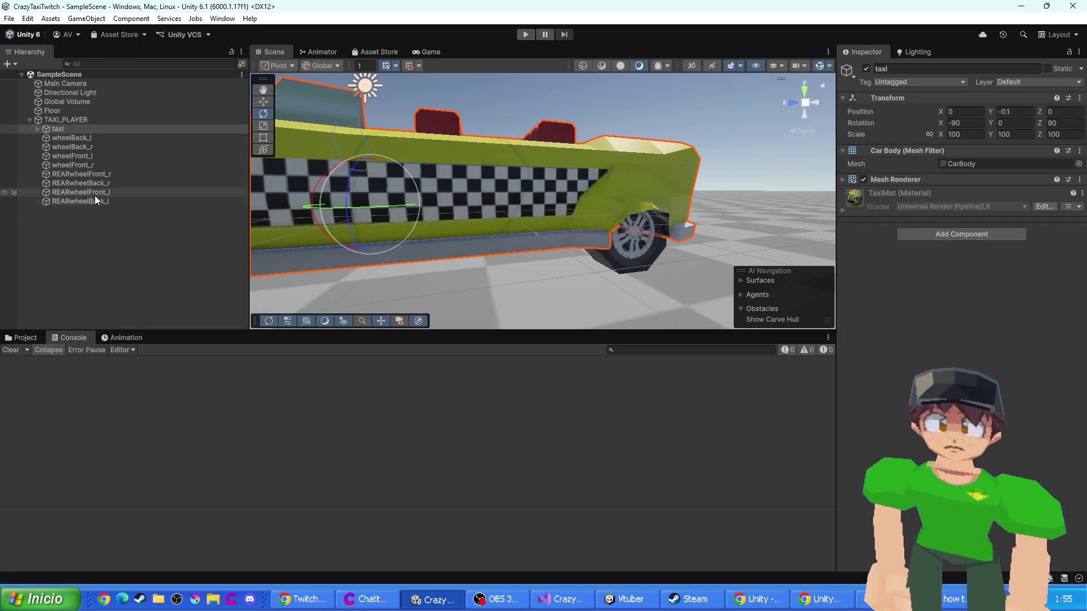
# - Undo the wheel reparenting, frame the taxi, select the four wheel meshes, then bring up CarController.cs
pyautogui.hotkey('ctrl', 'z')
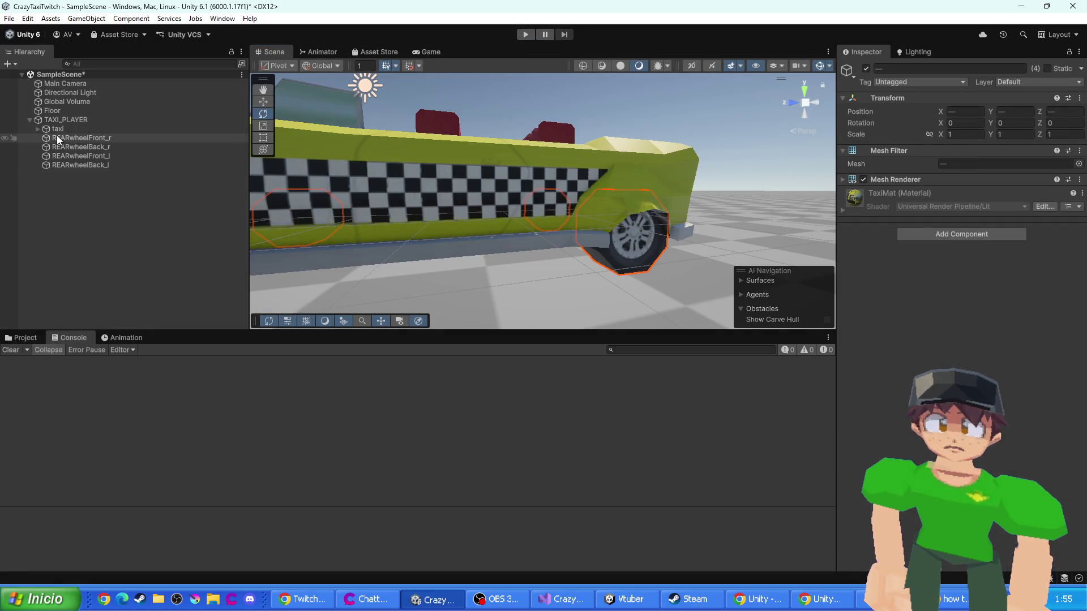
pyautogui.click(70, 147)
pyautogui.press('Left')
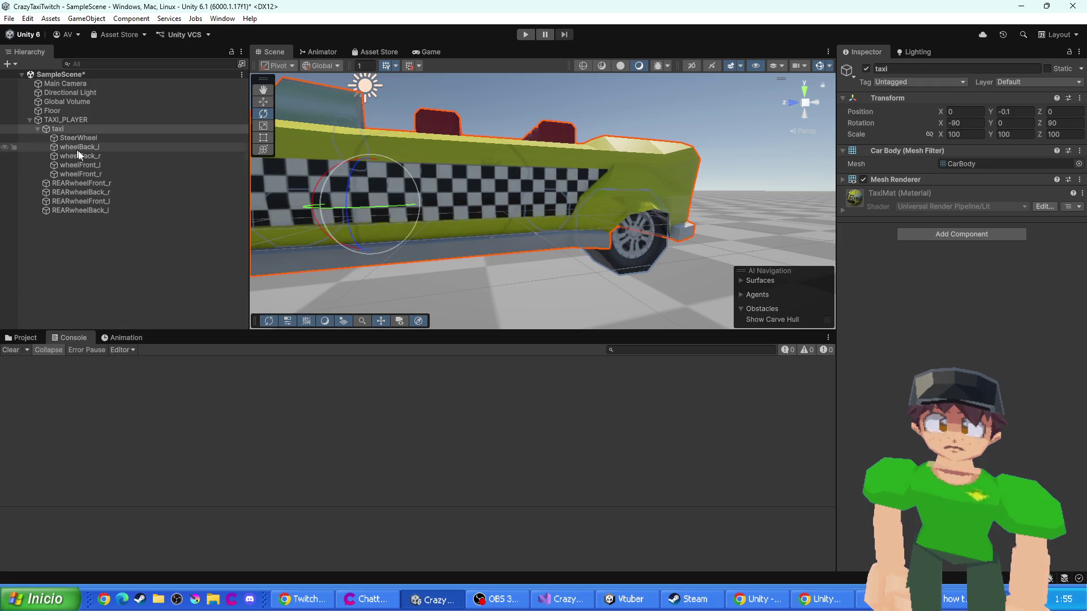
pyautogui.press('f')
pyautogui.click(83, 138)
pyautogui.keyDown('shift'); pyautogui.click(94, 174); pyautogui.keyUp('shift')
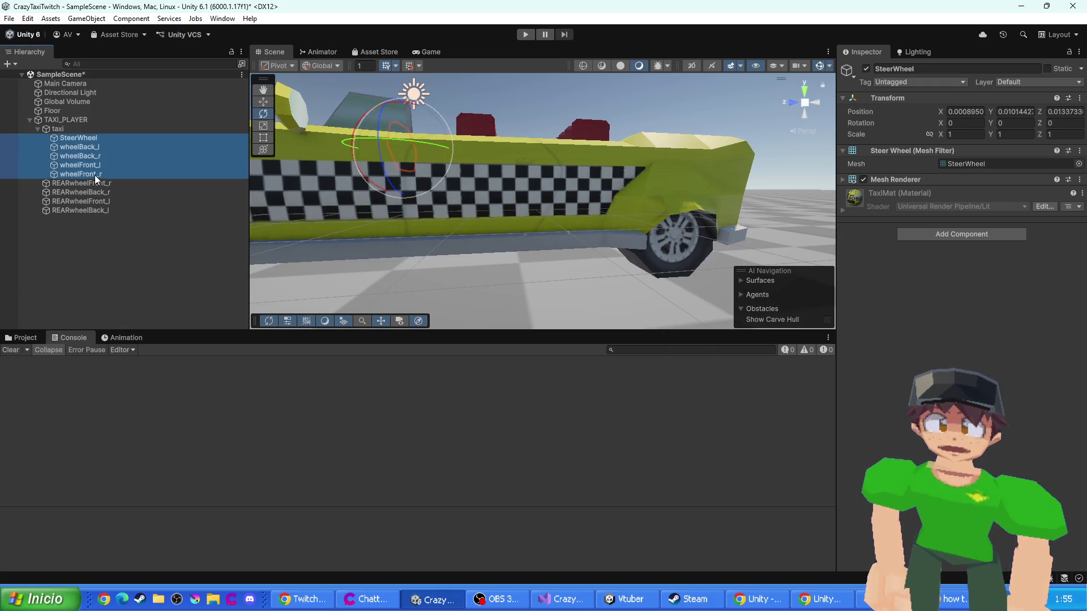
pyautogui.click(96, 148)
pyautogui.keyDown('shift'); pyautogui.click(94, 171); pyautogui.keyUp('shift')
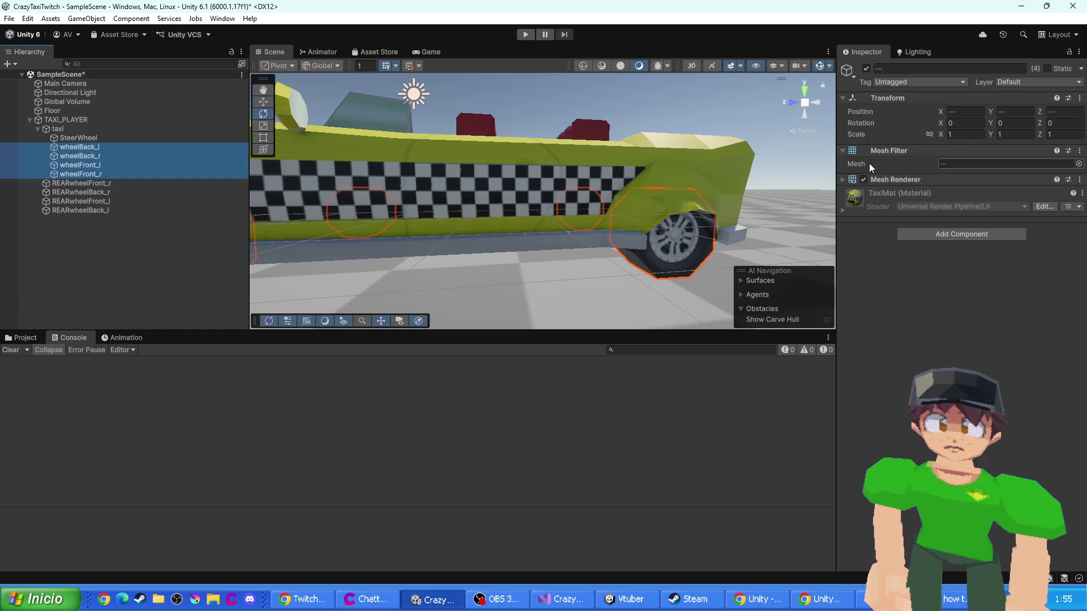
pyautogui.click(589, 601)
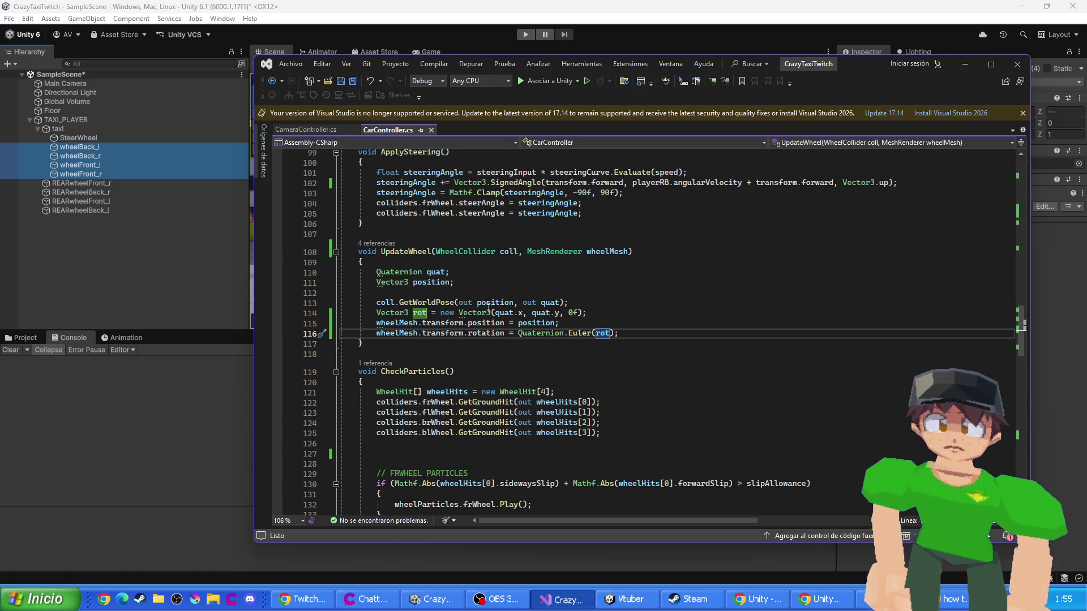
# - Change rot's type on line 114 to Quaternion and assign rot directly as the wheel rotation on line 116
pyautogui.click(473, 313)
pyautogui.write('4')
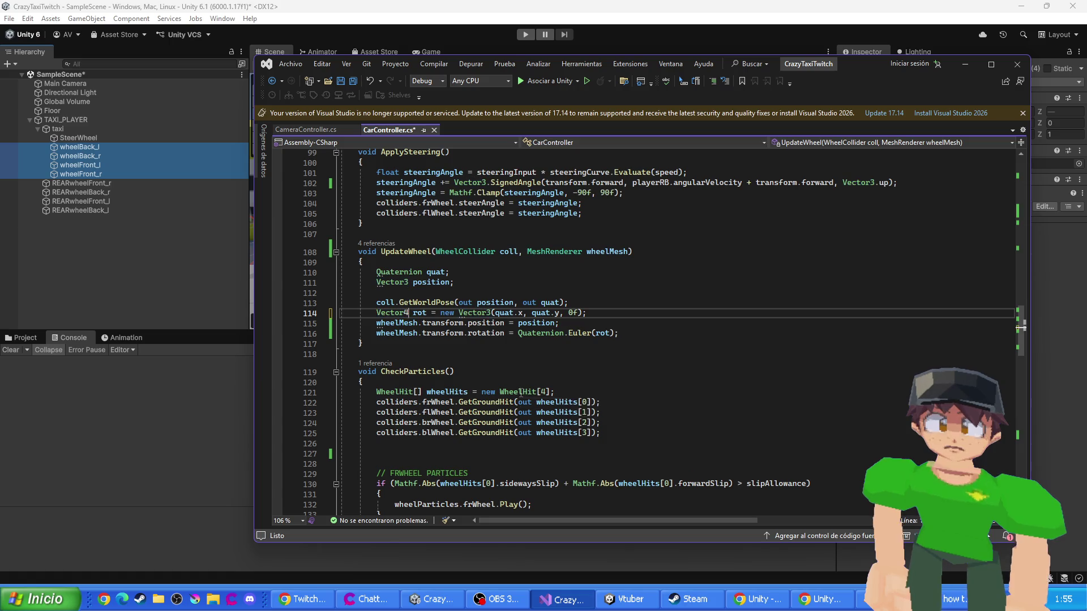
pyautogui.press('BackSpace')
pyautogui.press('BackSpace')
pyautogui.press('BackSpace')
pyautogui.press('BackSpace')
pyautogui.press('BackSpace')
pyautogui.write('Qua')
pyautogui.press('Tab')
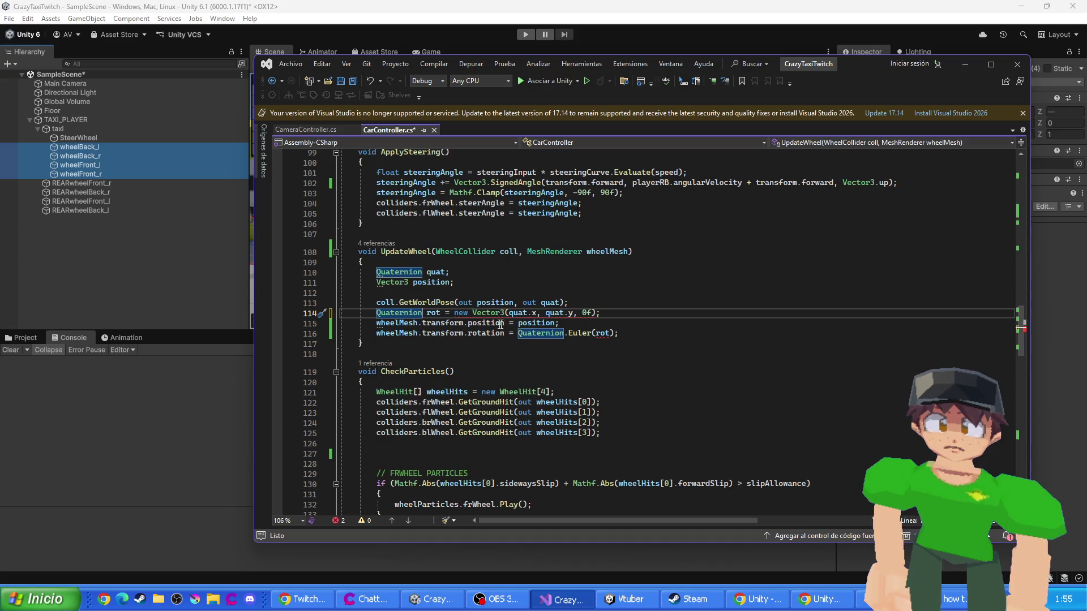
pyautogui.moveTo(612, 333); pyautogui.dragTo(518, 333)
pyautogui.write('Q')
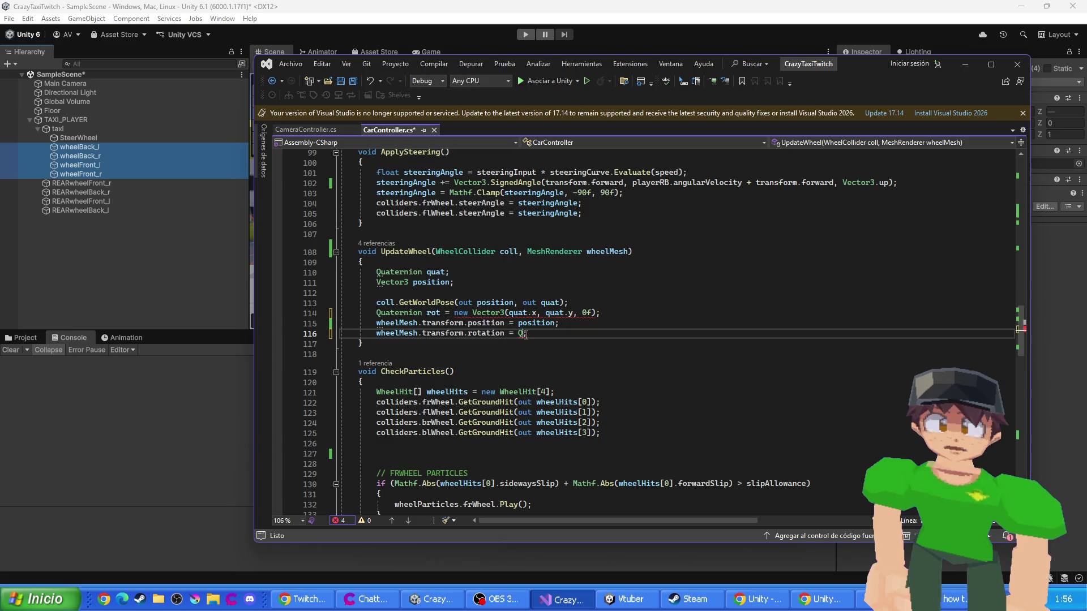
pyautogui.press('BackSpace')
pyautogui.write('rot')
# - Make rot a new Quaternion(quat.x, quat.y, 0f, 1f) and save CarController.cs
pyautogui.doubleClick(490, 313)
pyautogui.write('Qua')
pyautogui.press('Tab')
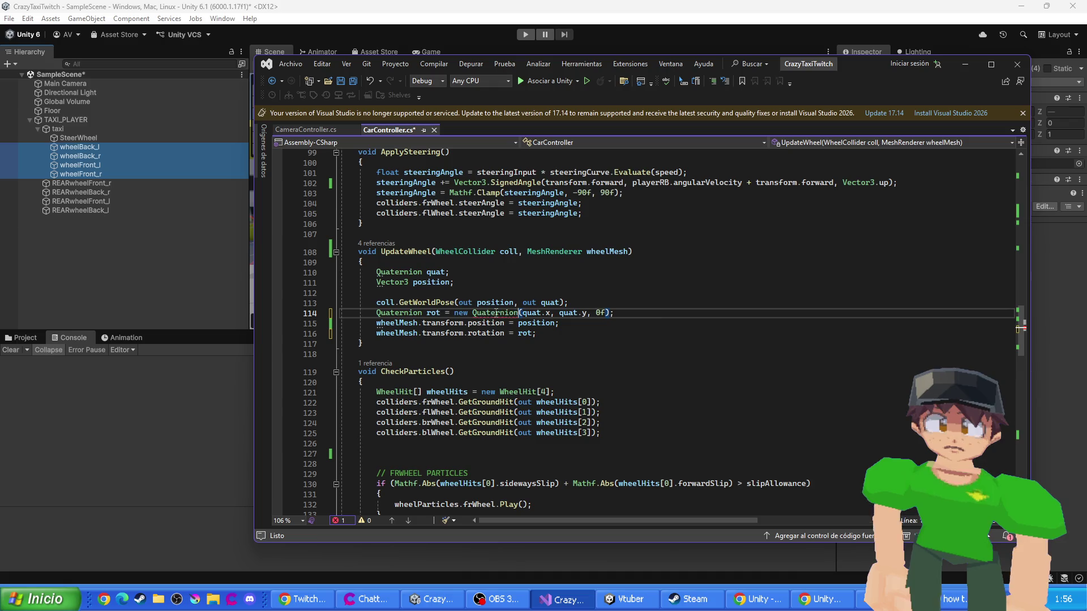
pyautogui.moveTo(487, 312)
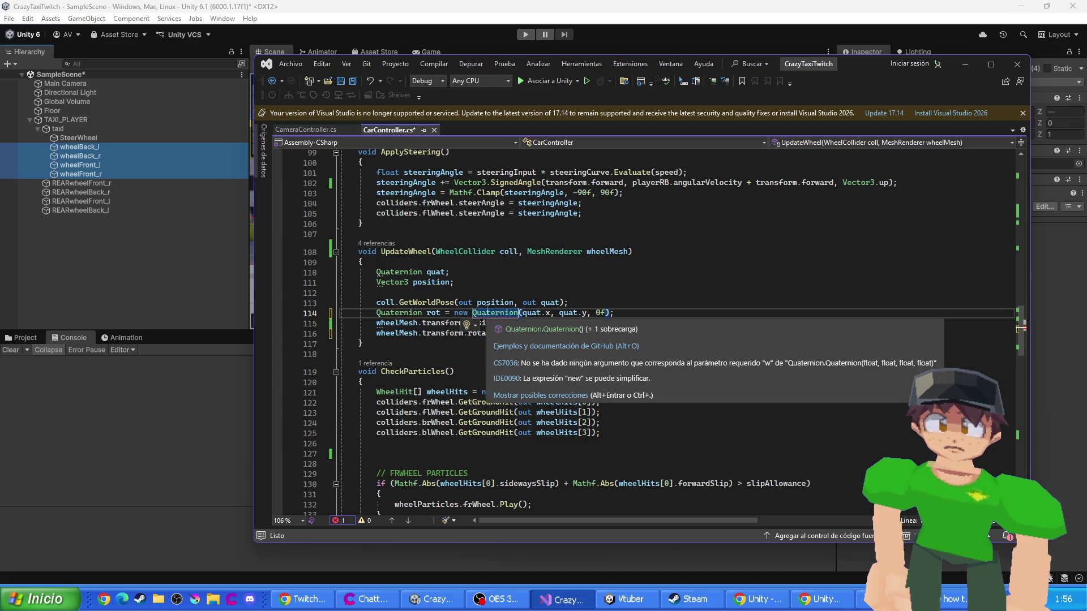
pyautogui.click(605, 313)
pyautogui.write(', 1f')
pyautogui.hotkey('ctrl', 's')
pyautogui.click(516, 42)
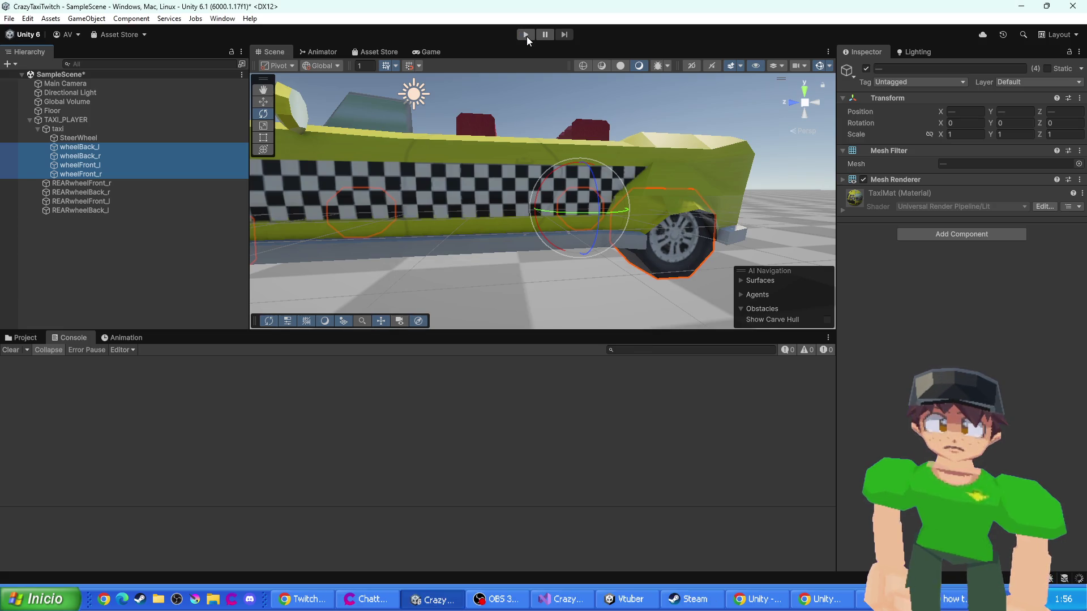
# - Play-test the taxi in Unity, checking the Scene view before stopping
pyautogui.click(526, 35)
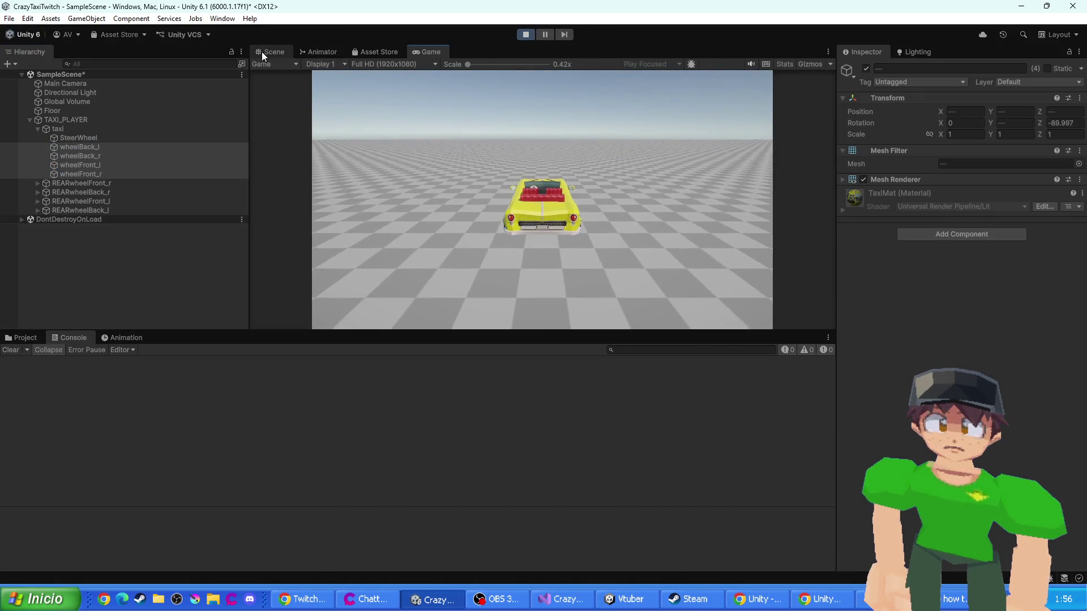
pyautogui.click(262, 52)
pyautogui.click(525, 34)
# - Change the rot Quaternion's last argument from 1f to 0f in CarController and save it
pyautogui.hotkey('alt', 'Tab')
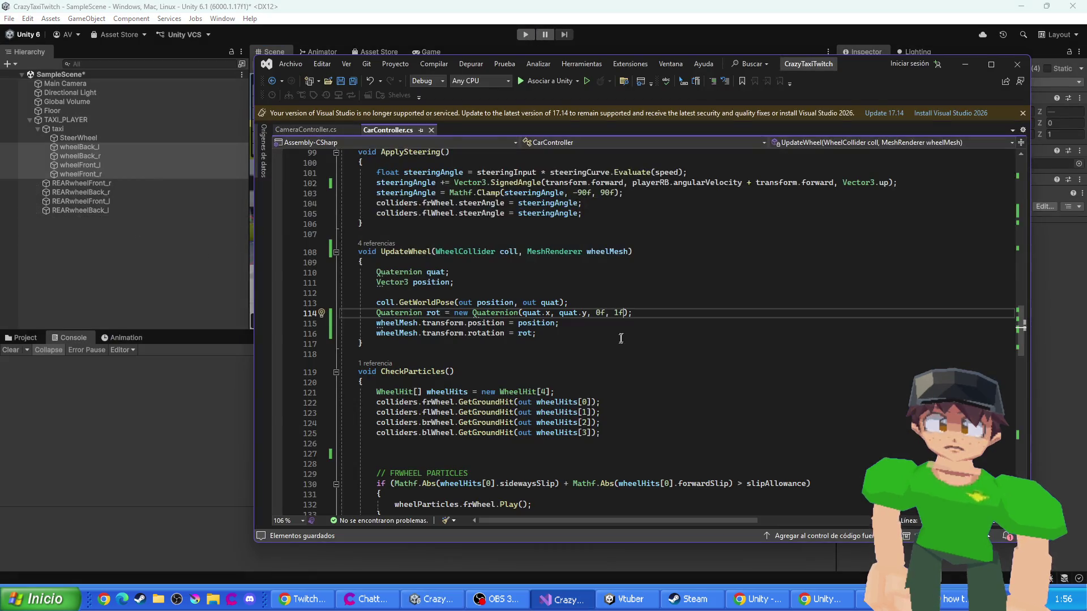
pyautogui.press('BackSpace')
pyautogui.write('0')
pyautogui.hotkey('ctrl', 's')
pyautogui.hotkey('alt', 'Tab')
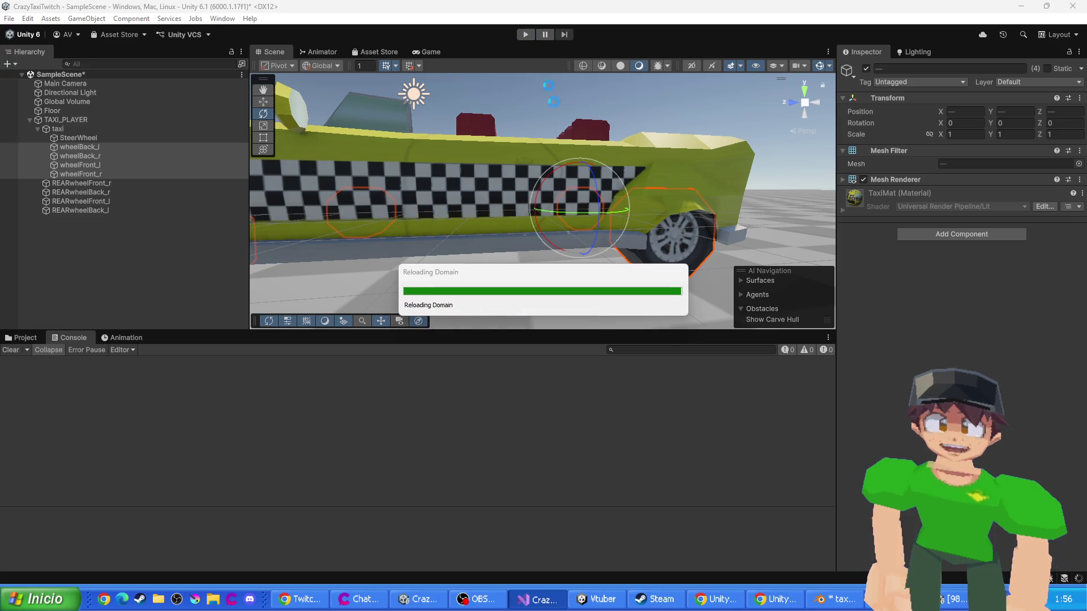
pyautogui.hotkey('alt', 'Tab')
pyautogui.hotkey('alt', 'Tab')
pyautogui.hotkey('alt', 'Tab')
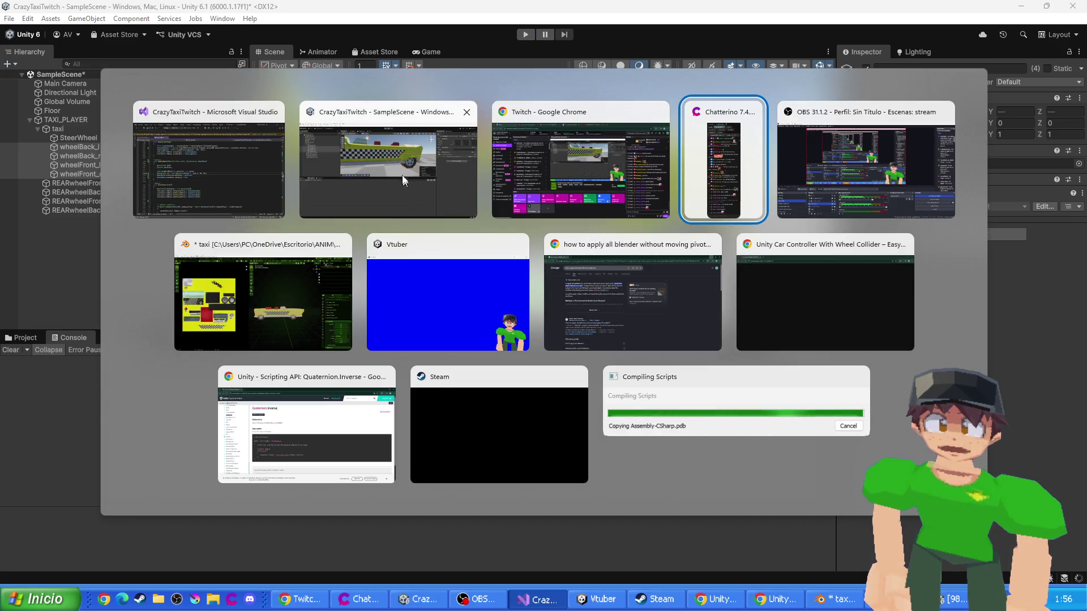
pyautogui.click(404, 183)
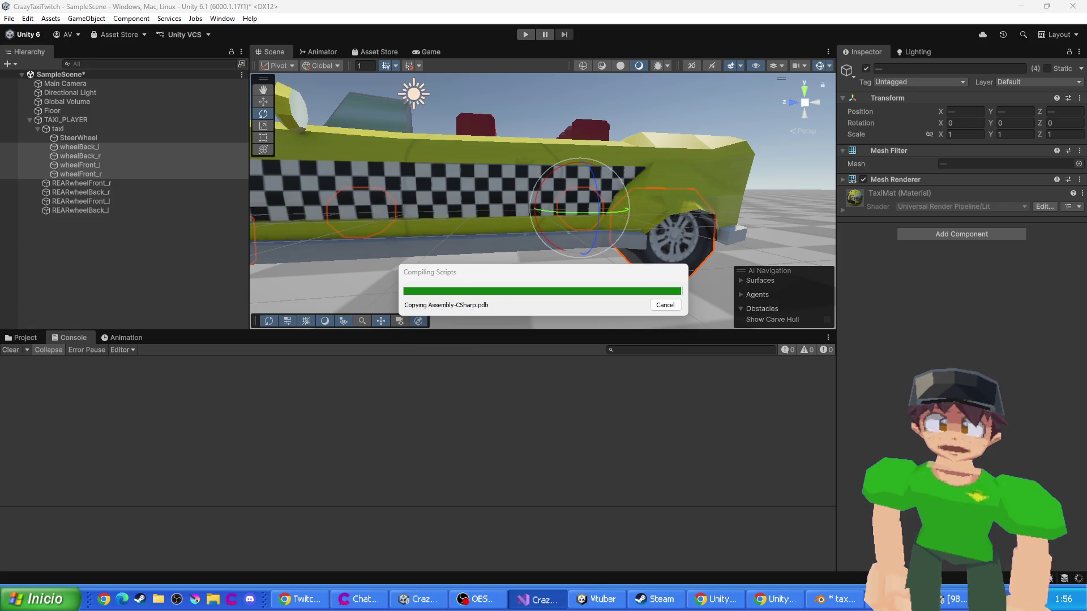
pyautogui.hotkey('alt', 'Tab')
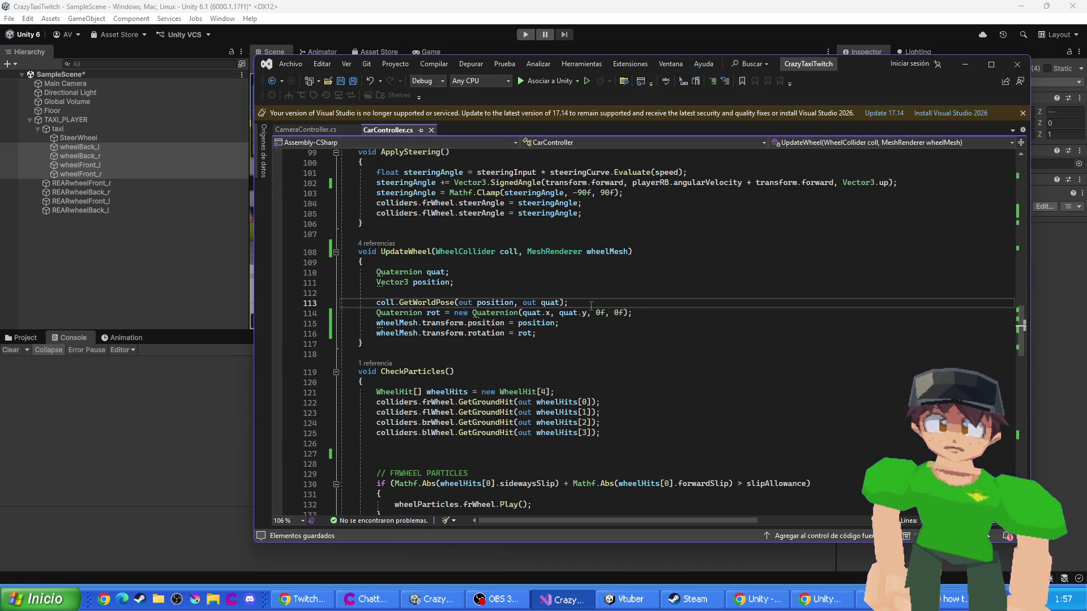
# - Remove the unfinished coll.GetW line after GetWorldPose in UpdateWheel
pyautogui.press('Return')
pyautogui.write('coll.Get')
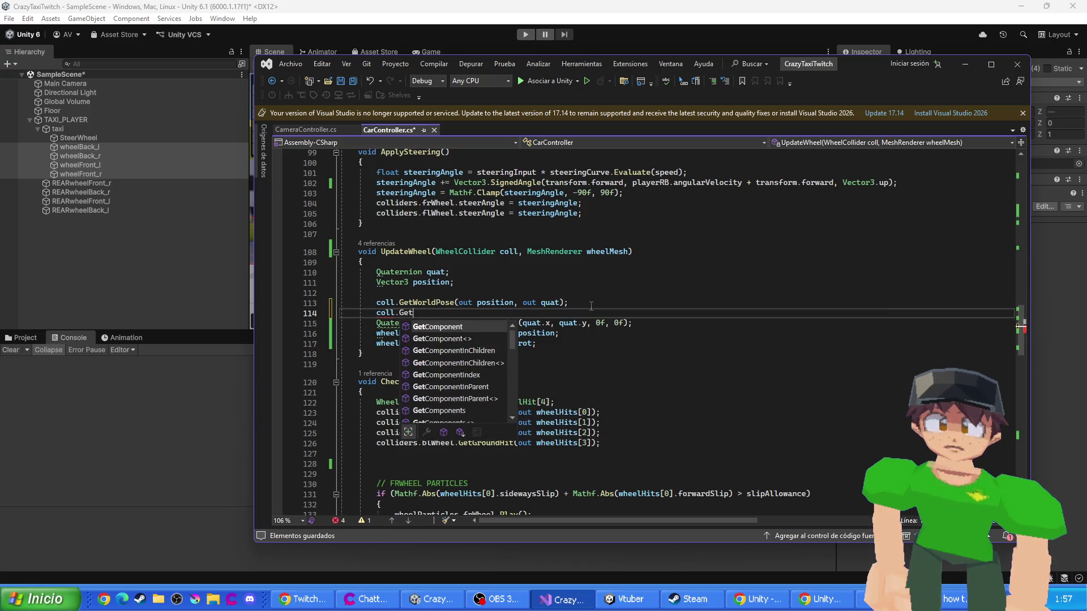
pyautogui.write('World')
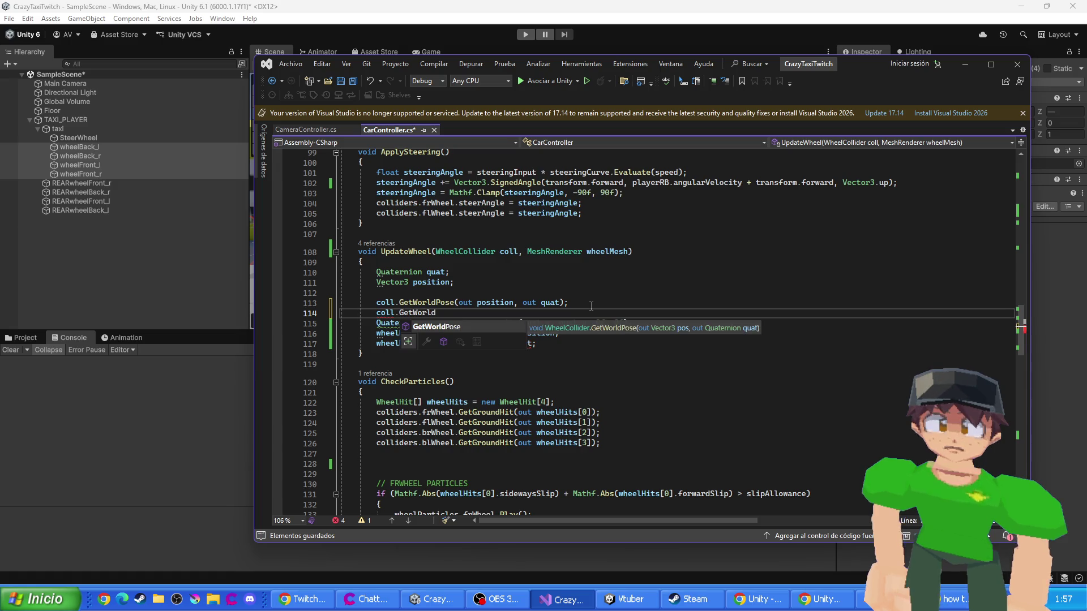
pyautogui.press('BackSpace')
pyautogui.press('BackSpace')
pyautogui.press('BackSpace')
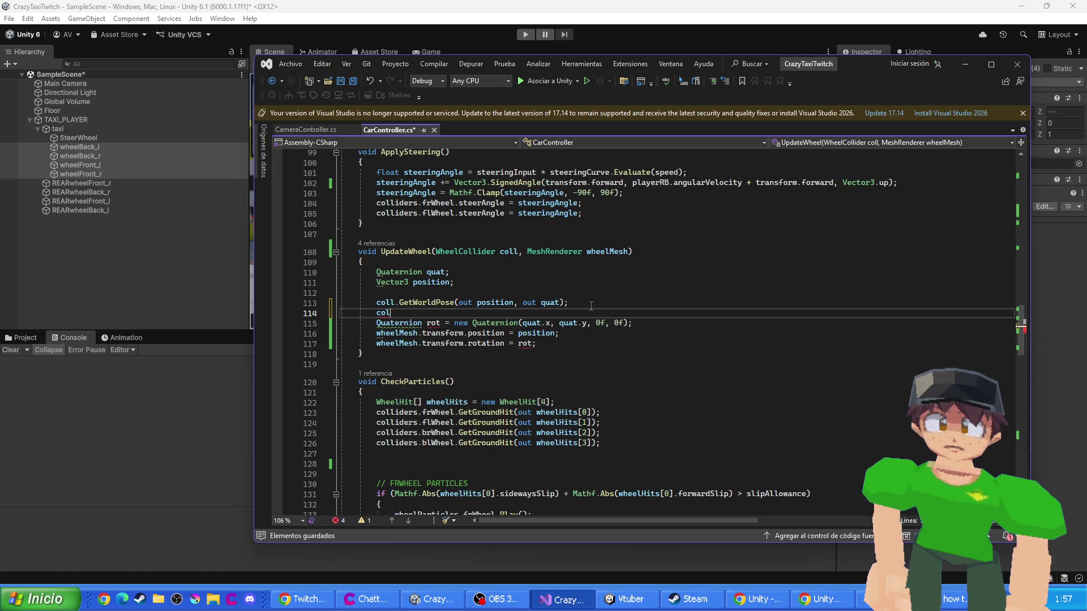
pyautogui.press('BackSpace')
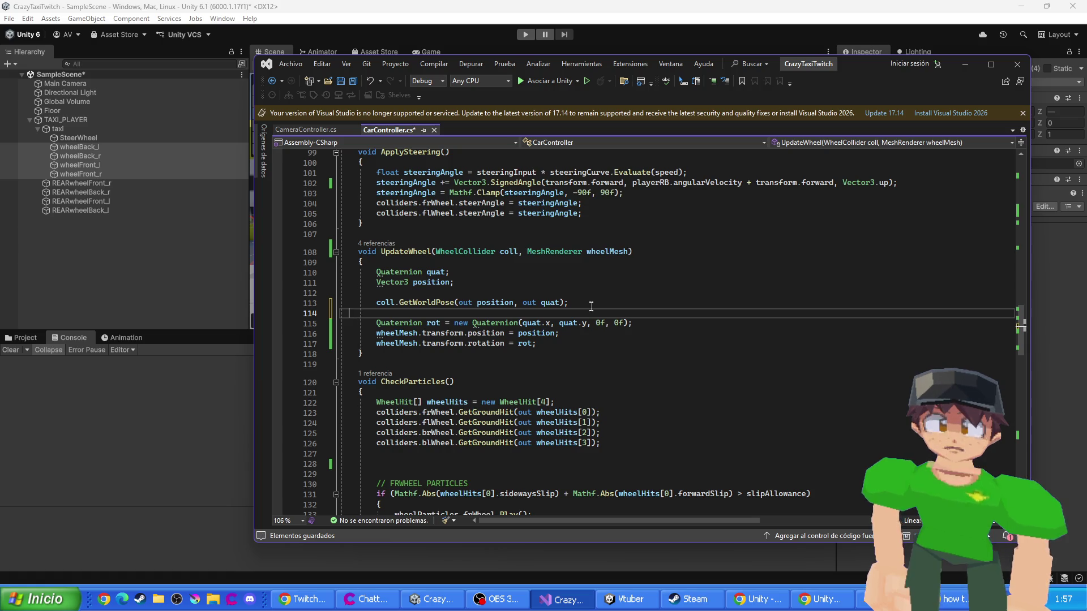
pyautogui.press('BackSpace')
# - Save CarController.cs and run the taxi scene in Unity's Play mode
pyautogui.hotkey('ctrl', 's')
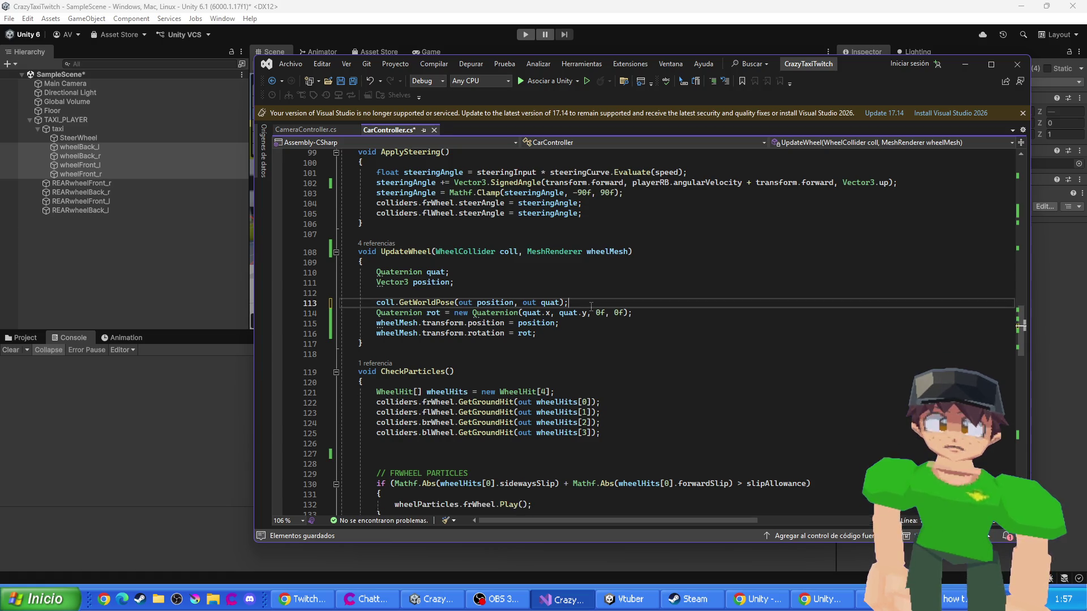
pyautogui.hotkey('alt', 'Tab')
pyautogui.hotkey('ctrl', 'p')
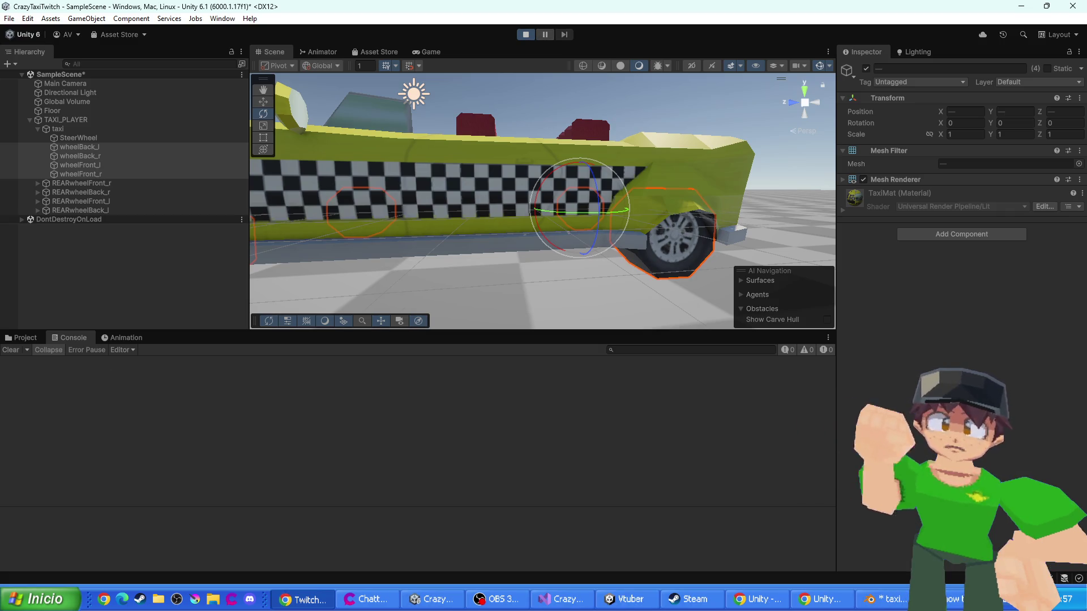
# - Stop the taxi play test and bring CarController.cs to the front in Visual Studio
pyautogui.click(274, 52)
pyautogui.click(525, 35)
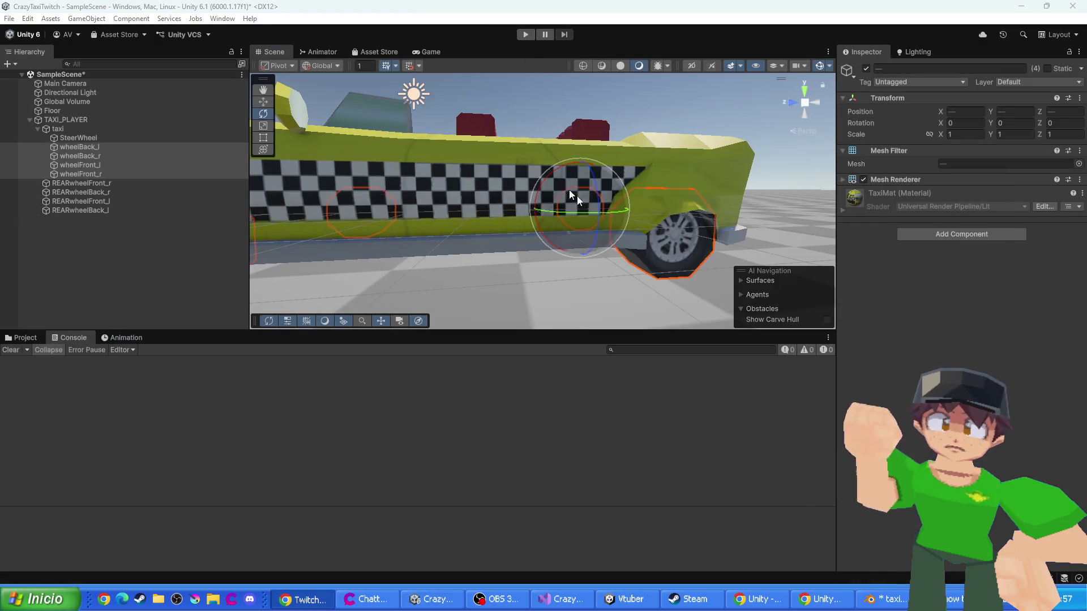
pyautogui.hotkey('alt', 'Tab')
pyautogui.click(603, 234)
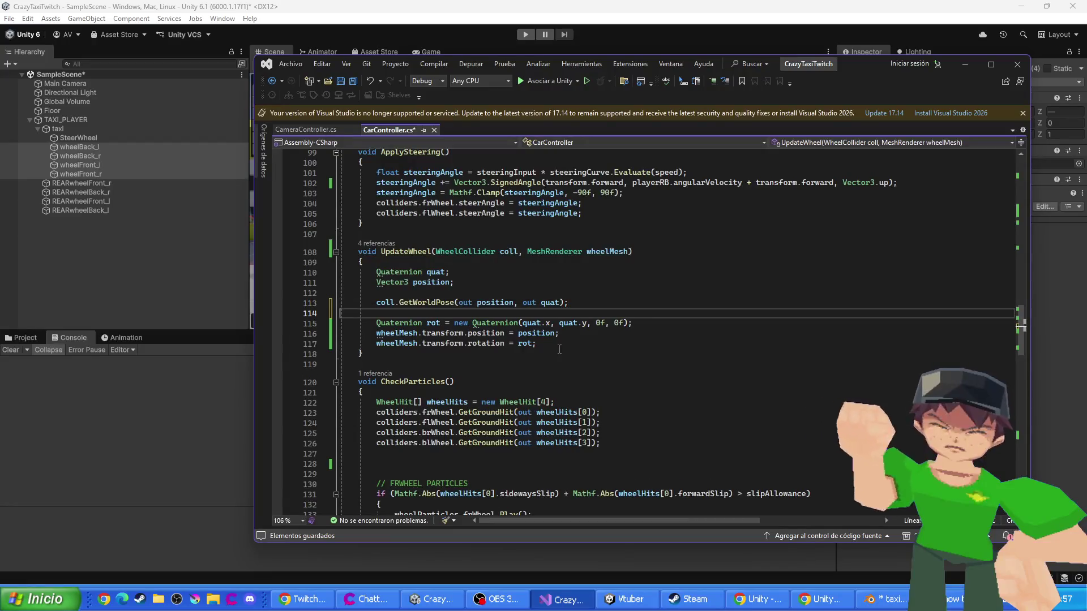
# - Undo the UpdateWheel edits so quat sets the wheel rotation directly again
pyautogui.hotkey('ctrl', 'z')
pyautogui.hotkey('ctrl', 'z')
pyautogui.hotkey('ctrl', 'z')
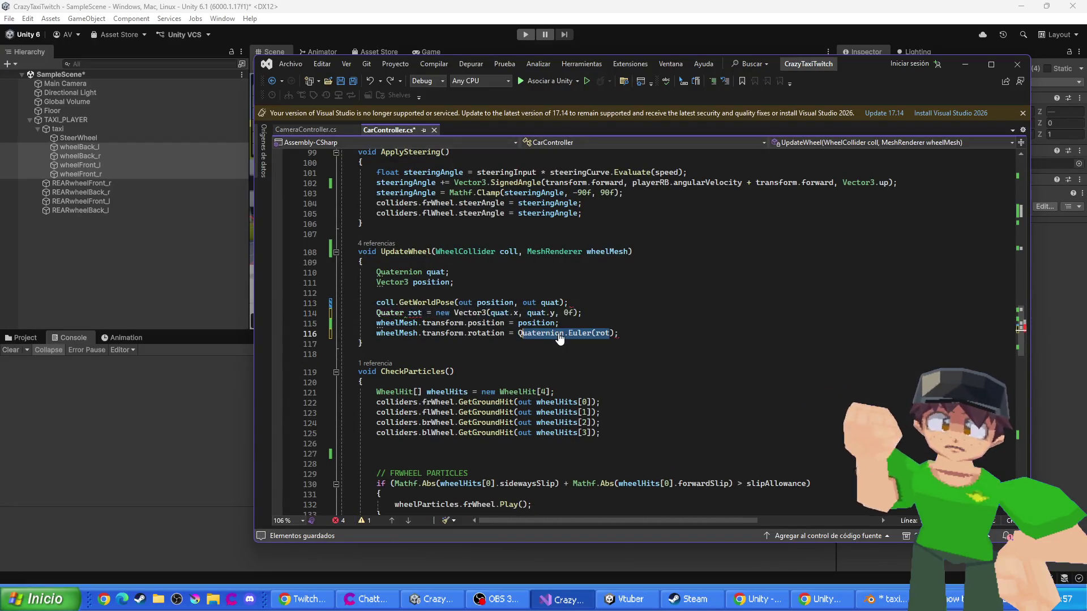
pyautogui.hotkey('ctrl', 'z')
pyautogui.hotkey('ctrl', 'z')
pyautogui.hotkey('ctrl', 'z')
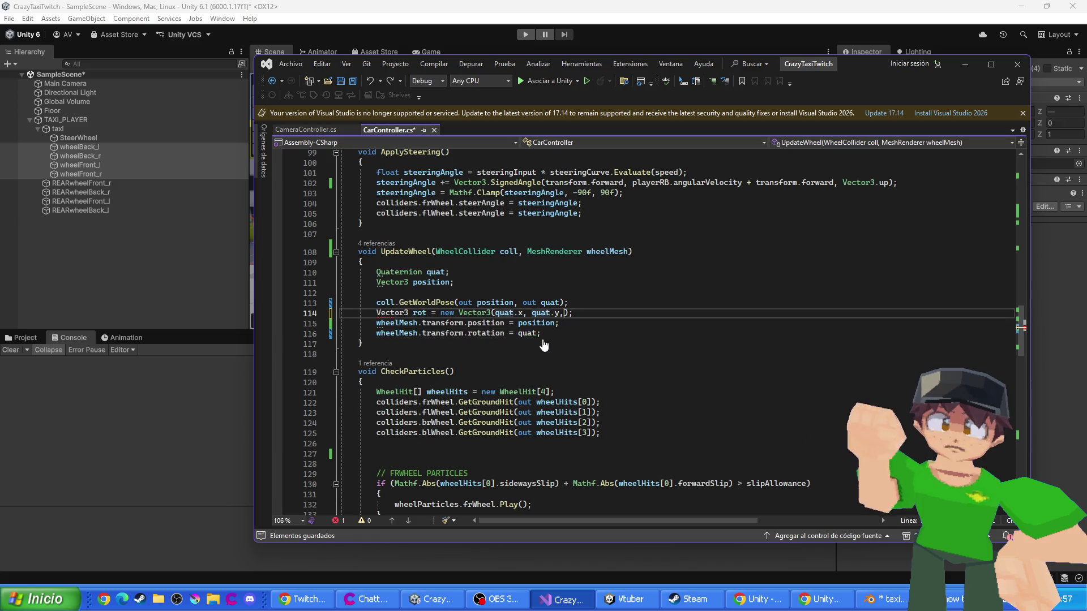
pyautogui.hotkey('ctrl', 'z')
pyautogui.hotkey('ctrl', 'z')
pyautogui.hotkey('ctrl', 'z')
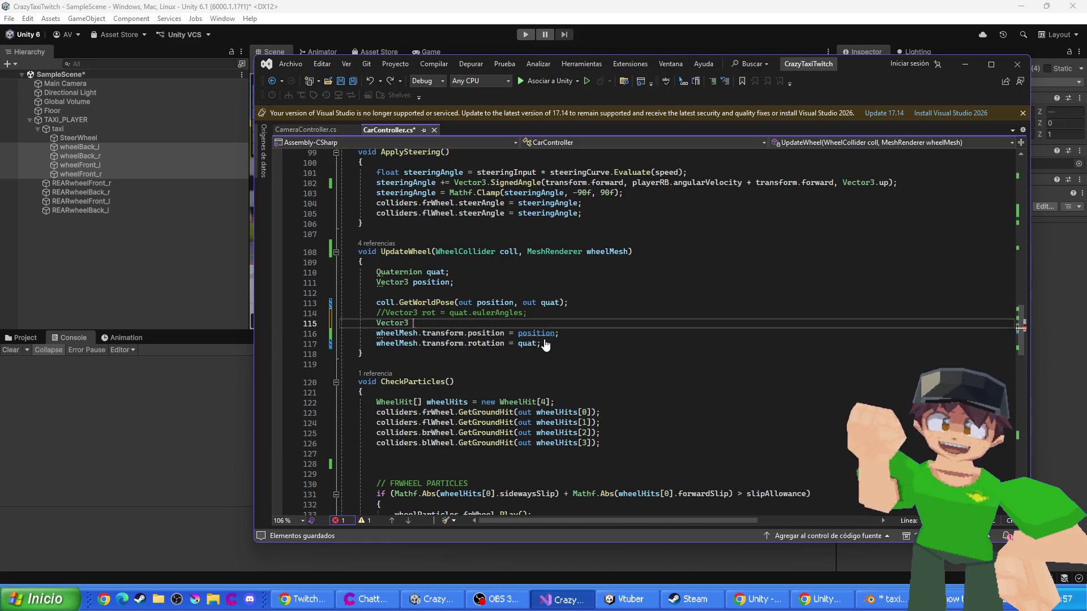
pyautogui.write('Ve')
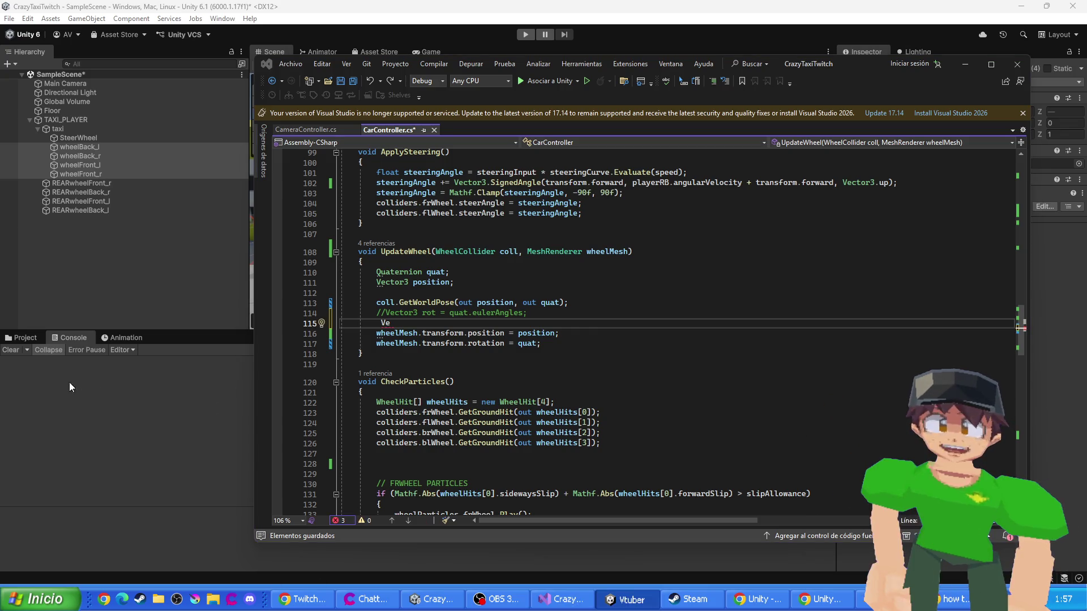
pyautogui.click(458, 331)
pyautogui.hotkey('ctrl', 'z')
pyautogui.hotkey('ctrl', 'z')
pyautogui.hotkey('ctrl', 'z')
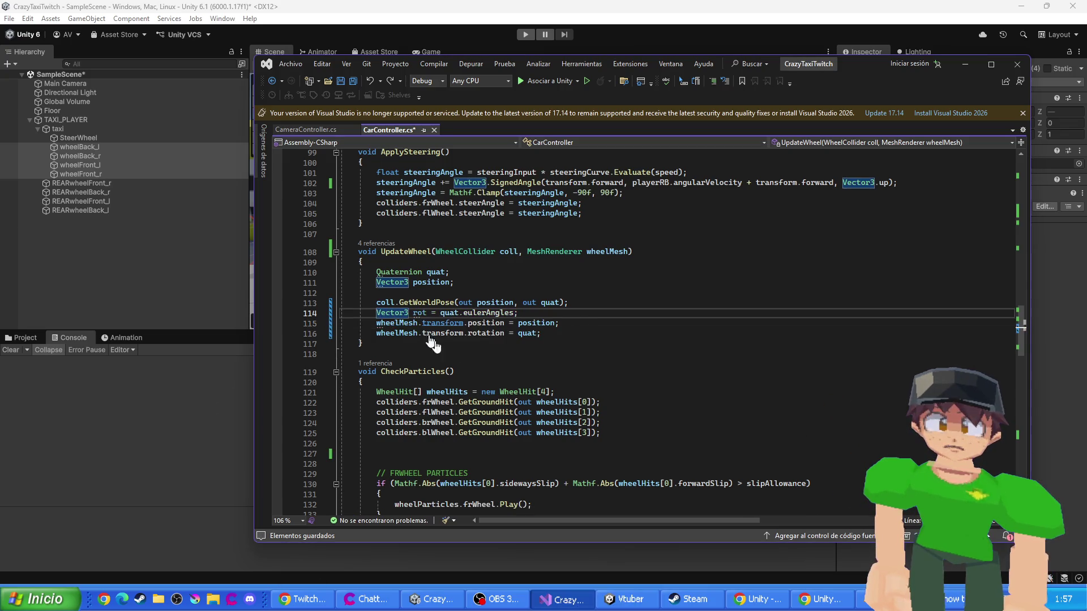
pyautogui.click(526, 35)
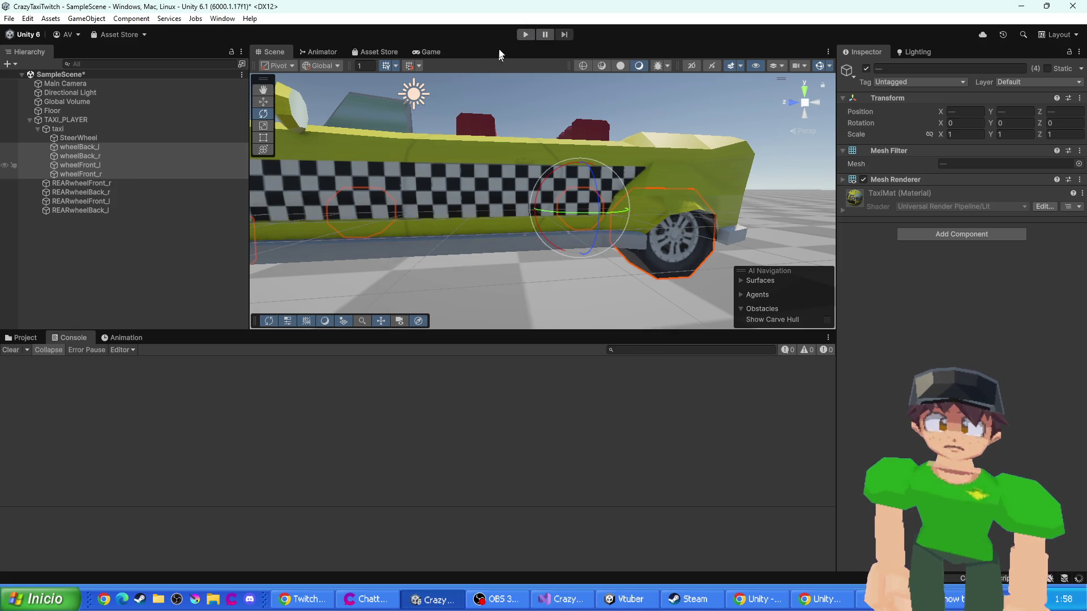
# - Play-test the taxi, viewing the Scene view before stopping
pyautogui.click(525, 36)
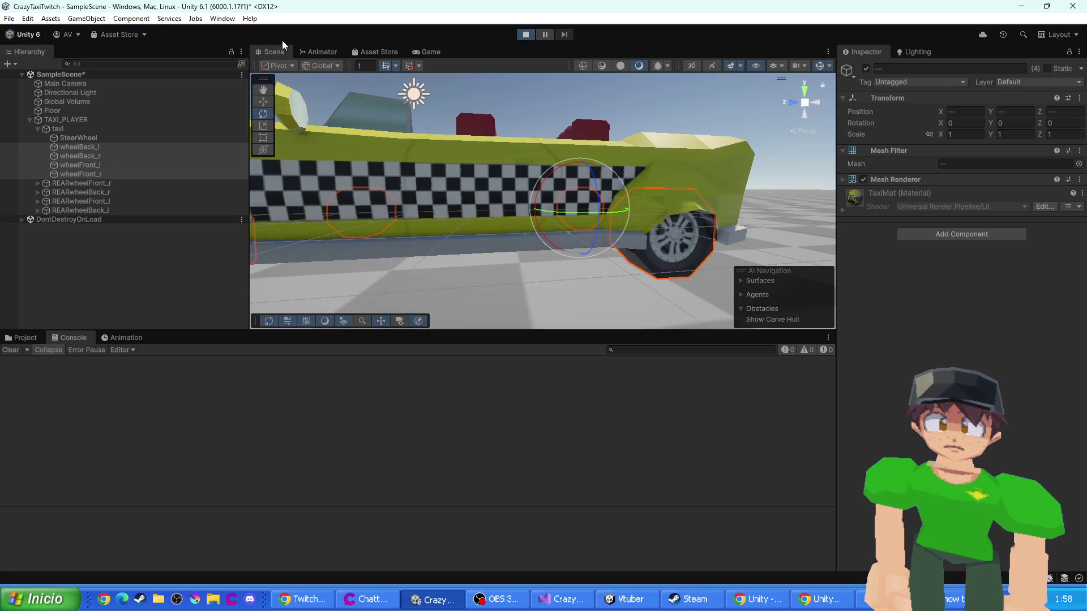
pyautogui.click(272, 53)
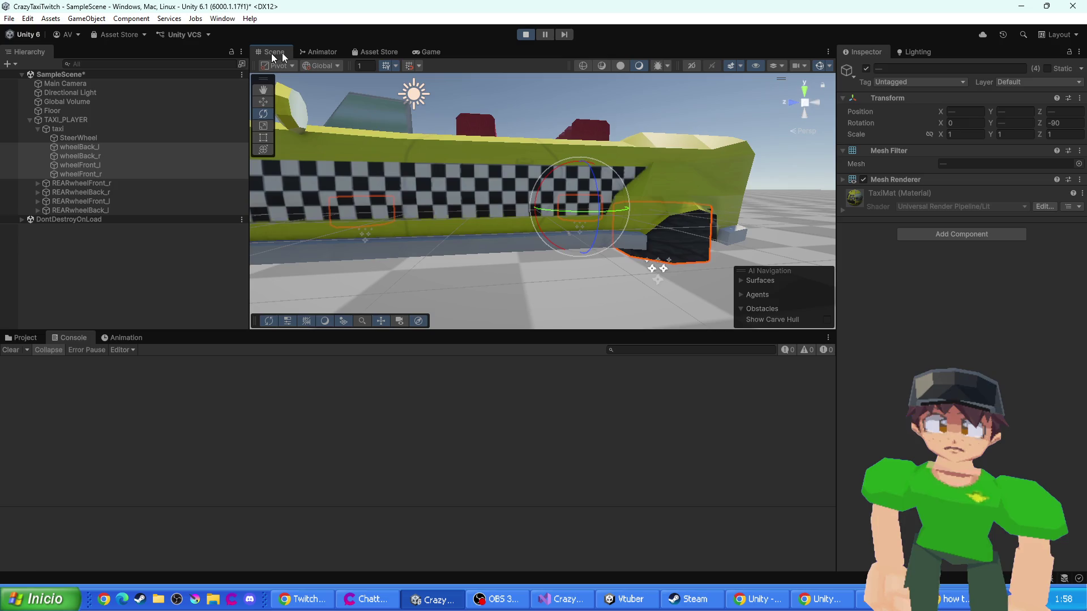
pyautogui.click(526, 35)
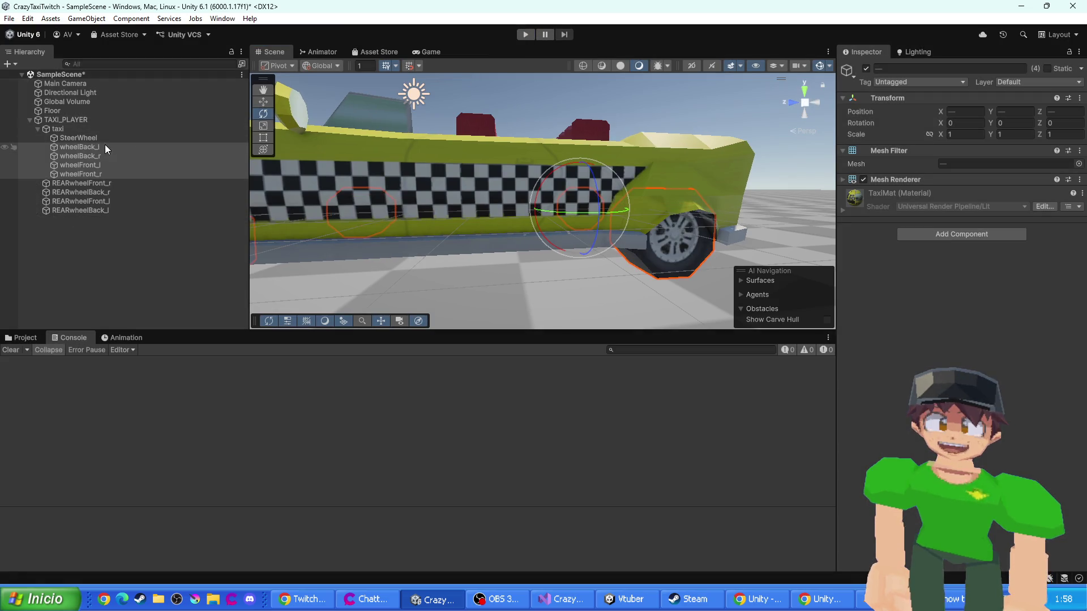
# - Move the four wheel meshes onto TAXI_PLAYER and play-test the scene again
pyautogui.moveTo(99, 156); pyautogui.dragTo(71, 119)
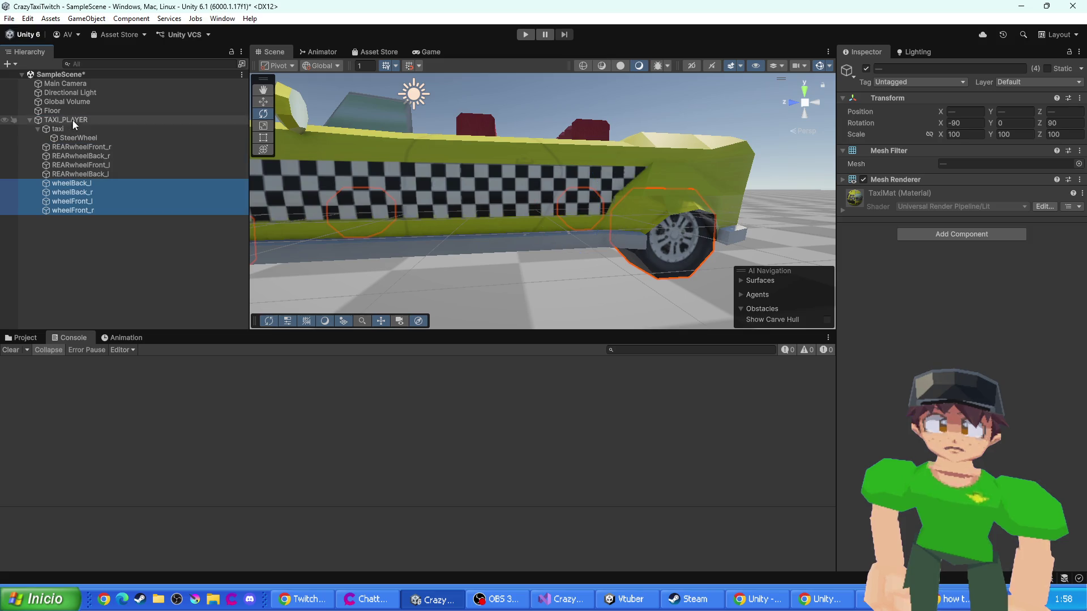
pyautogui.click(526, 35)
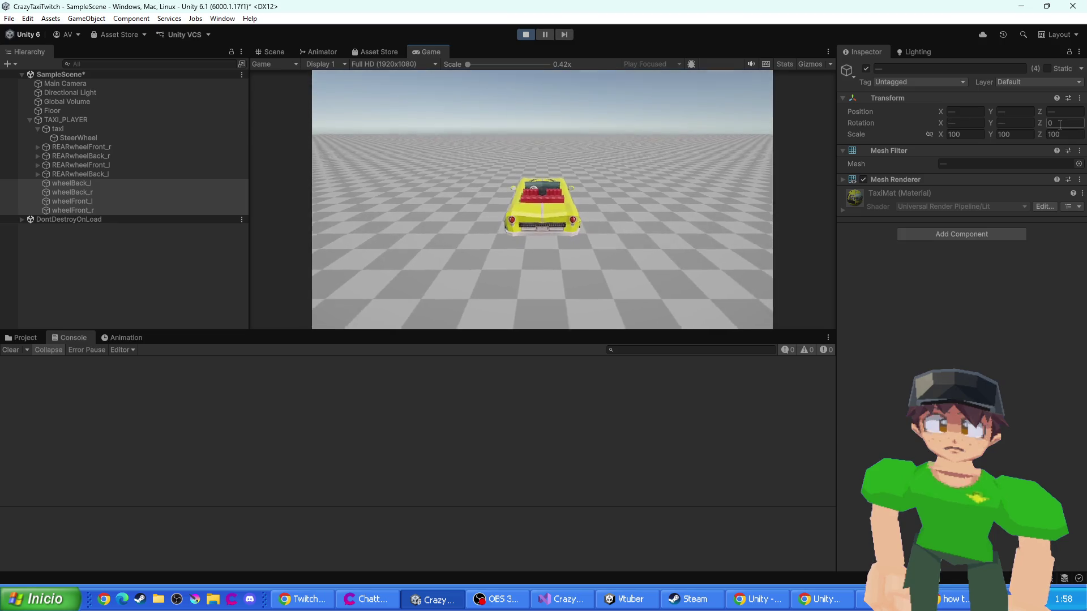
pyautogui.click(274, 52)
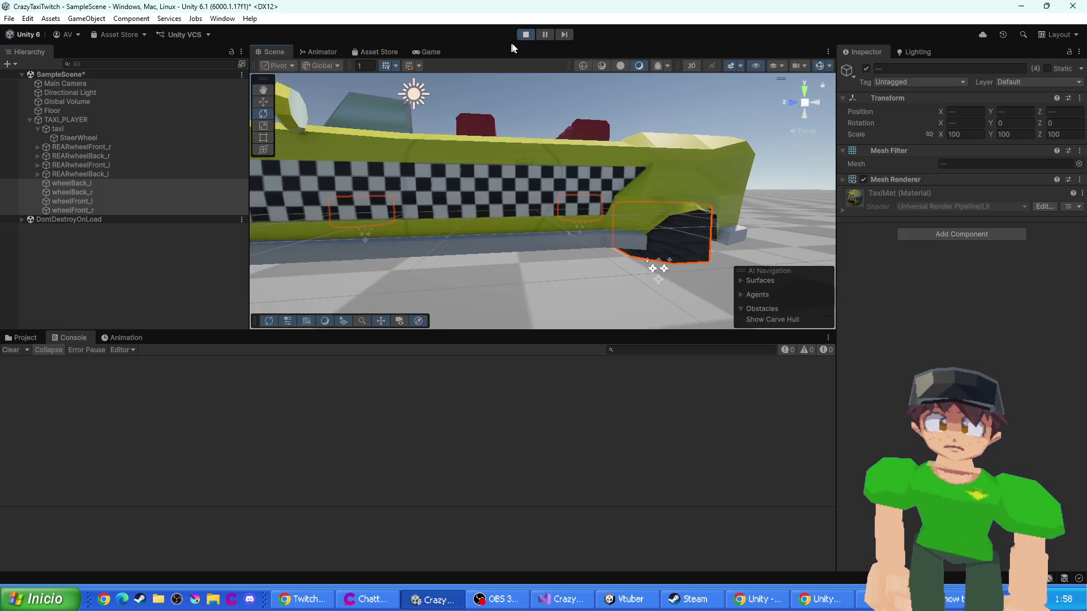
# - Change the four wheel meshes' Rotation from -90, 0, 90 to 0, 0, 90
pyautogui.hotkey('ctrl', 'p')
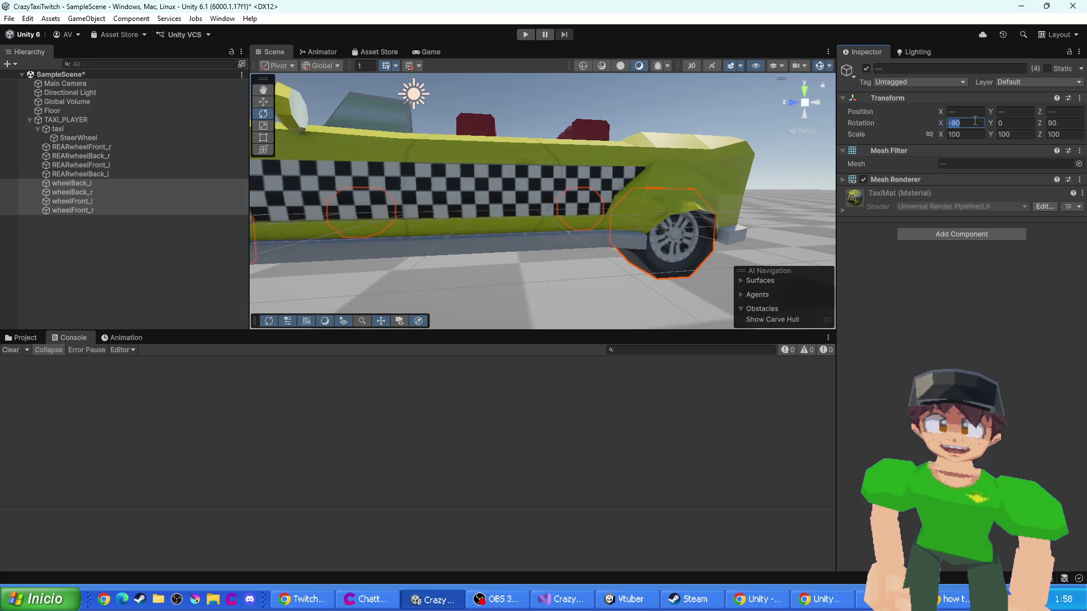
pyautogui.write('0')
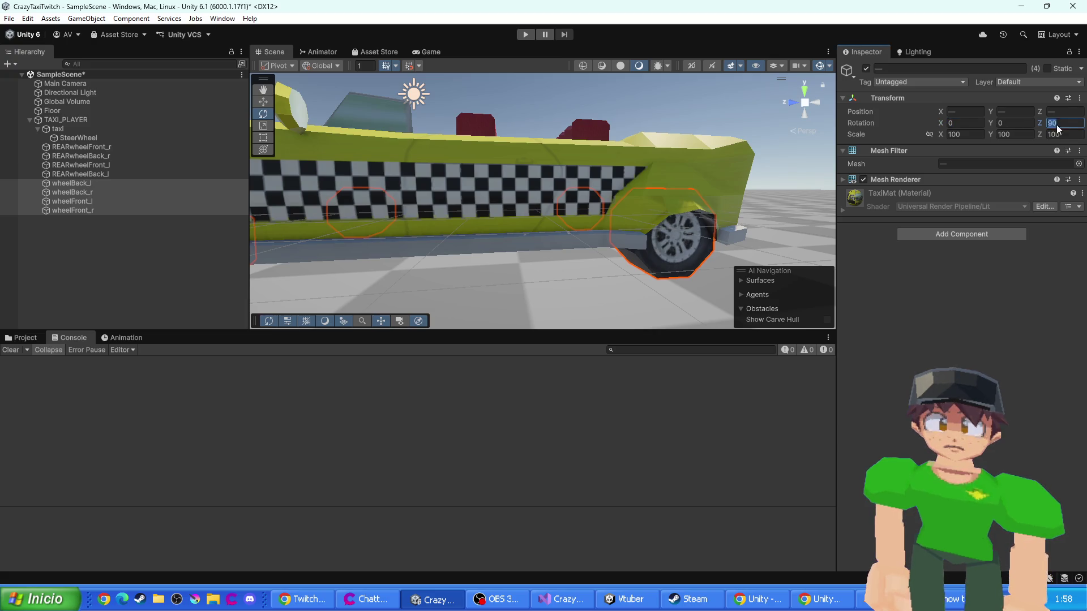
pyautogui.write('0')
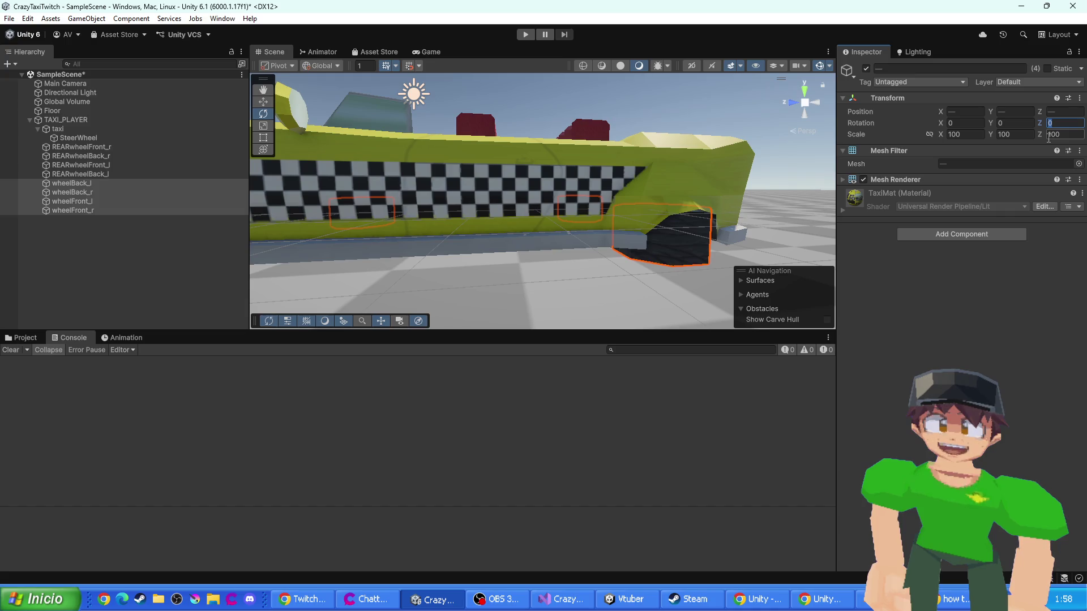
pyautogui.write('90')
pyautogui.press('Return')
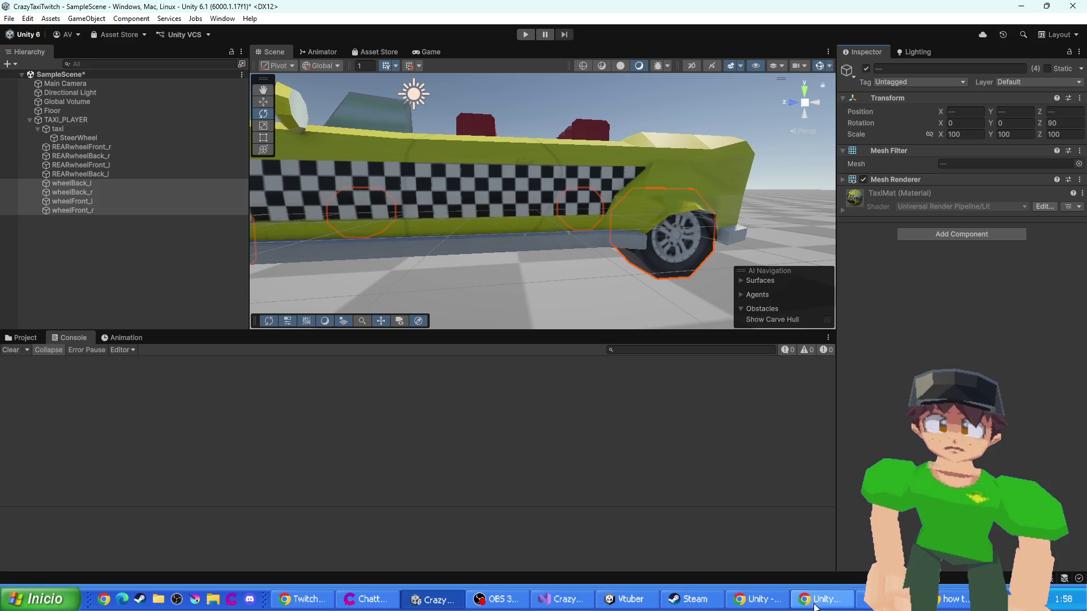
pyautogui.click(585, 603)
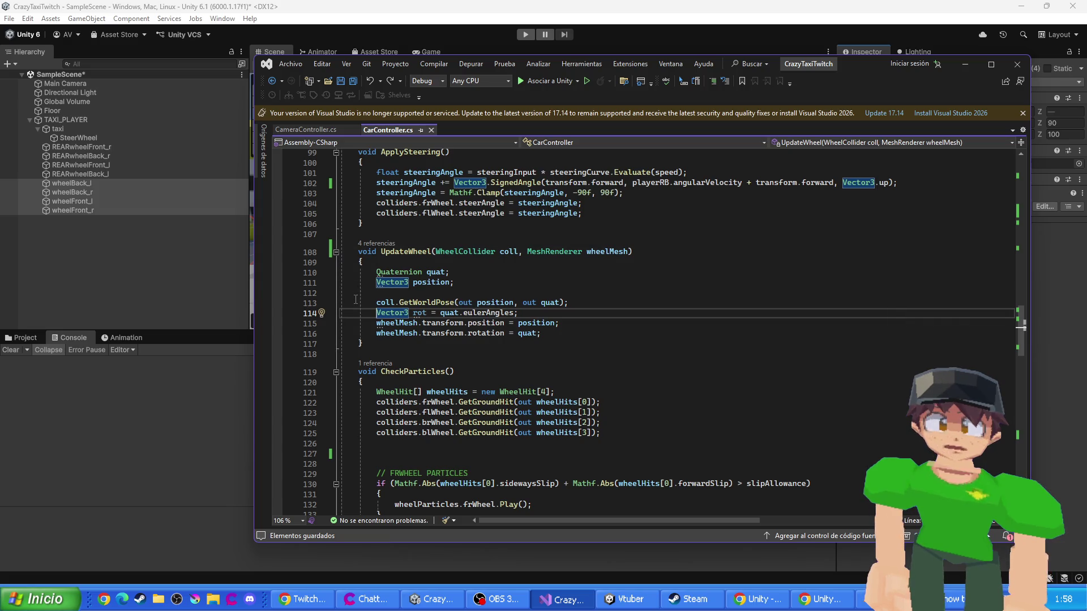
# - Rewrite line 114 as new Vector3(quat.eulerAngles.x, quat.eulerAngles.y, 0f) and save
pyautogui.moveTo(511, 315)
pyautogui.moveTo(440, 313); pyautogui.dragTo(515, 319)
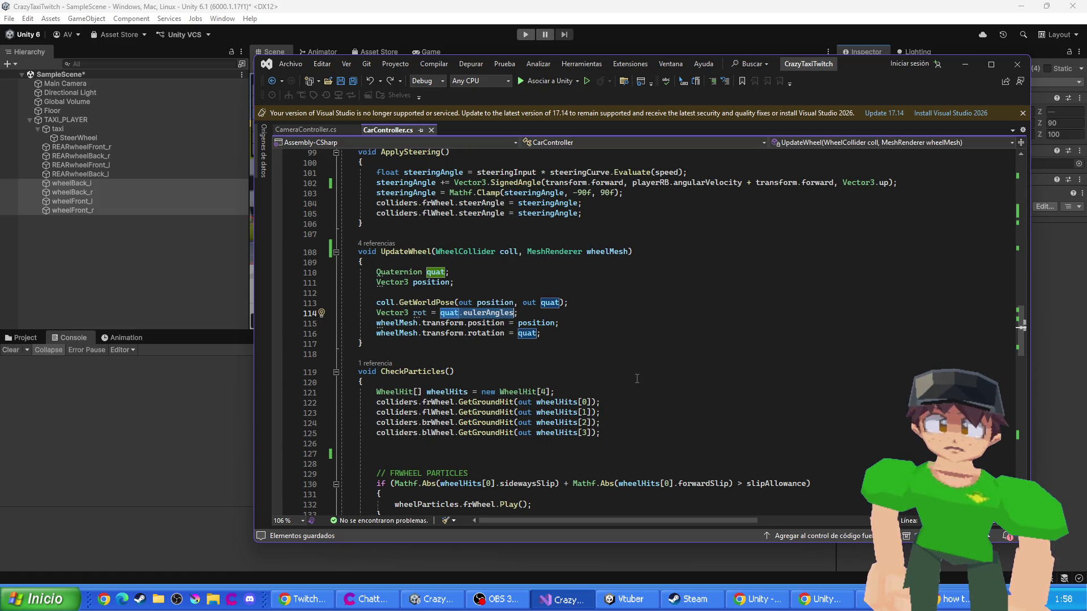
pyautogui.press('Right')
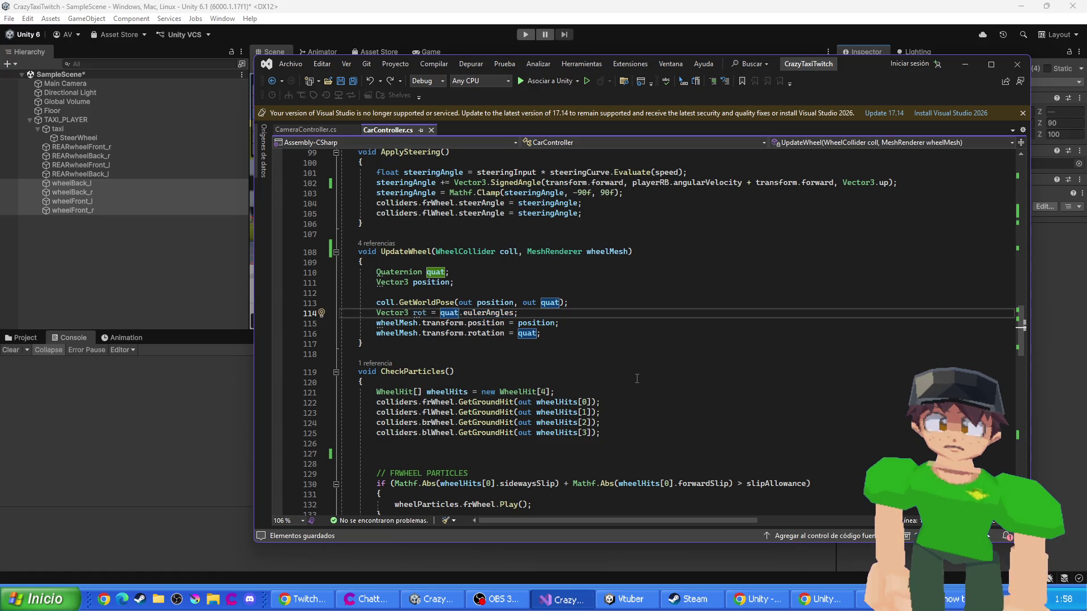
pyautogui.write('.')
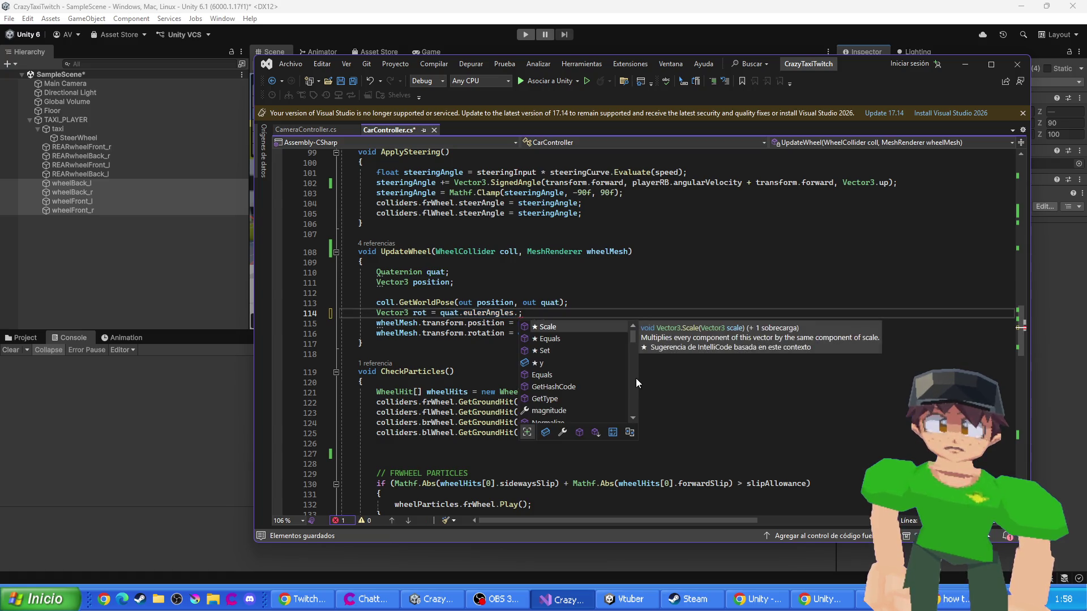
pyautogui.press('BackSpace')
pyautogui.press('BackSpace')
pyautogui.press('BackSpace')
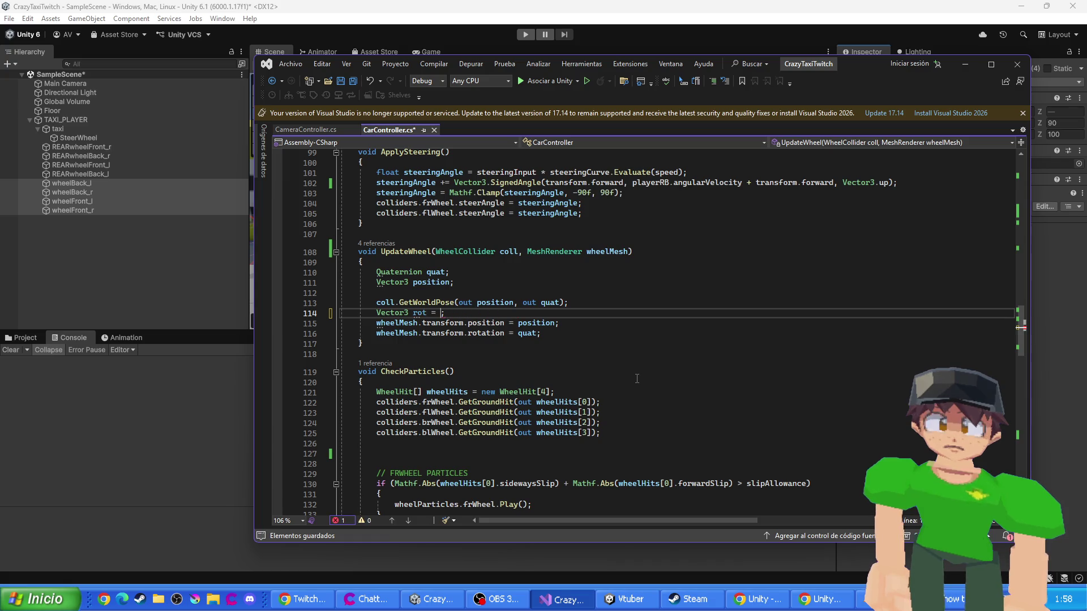
pyautogui.write('new Vec')
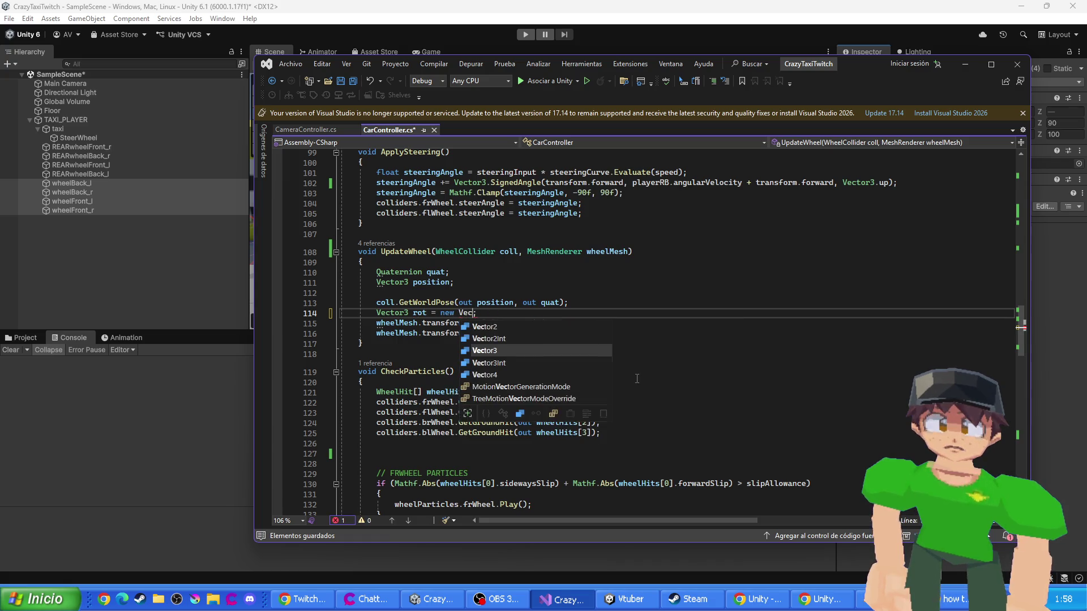
pyautogui.press('Tab')
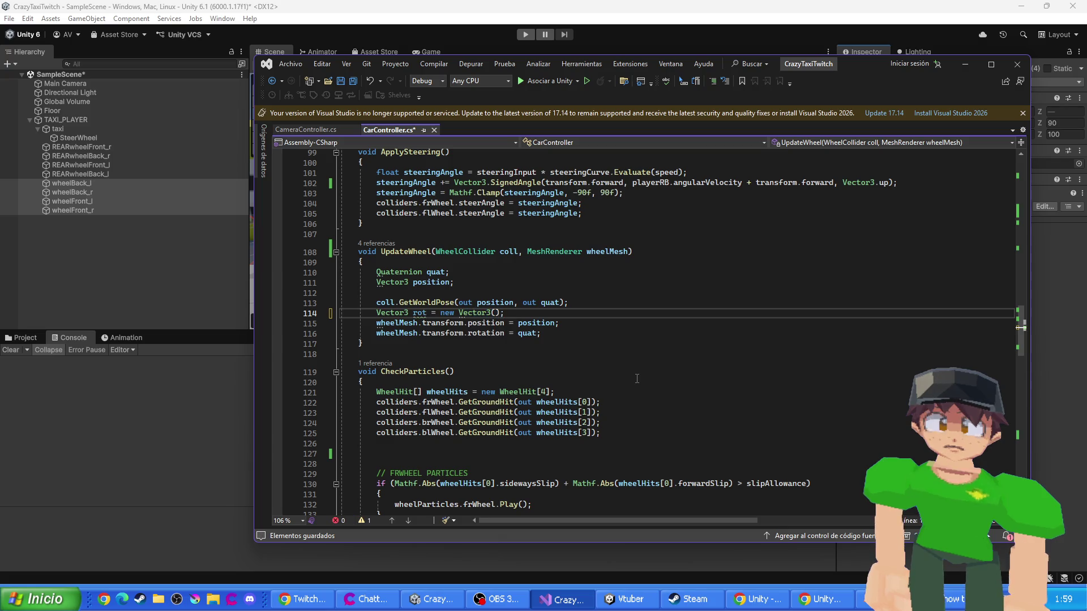
pyautogui.write('quat.eu')
pyautogui.press('Tab')
pyautogui.write('.x')
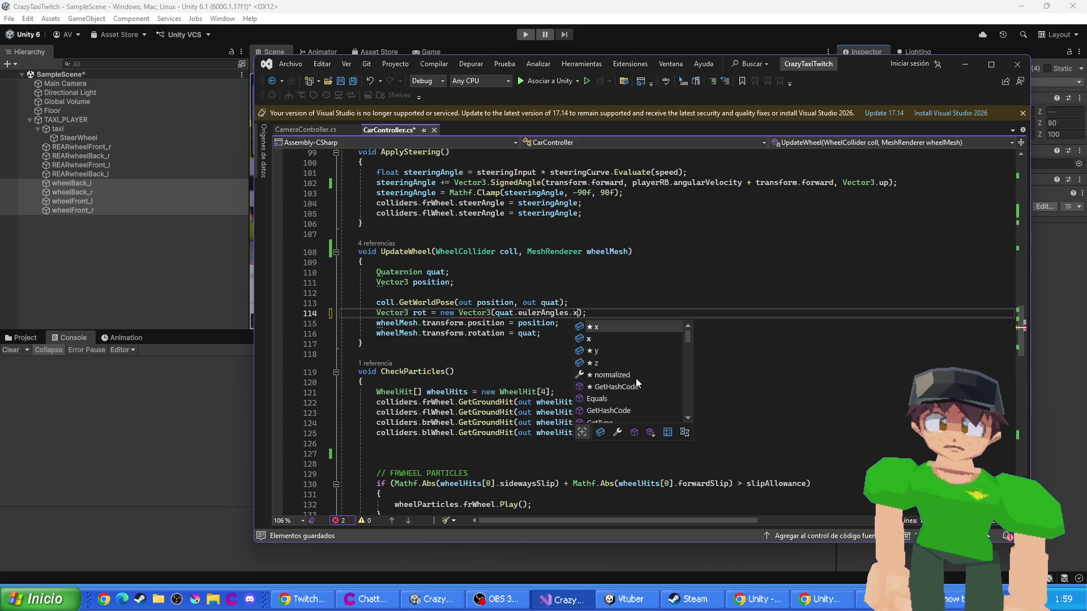
pyautogui.write(', quat')
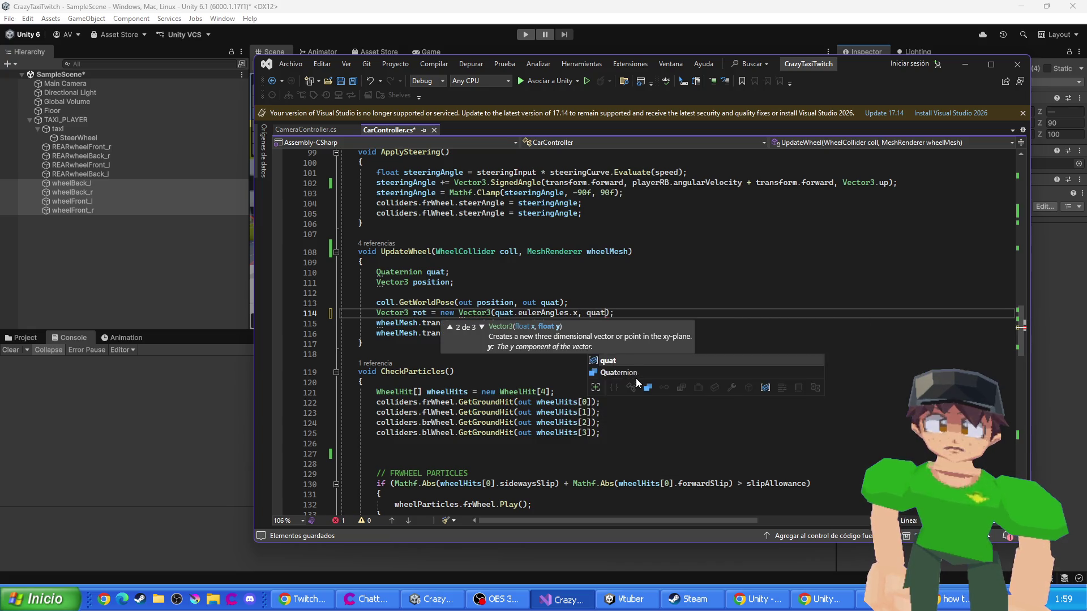
pyautogui.write('.eu')
pyautogui.press('Tab')
pyautogui.write('.y')
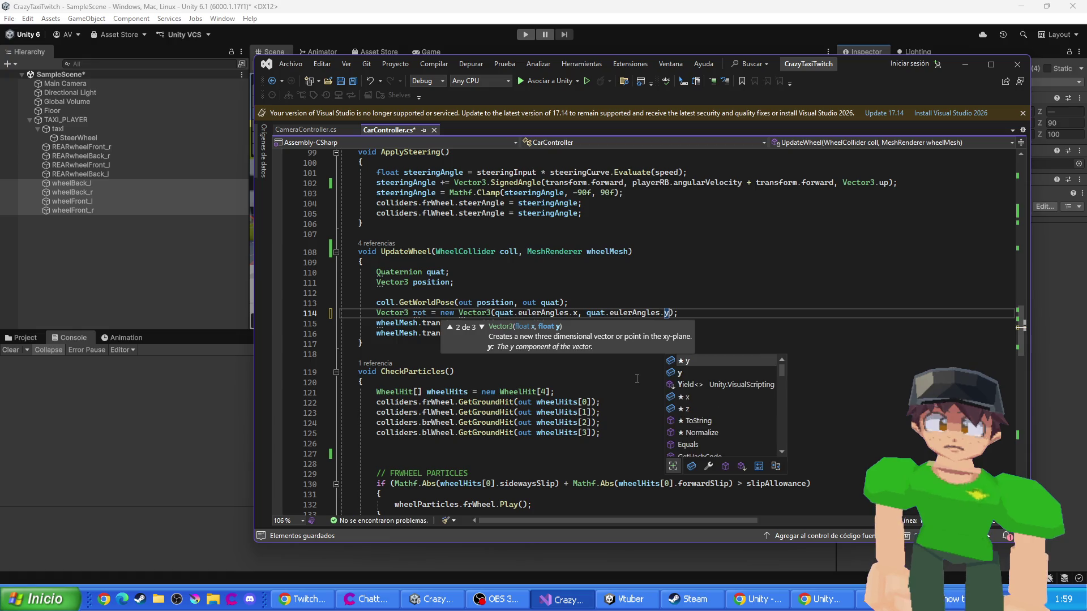
pyautogui.write(', 0f')
pyautogui.hotkey('ctrl', 's')
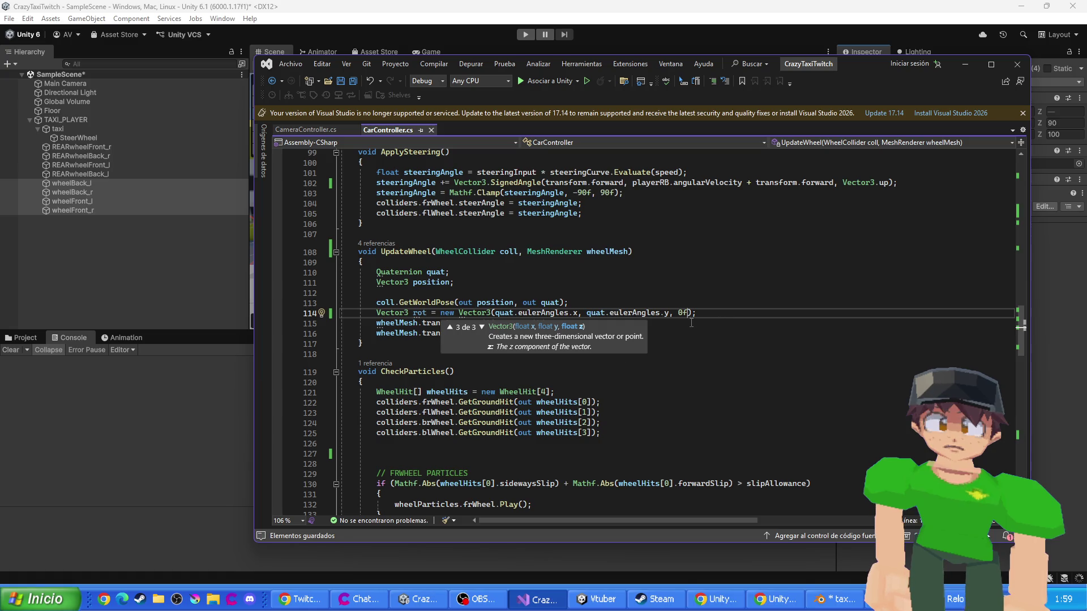
# - Change the Vector3's z value on line 114 to 90f
pyautogui.click(678, 313)
pyautogui.write('9')
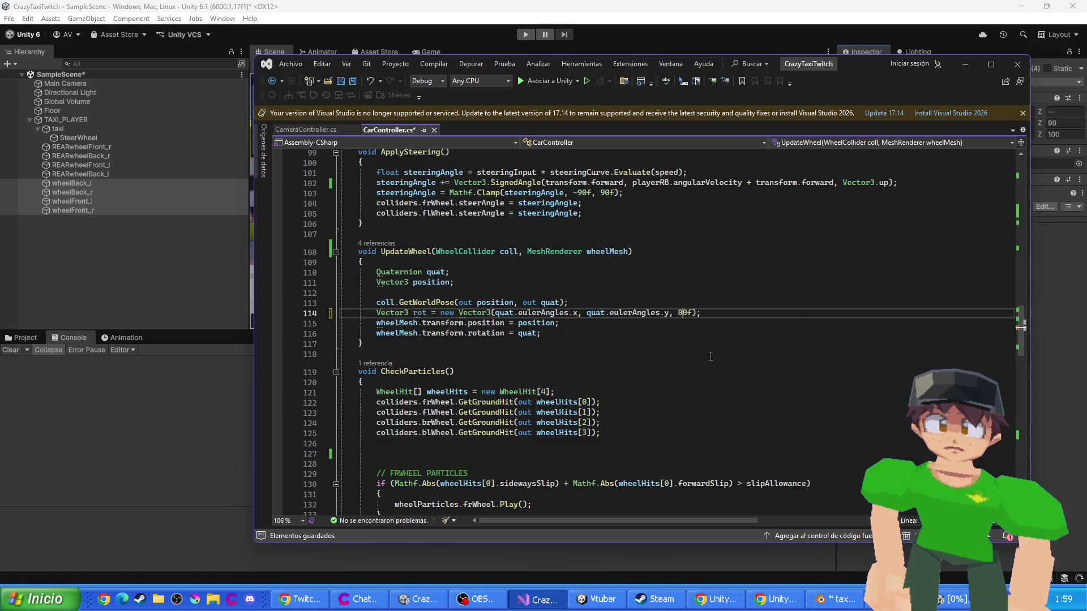
pyautogui.press('BackSpace')
pyautogui.write('9')
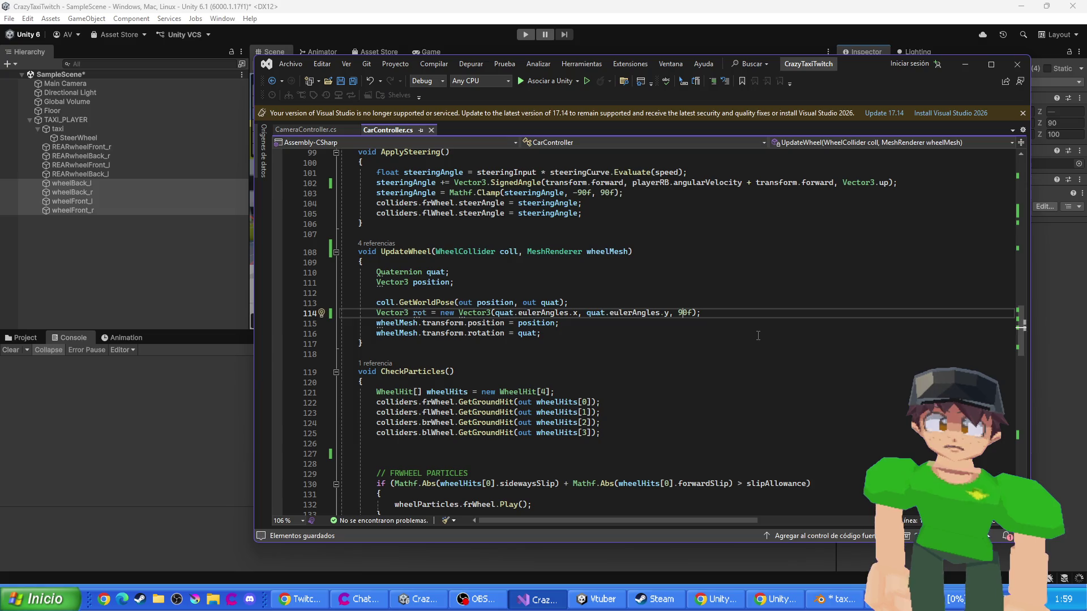
pyautogui.moveTo(873, 84)
pyautogui.mouseDown()
pyautogui.moveTo(838, 346)
pyautogui.moveTo(828, 126)
pyautogui.mouseUp()
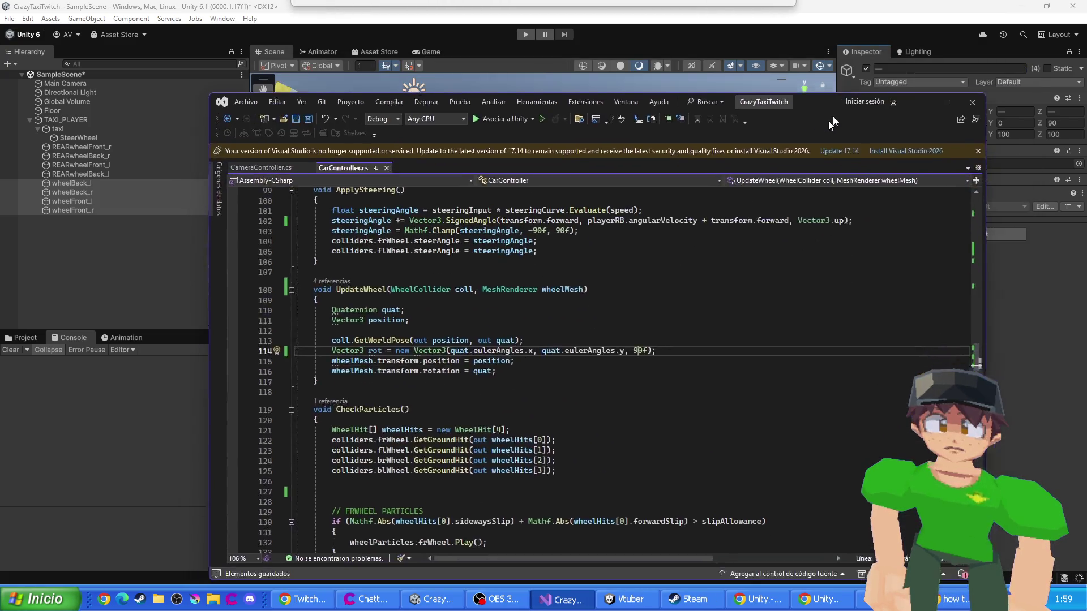
# - Play-test the taxi, selecting each wheel object in the Hierarchy to inspect its rotation
pyautogui.click(544, 46)
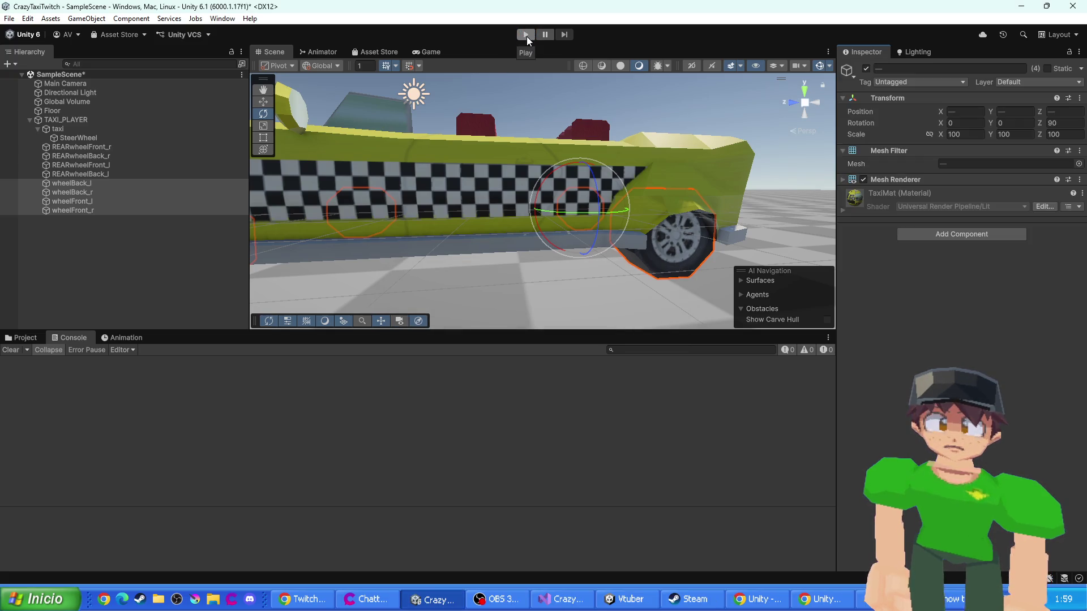
pyautogui.click(525, 34)
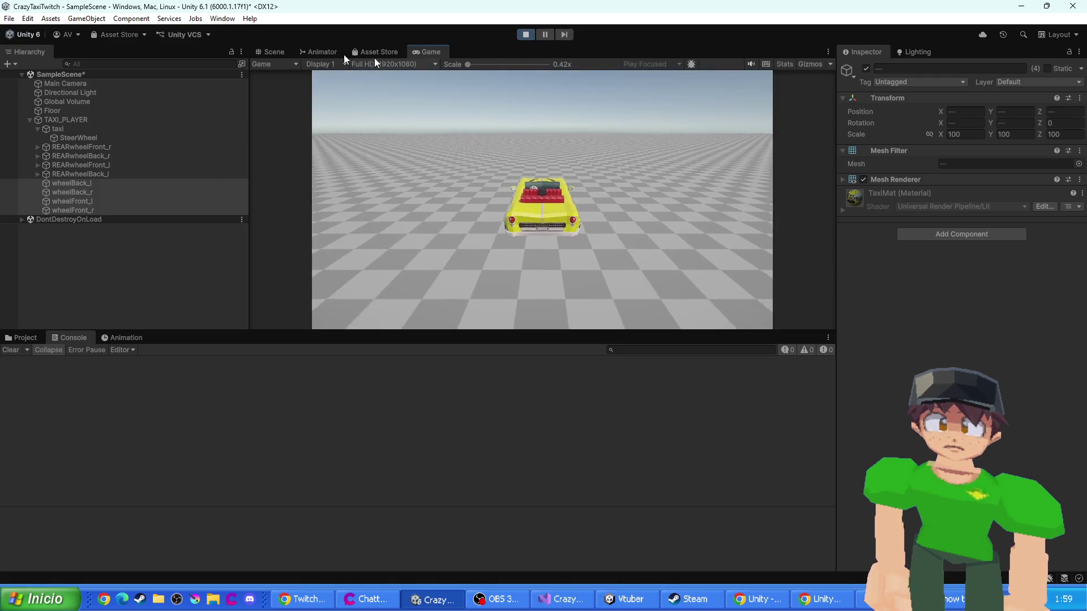
pyautogui.click(269, 51)
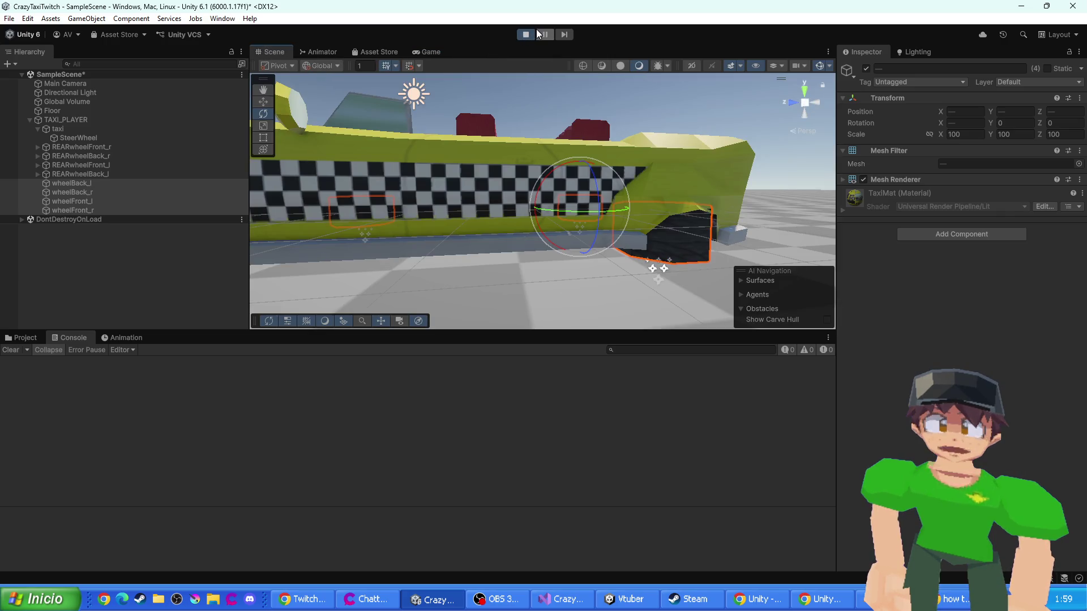
pyautogui.click(95, 210)
pyautogui.click(87, 201)
pyautogui.click(84, 182)
pyautogui.click(86, 200)
pyautogui.click(88, 210)
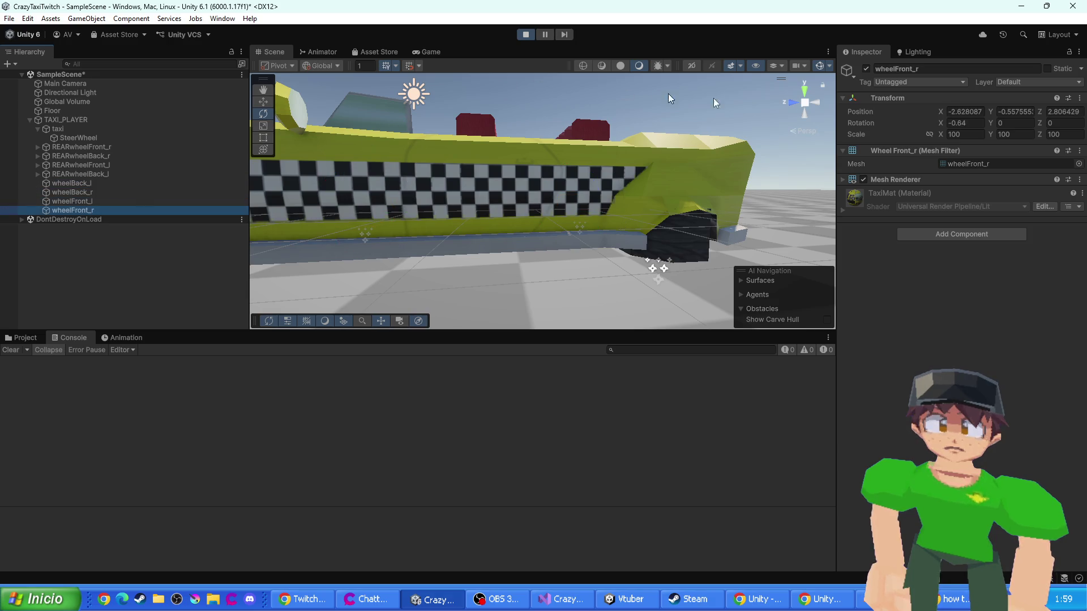
pyautogui.click(525, 34)
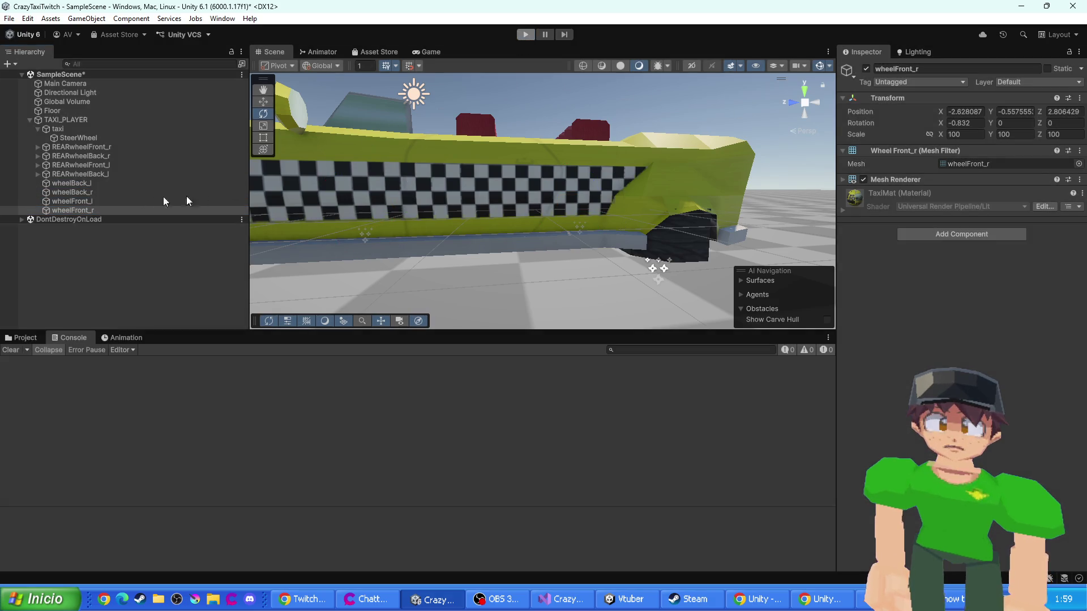
pyautogui.hotkey('alt', 'Tab')
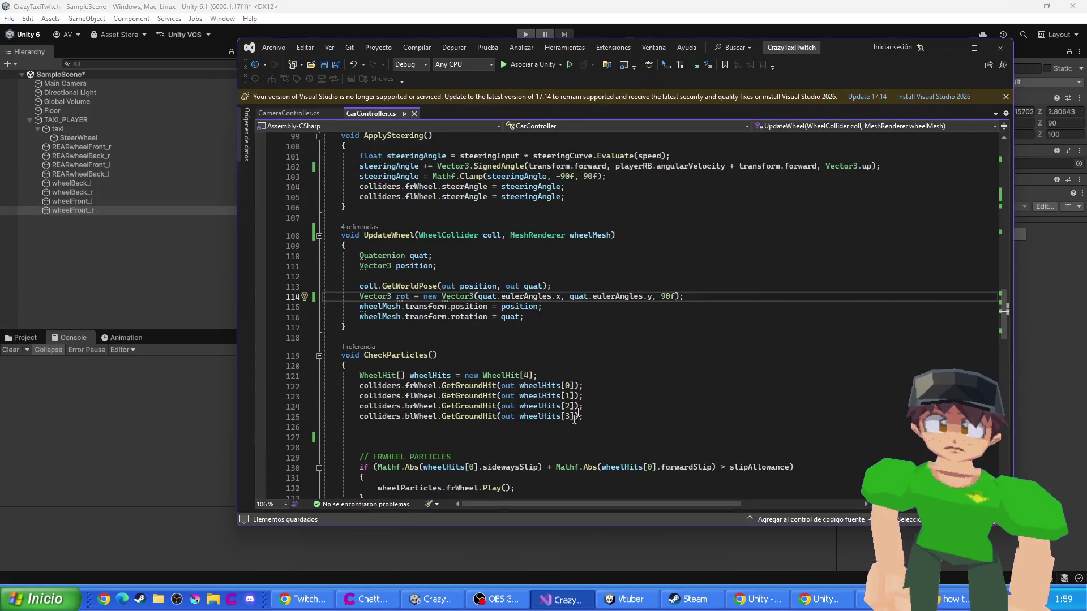
# - Replace quat with Quaternion.Euler(rot) in line 116's wheel rotation assignment
pyautogui.doubleClick(510, 317)
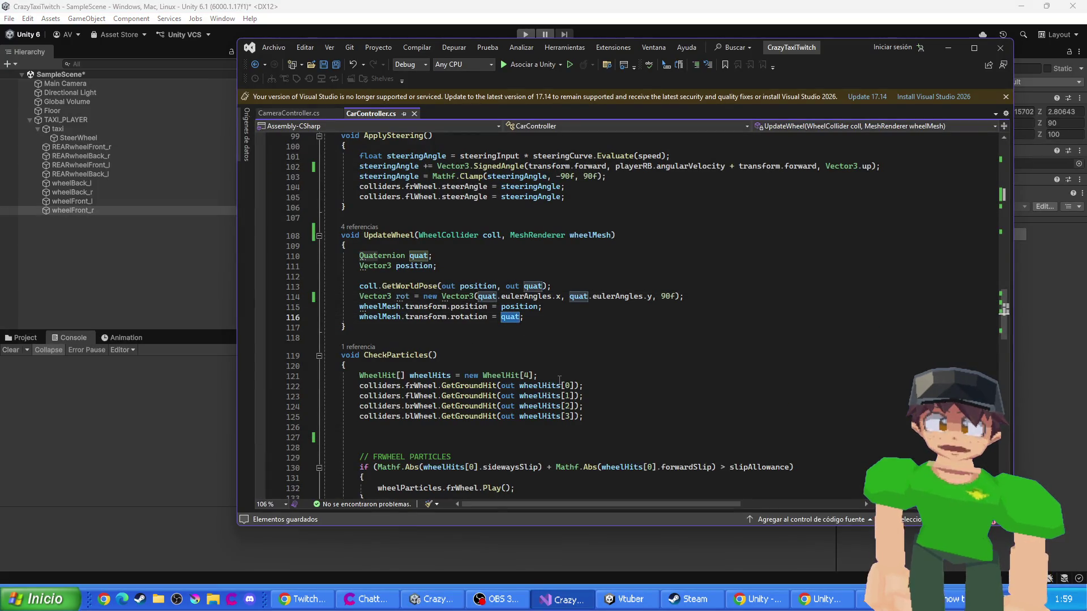
pyautogui.write('Quaternion.Eu')
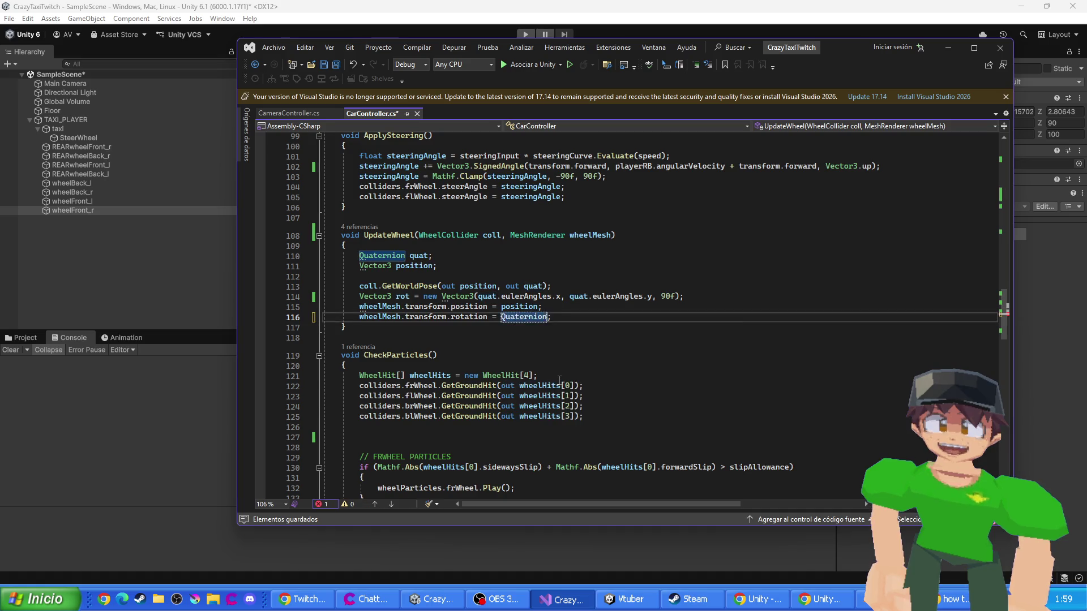
pyautogui.write('ler(rot')
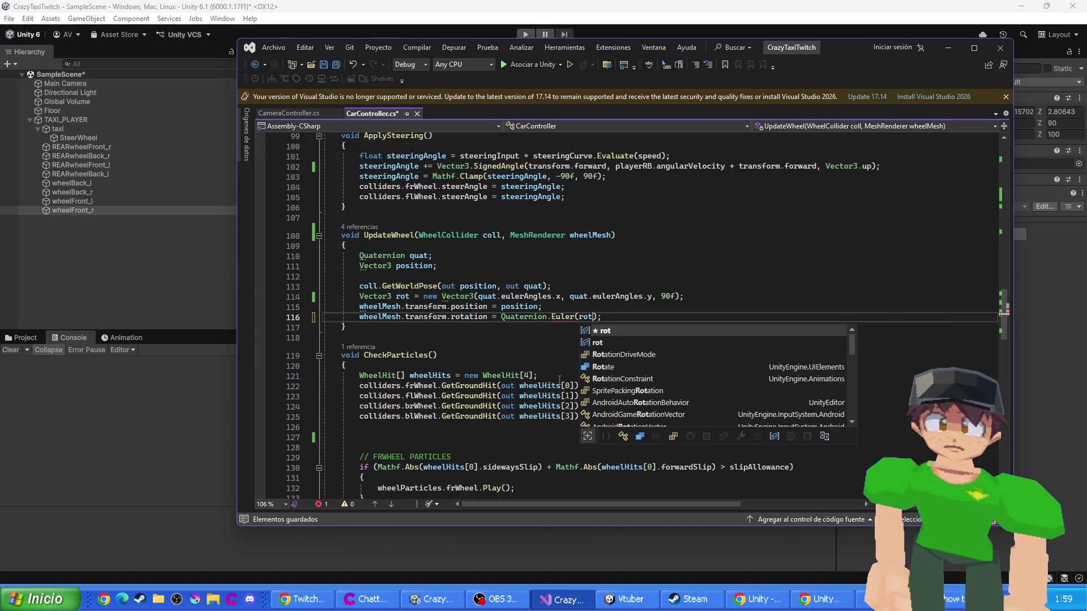
pyautogui.click(743, 4)
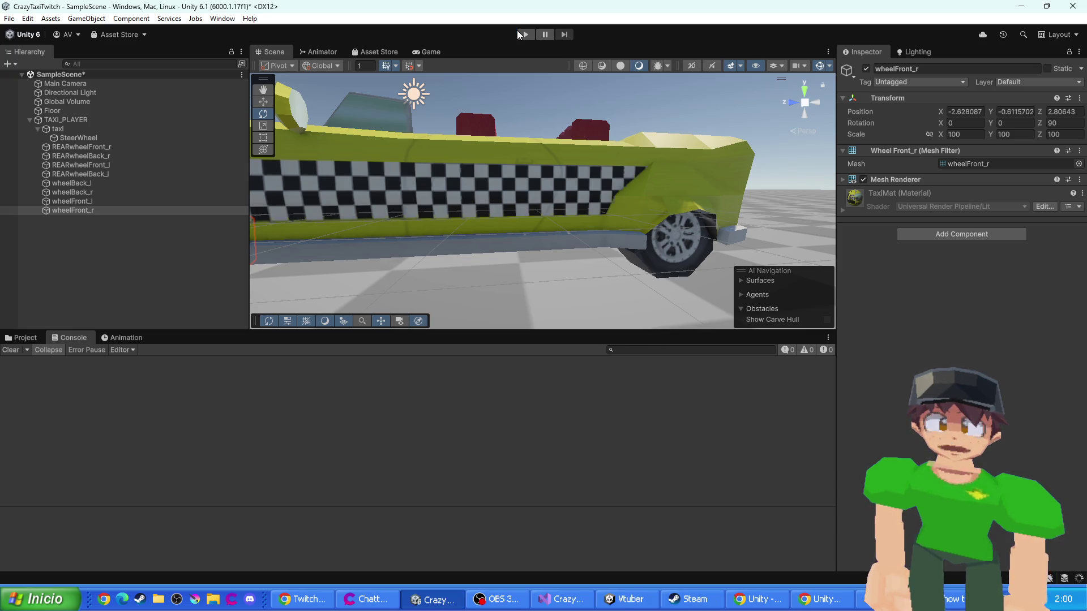
# - Play-test the Quaternion.Euler wheel code, following the taxi in the Scene view
pyautogui.click(519, 34)
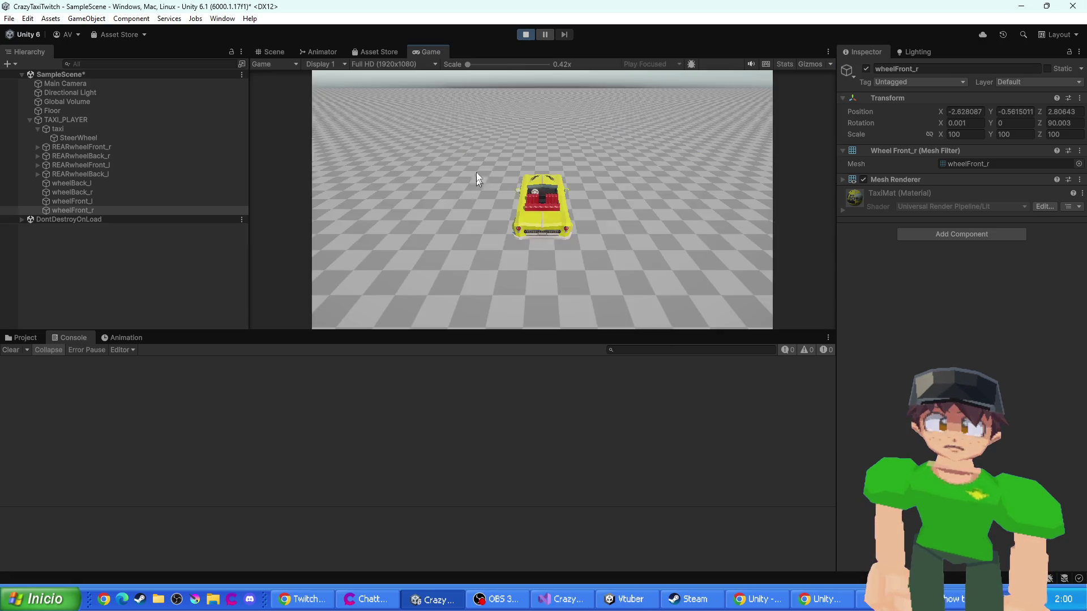
pyautogui.click(270, 52)
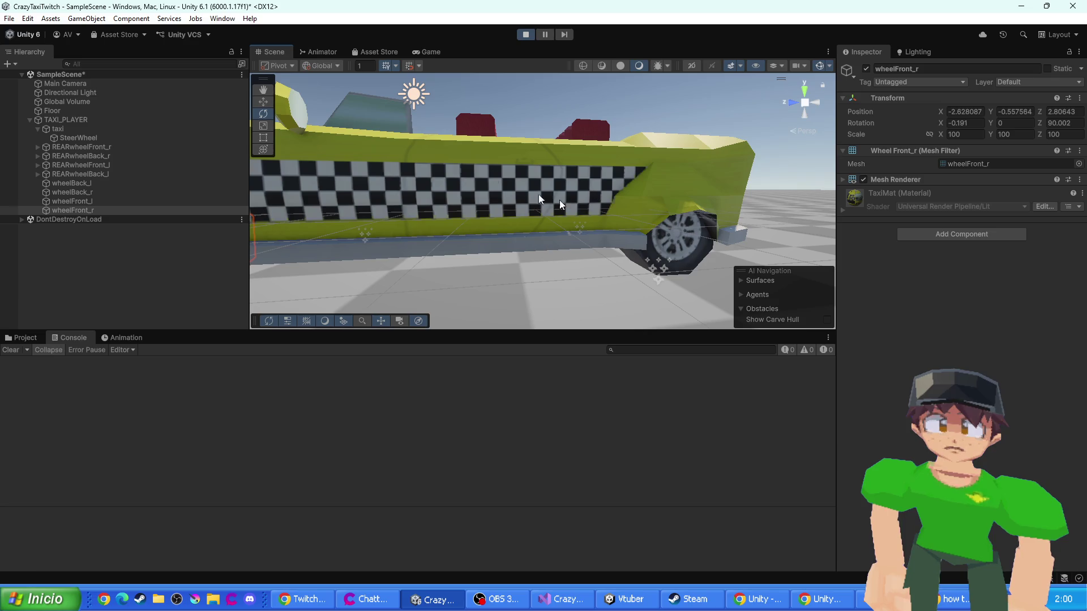
pyautogui.click(426, 51)
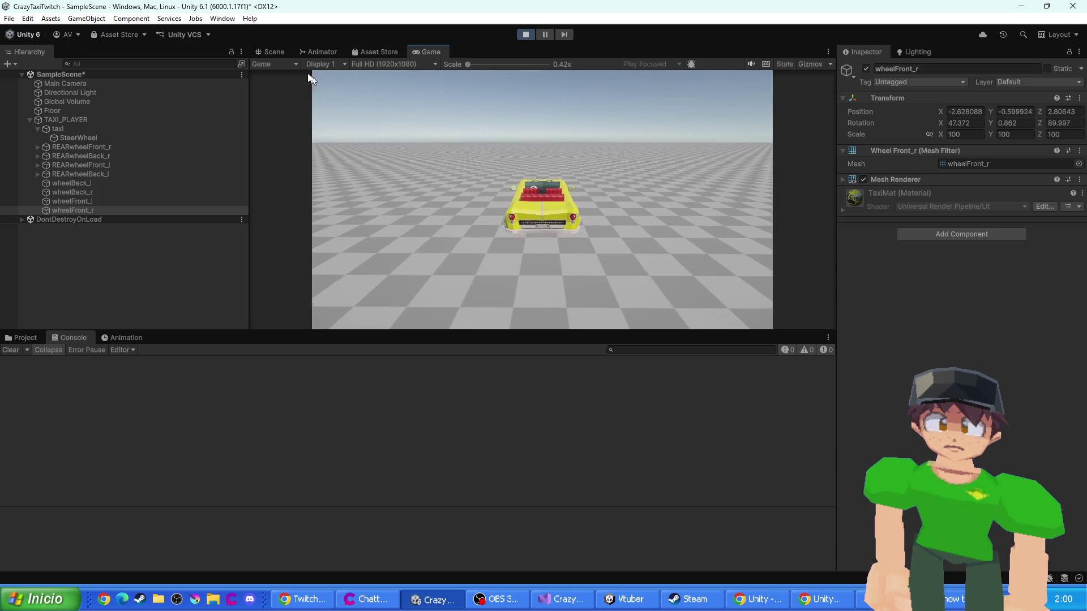
pyautogui.click(271, 51)
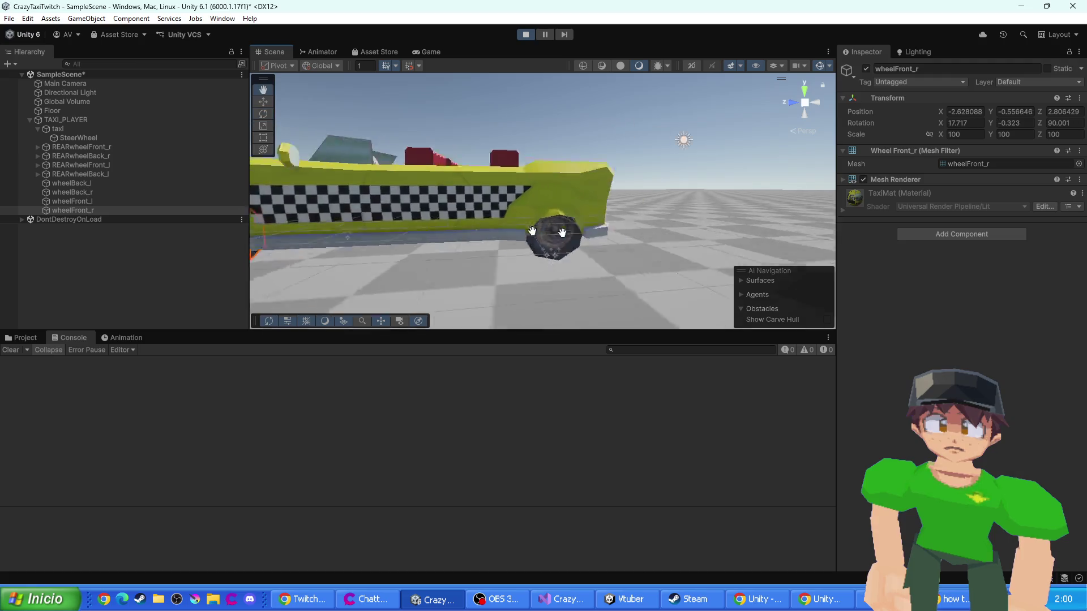
pyautogui.moveTo(544, 212); pyautogui.dragTo(565, 235)
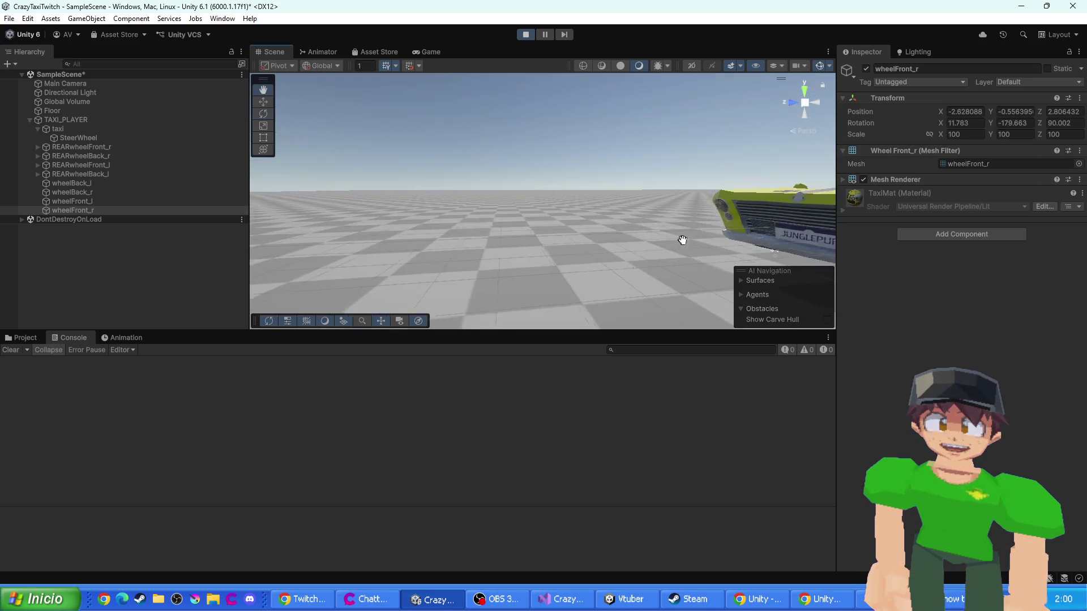
pyautogui.click(525, 34)
# - Select the four wheel meshes, then the REARwheelFront_r collider object
pyautogui.click(71, 183)
pyautogui.keyDown('shift'); pyautogui.click(73, 210); pyautogui.keyUp('shift')
pyautogui.moveTo(436, 252)
pyautogui.mouseDown()
pyautogui.moveTo(553, 216)
pyautogui.moveTo(250, 165)
pyautogui.moveTo(403, 226)
pyautogui.moveTo(316, 233)
pyautogui.mouseUp()
pyautogui.click(49, 148)
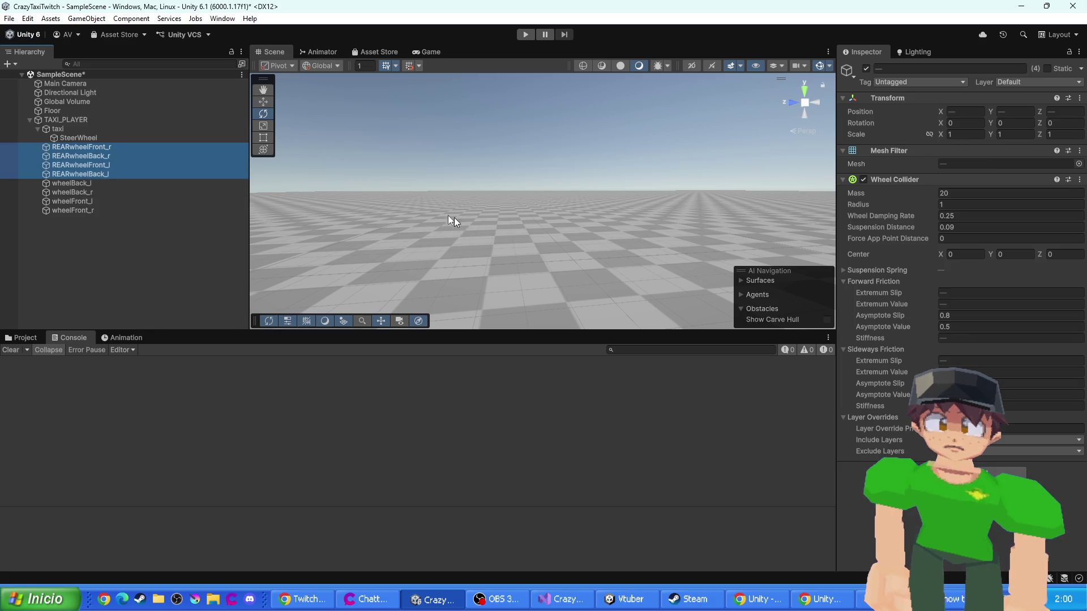
# - Frame the wheels and select the REARwheelBack_l collider object
pyautogui.press('f')
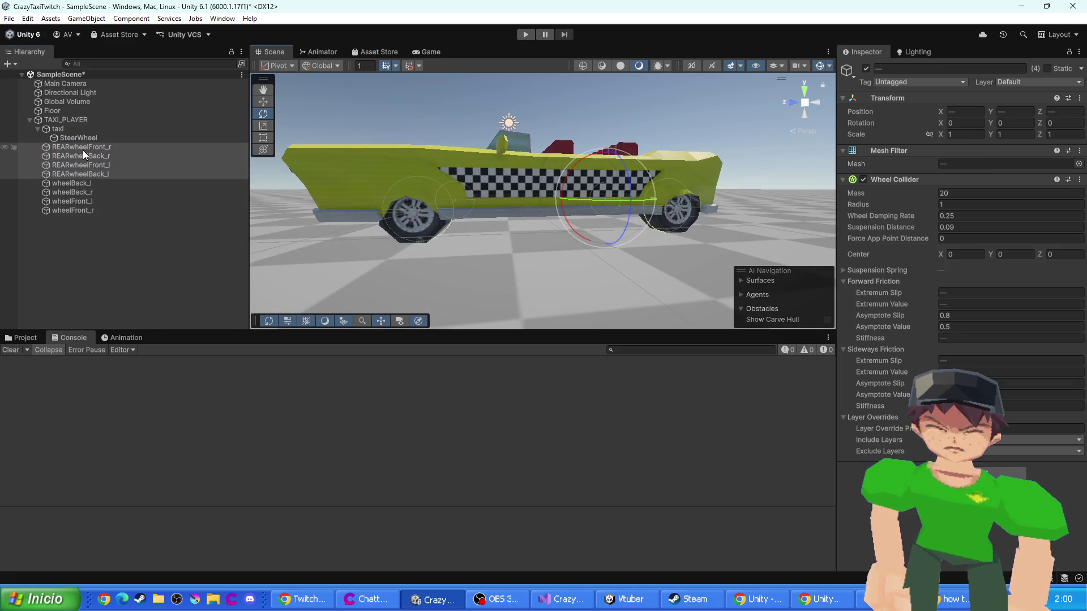
pyautogui.click(87, 157)
pyautogui.click(89, 166)
pyautogui.click(90, 174)
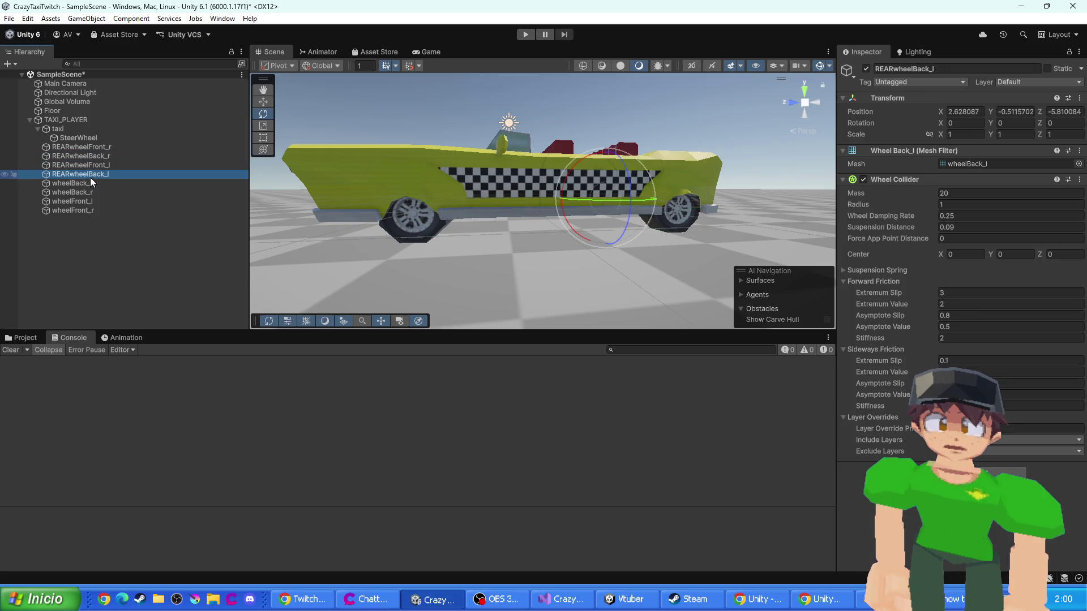
pyautogui.keyDown('ctrl'); pyautogui.click(102, 164); pyautogui.keyUp('ctrl')
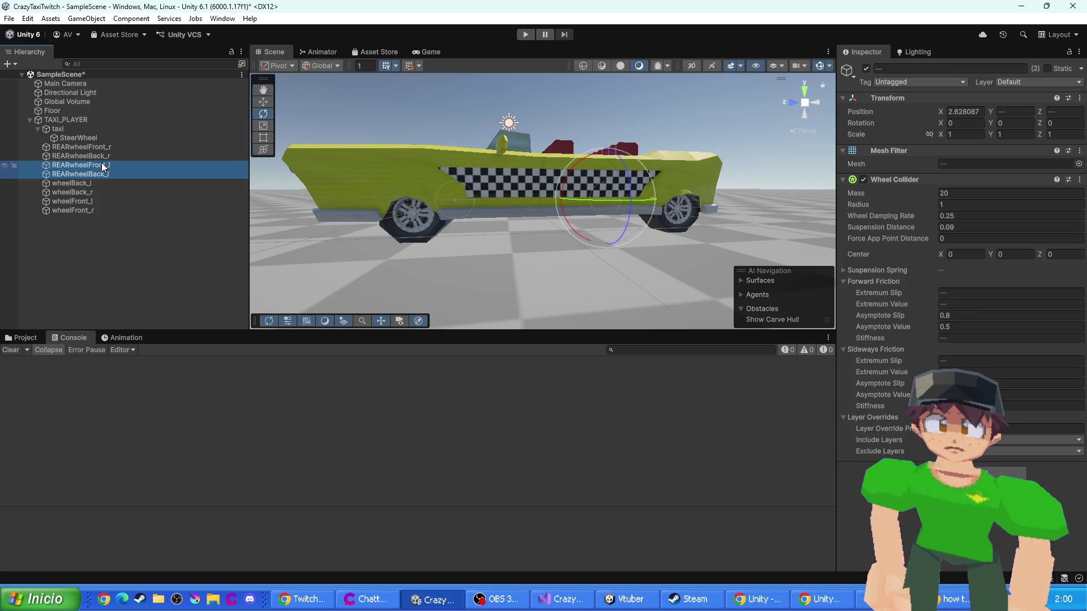
pyautogui.click(102, 165)
pyautogui.click(98, 175)
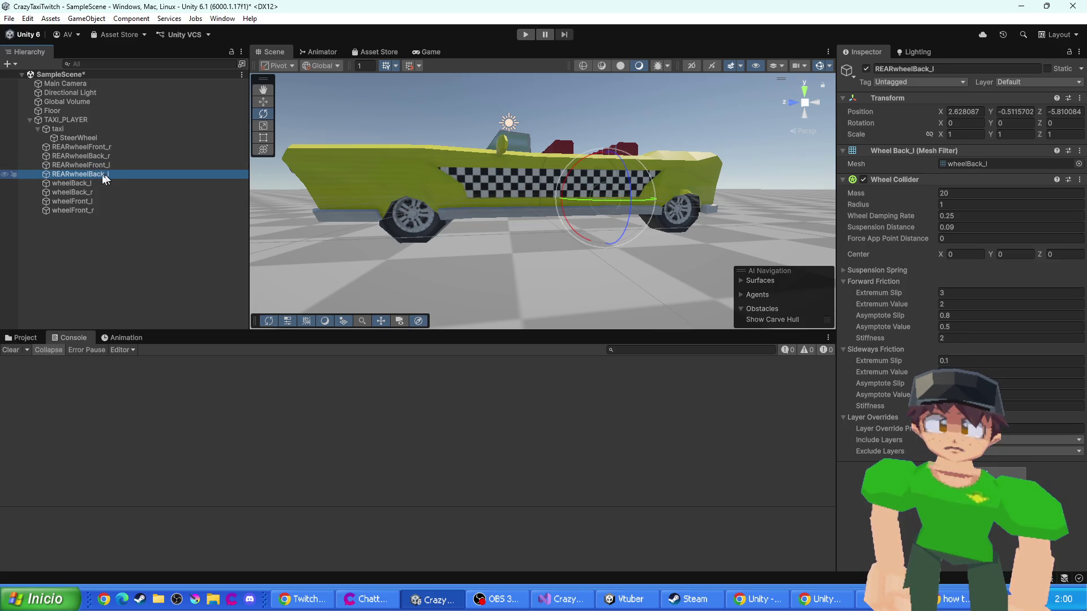
# - Copy REARwheelBack_l's Wheel Collider values onto REARwheelFront_l
pyautogui.click(1079, 180)
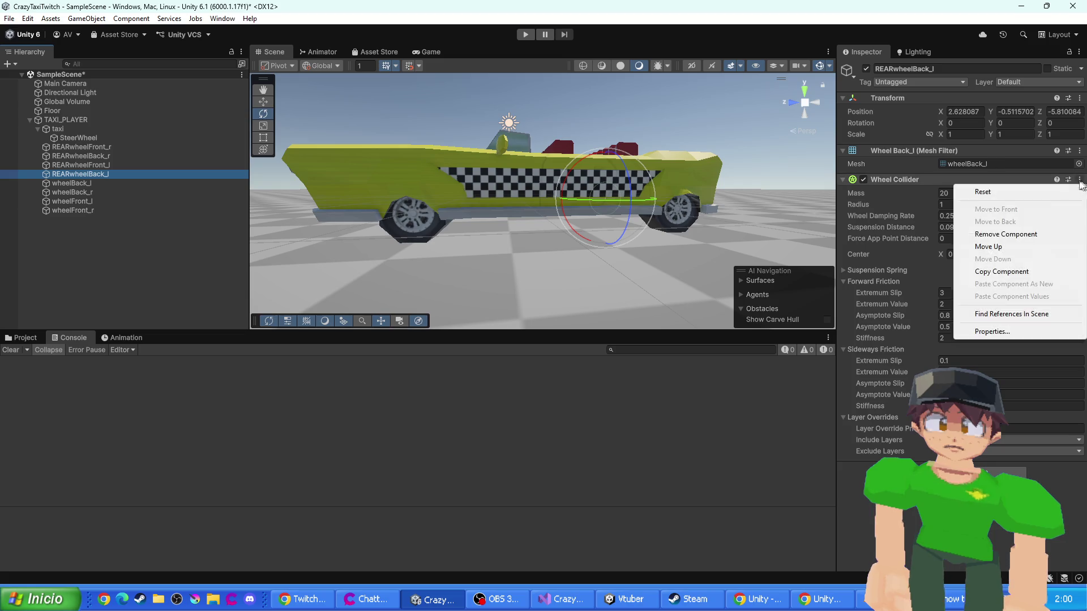
pyautogui.click(1012, 273)
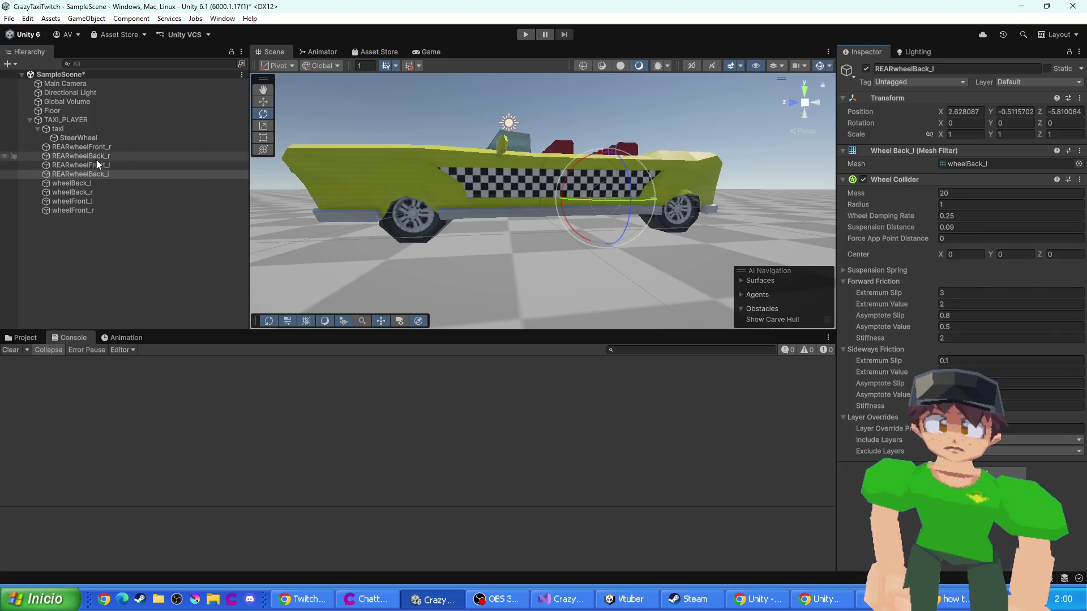
pyautogui.click(109, 164)
pyautogui.click(1079, 180)
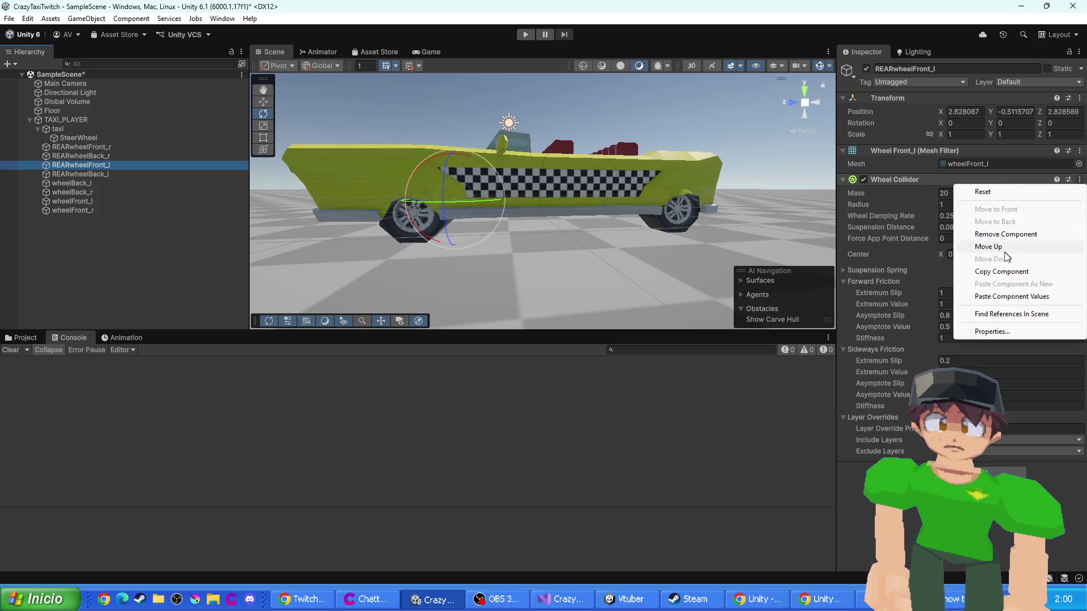
pyautogui.click(1010, 297)
# - Copy REARwheelBack_r's Wheel Collider values onto REARwheelFront_r
pyautogui.click(108, 155)
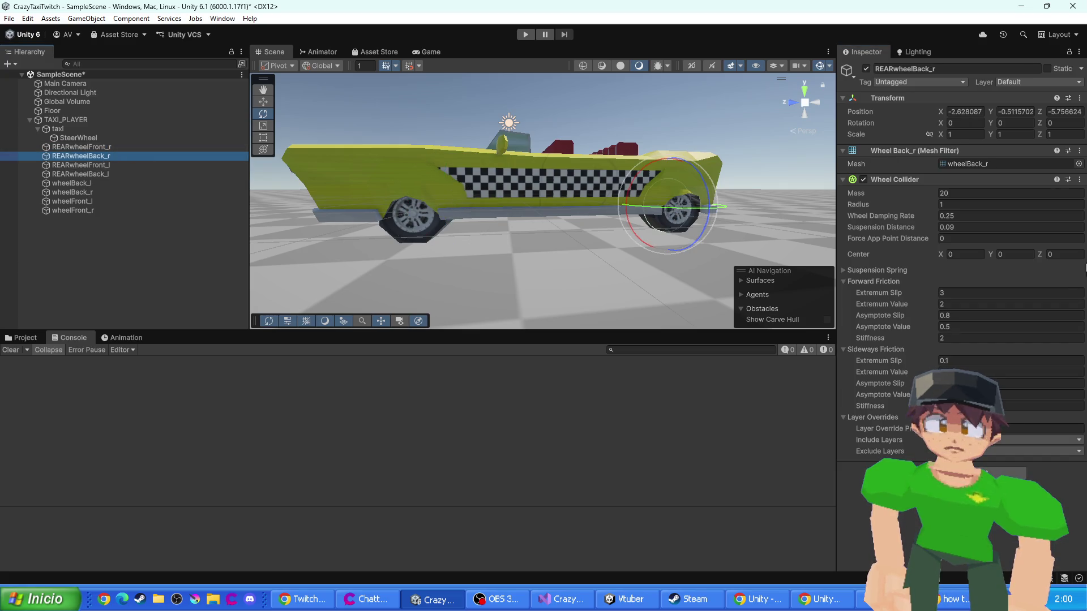
pyautogui.click(1080, 180)
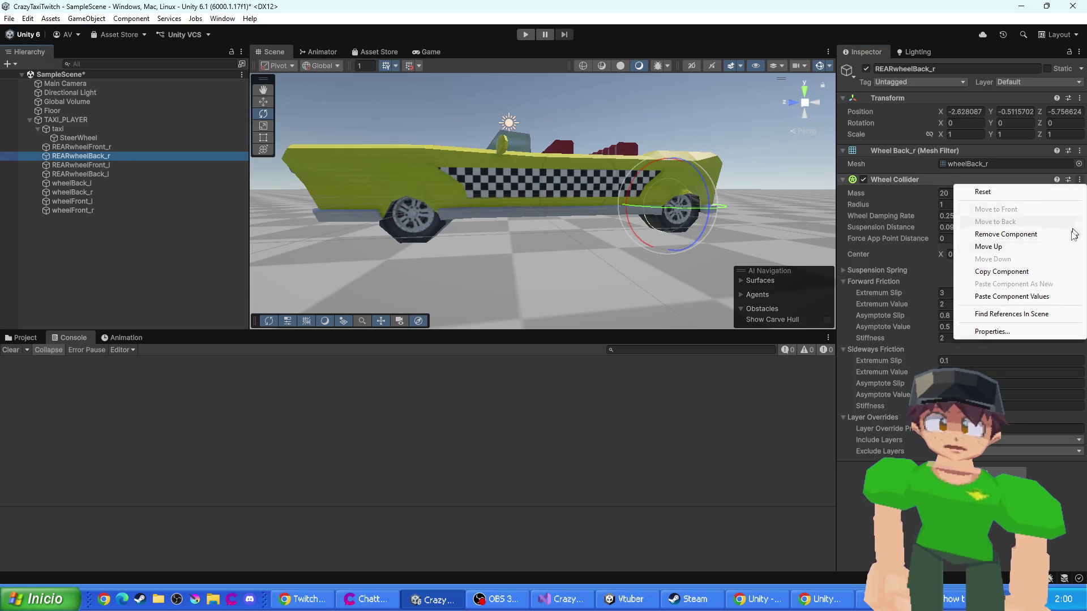
pyautogui.click(1012, 272)
pyautogui.keyDown('ctrl'); pyautogui.click(106, 148); pyautogui.keyUp('ctrl')
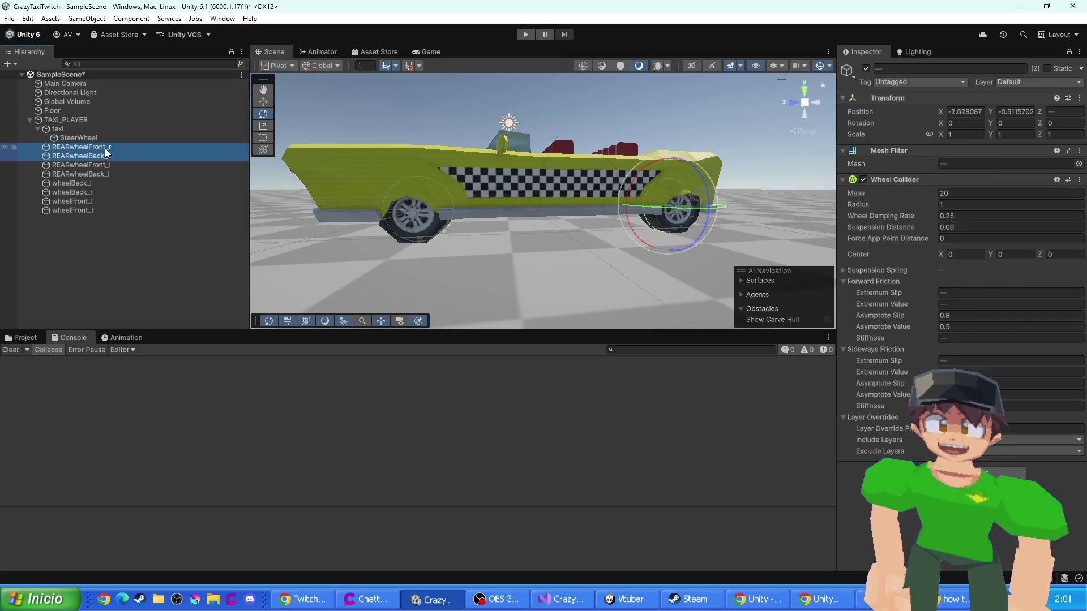
pyautogui.keyDown('ctrl'); pyautogui.click(105, 152); pyautogui.keyUp('ctrl')
pyautogui.click(1080, 179)
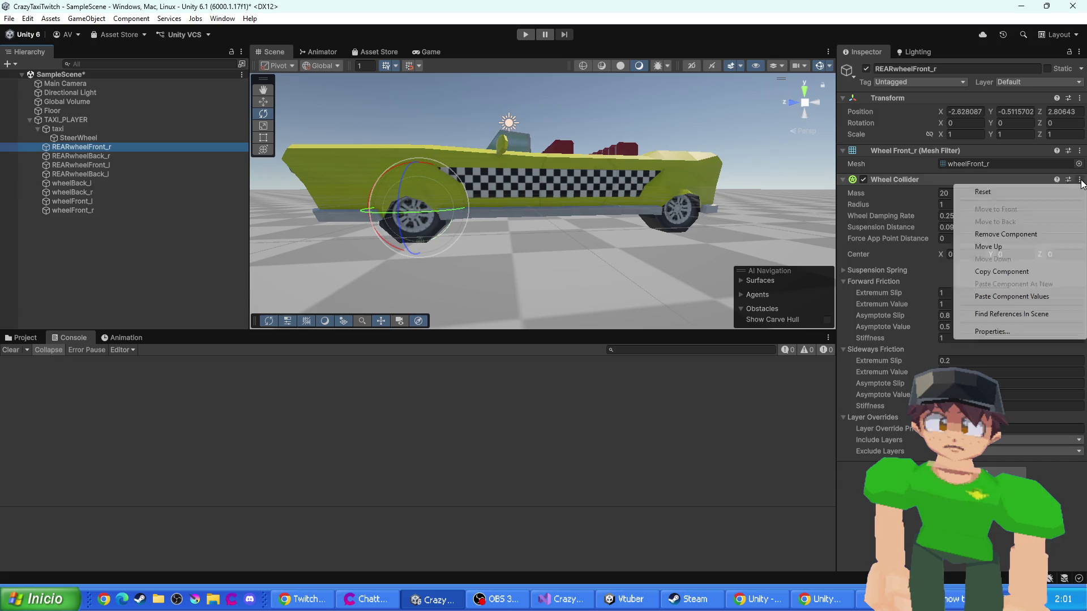
pyautogui.click(999, 297)
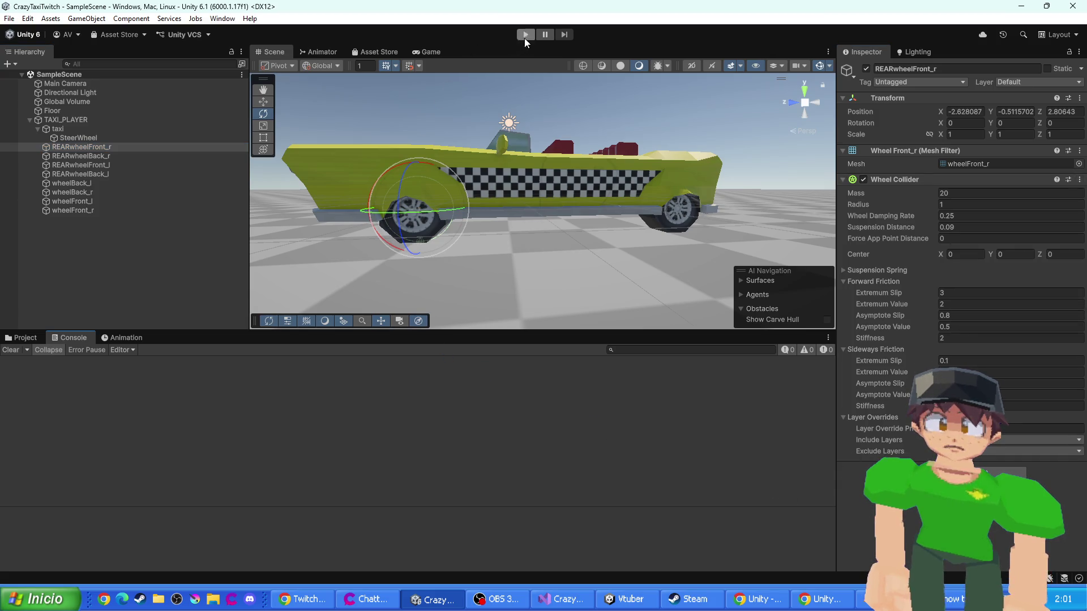
# - Enter play mode and inspect the taxi's REARwheelFront_r and wheelBack_l wheels in the Scene view
pyautogui.click(524, 37)
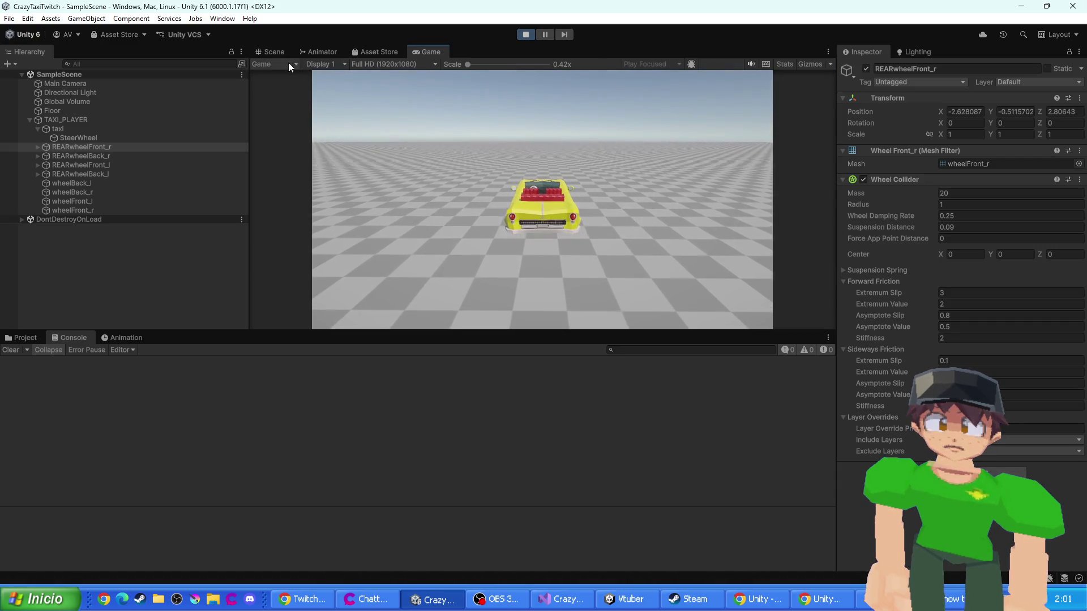
pyautogui.click(274, 52)
pyautogui.scroll(-5, 502, 205)
pyautogui.moveTo(433, 202)
pyautogui.mouseDown()
pyautogui.moveTo(562, 235)
pyautogui.moveTo(388, 192)
pyautogui.mouseUp()
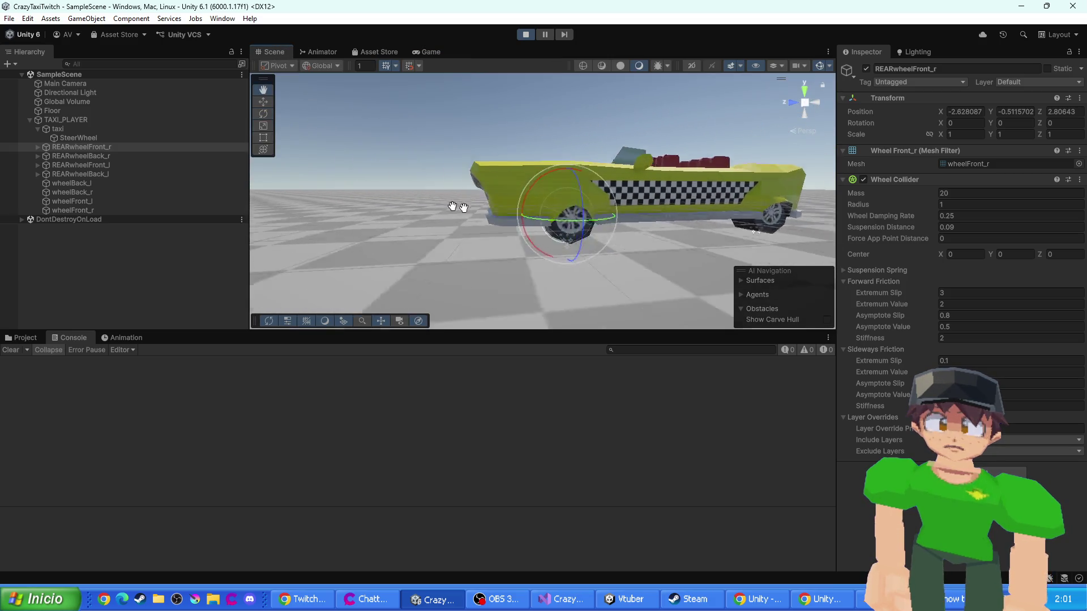
pyautogui.scroll(3, 460, 202)
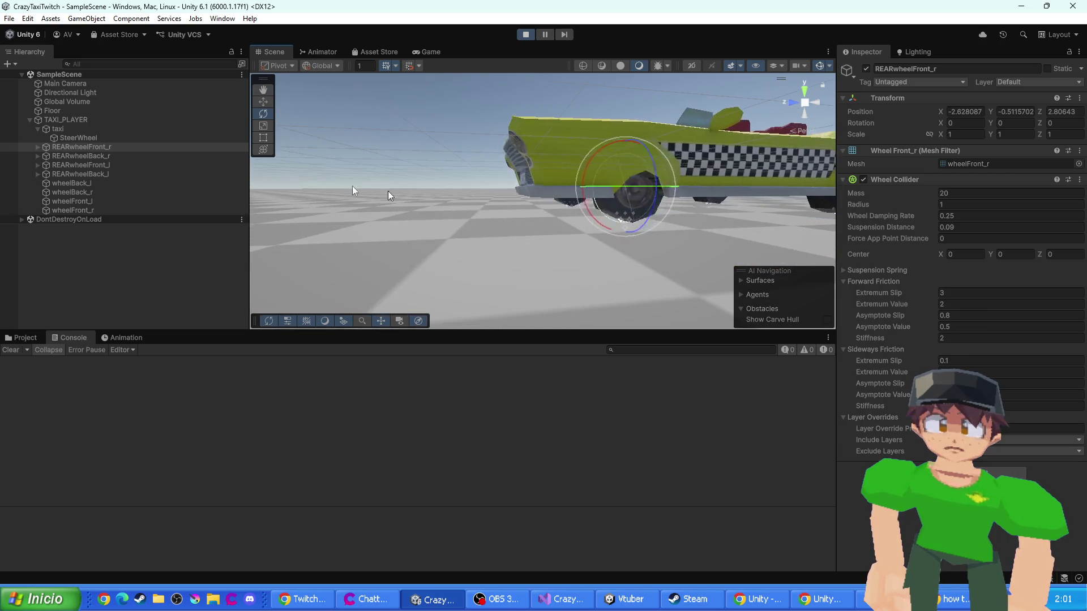
pyautogui.click(73, 146)
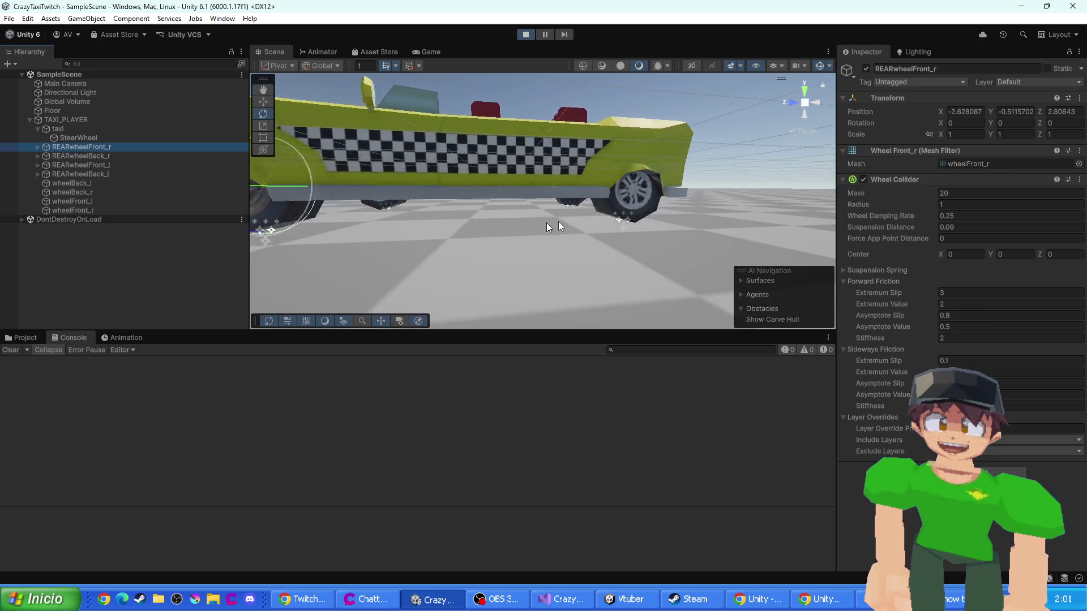
pyautogui.click(125, 184)
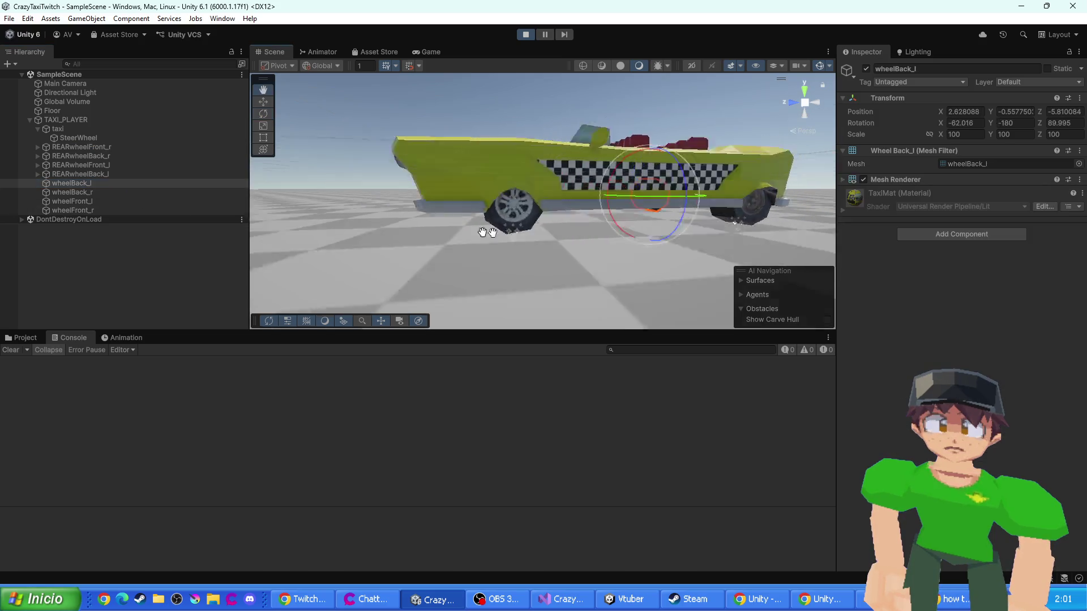
# - Drive the taxi forward with W while watching it, then stop play mode
pyautogui.moveTo(552, 245)
pyautogui.mouseDown()
pyautogui.moveTo(436, 238)
pyautogui.moveTo(511, 221)
pyautogui.moveTo(526, 237)
pyautogui.mouseUp()
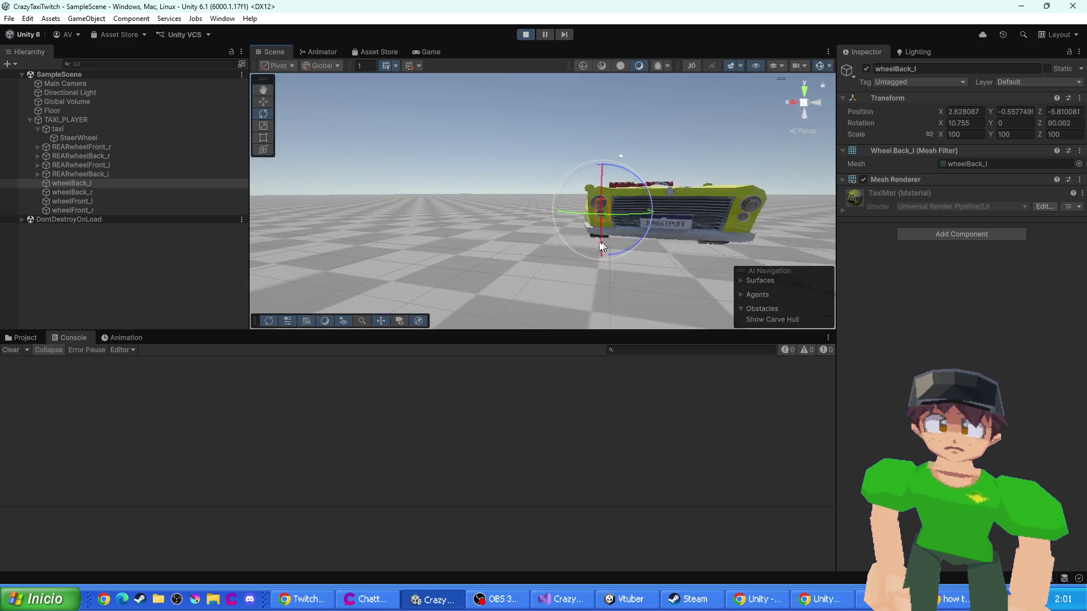
pyautogui.click(423, 52)
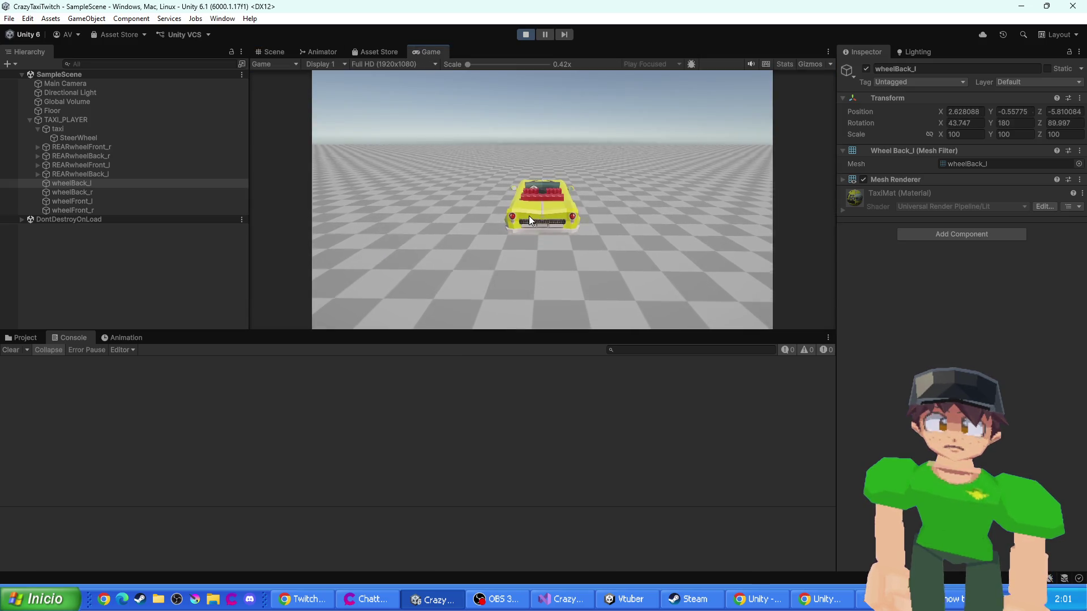
pyautogui.click(270, 51)
pyautogui.moveTo(616, 164)
pyautogui.mouseDown()
pyautogui.moveTo(634, 236)
pyautogui.moveTo(596, 239)
pyautogui.mouseUp()
pyautogui.hotkey('ctrl', '2')
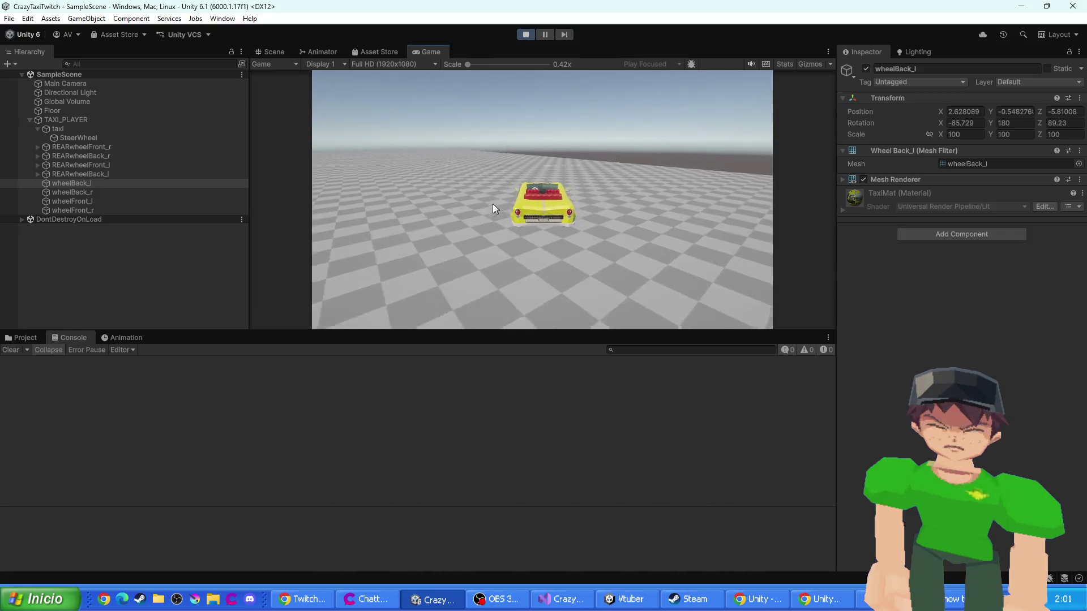
pyautogui.press('w')
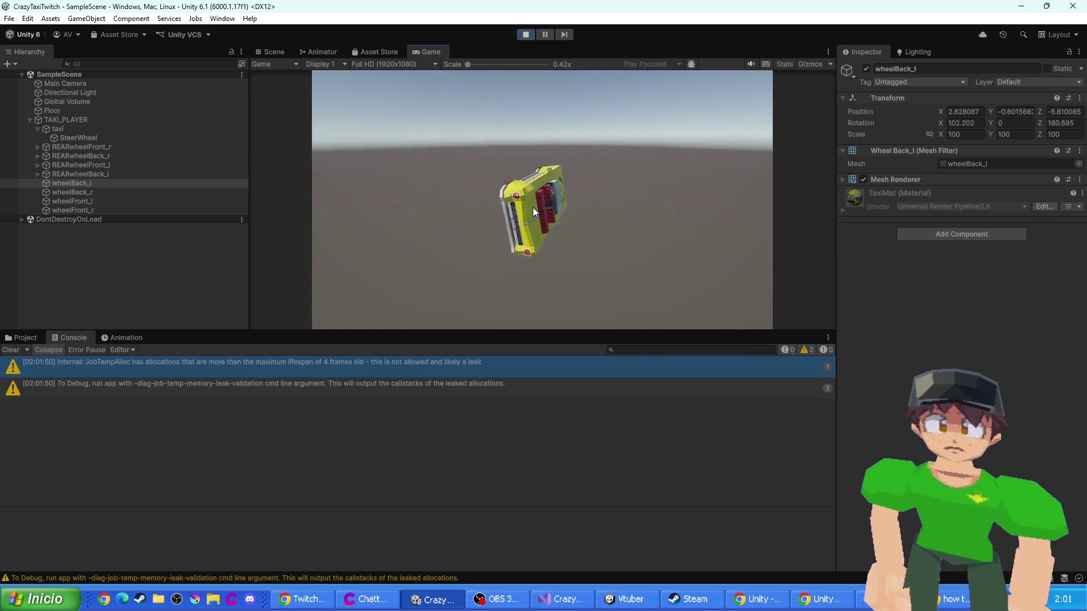
pyautogui.click(523, 35)
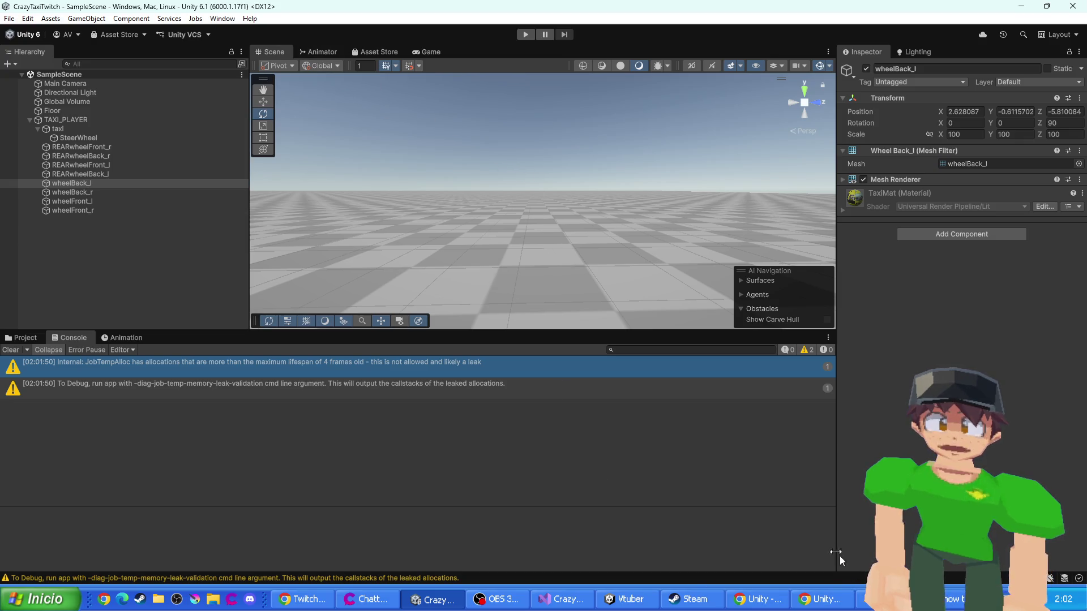
pyautogui.click(830, 601)
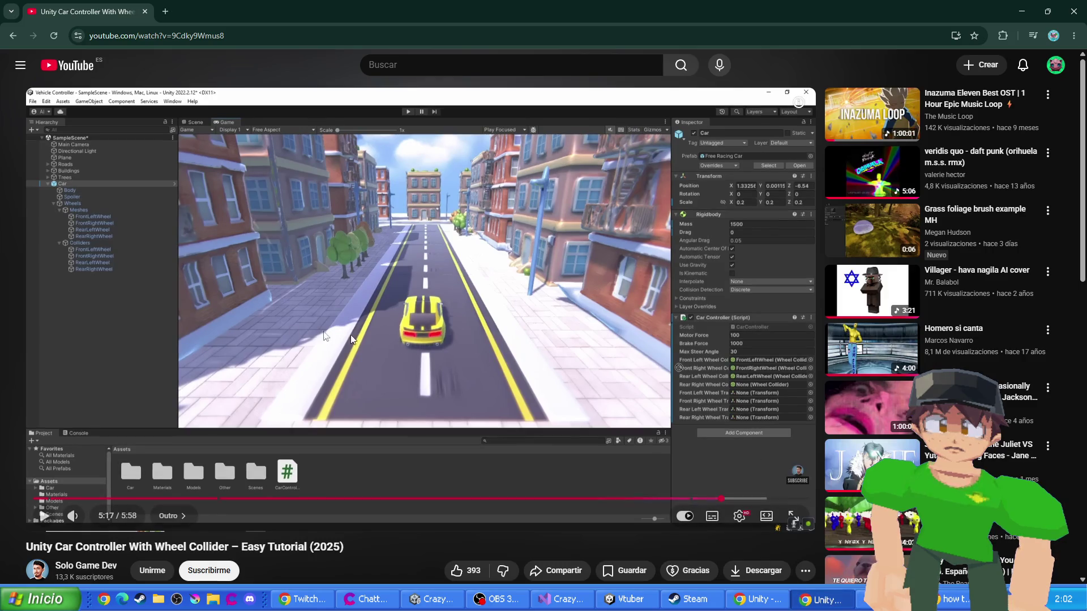
# - Scrub the wheel collider tutorial to 1:27, 5:14 and 5:34, pausing at the end
pyautogui.click(226, 499)
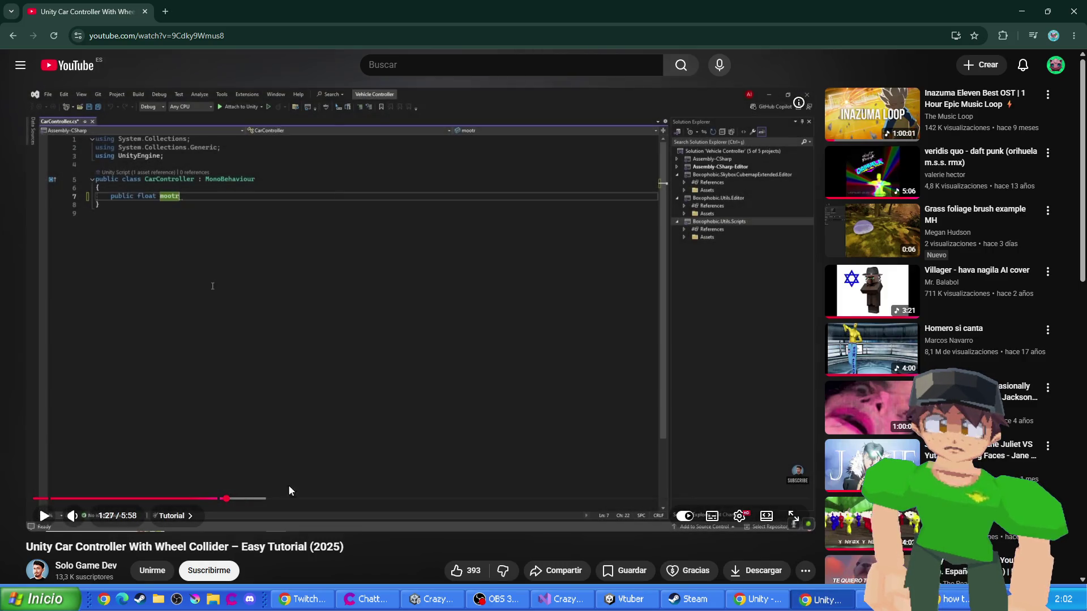
pyautogui.moveTo(413, 499)
pyautogui.mouseDown()
pyautogui.moveTo(716, 502)
pyautogui.moveTo(702, 498)
pyautogui.mouseUp()
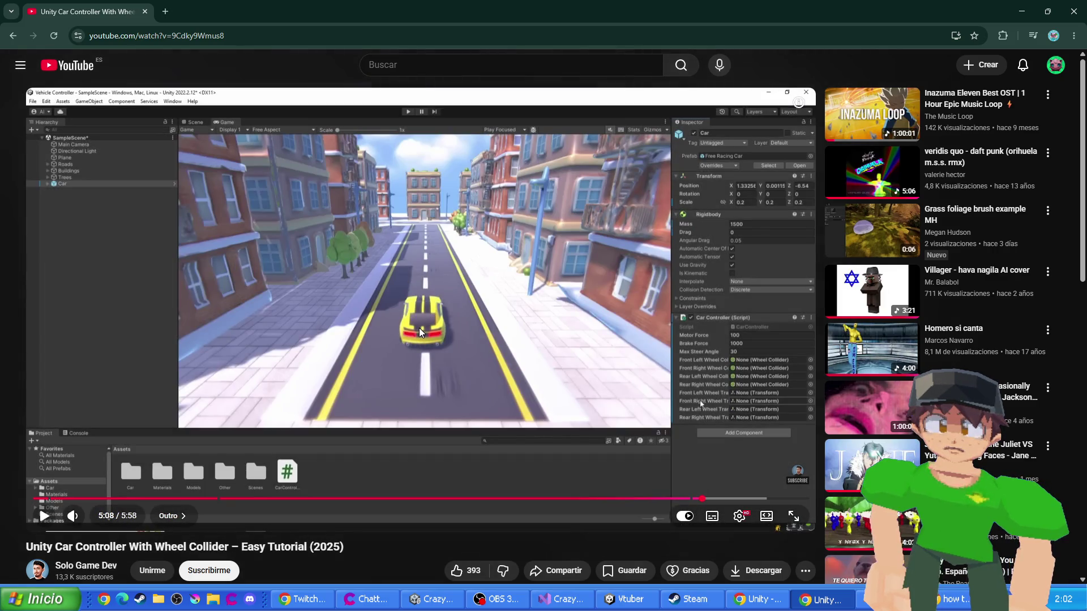
pyautogui.click(419, 327)
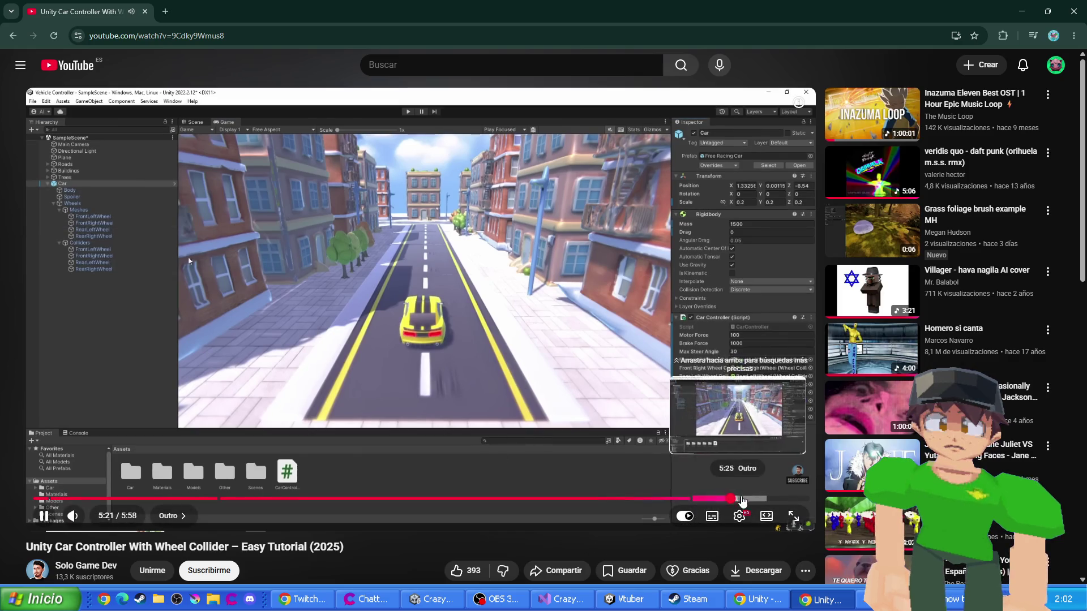
pyautogui.click(757, 498)
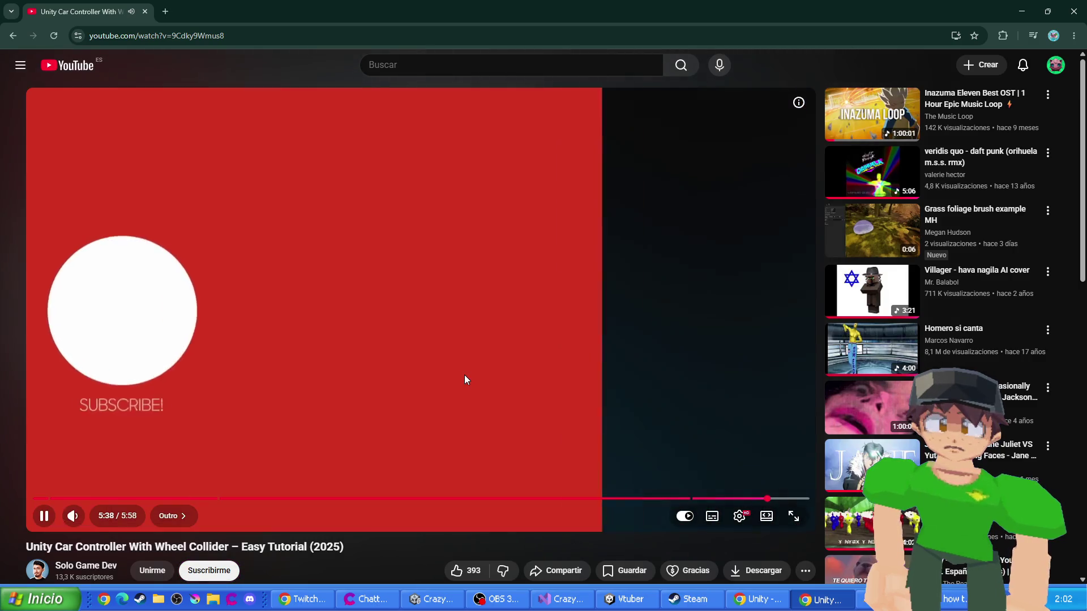
pyautogui.click(509, 426)
# - Expand the video description, rewind to 5:01 for the code, then return to Google results
pyautogui.scroll(-4, 231, 432)
pyautogui.click(231, 433)
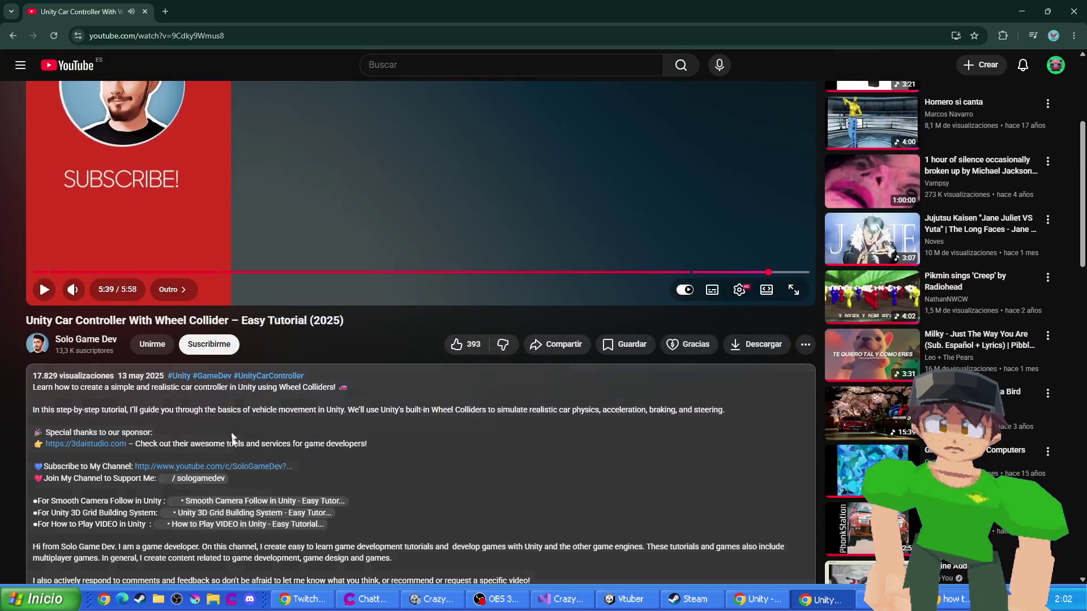
pyautogui.scroll(-2, 225, 395)
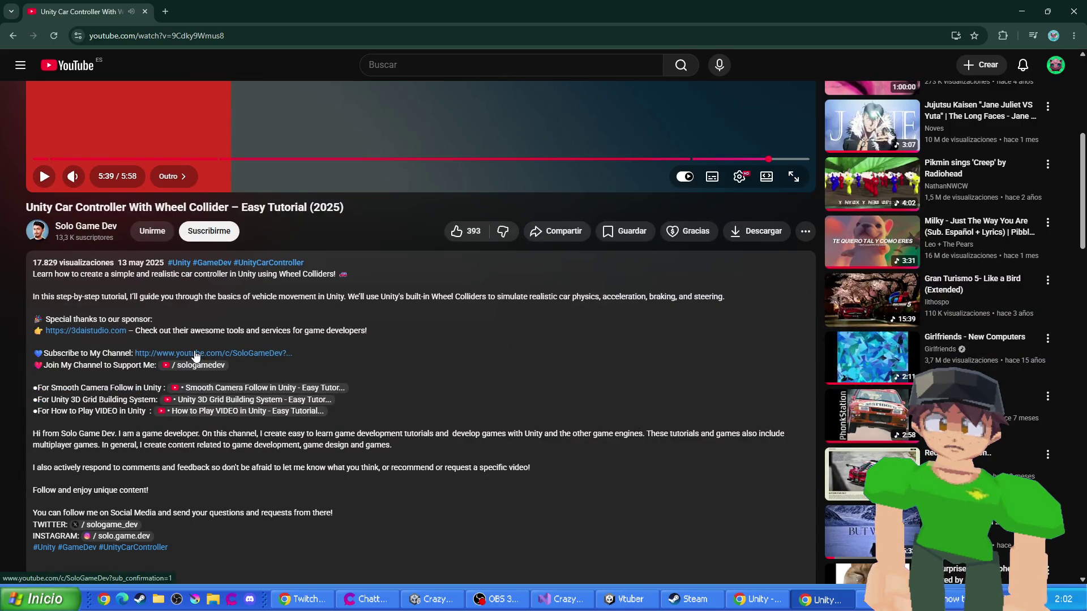
pyautogui.scroll(-2, 196, 355)
pyautogui.scroll(8, 115, 447)
pyautogui.scroll(-4, 212, 387)
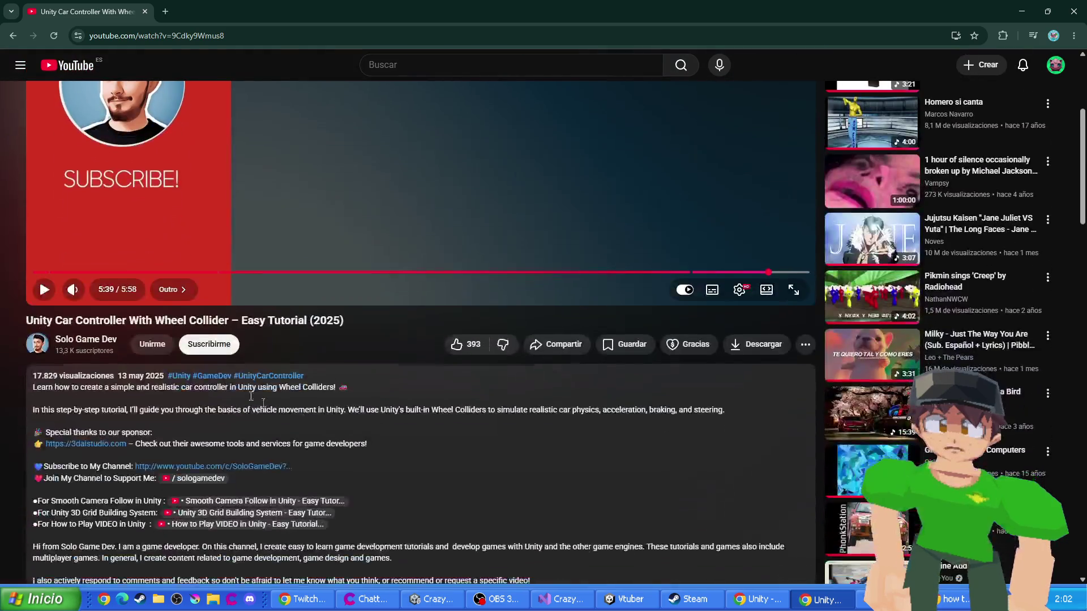
pyautogui.scroll(-15, 266, 405)
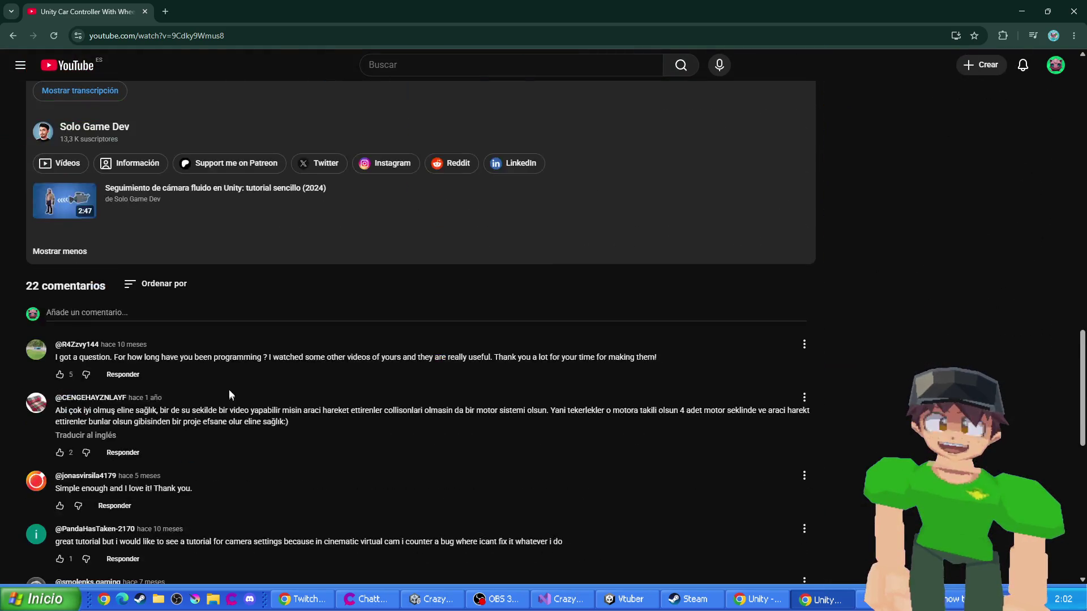
pyautogui.scroll(15, 153, 336)
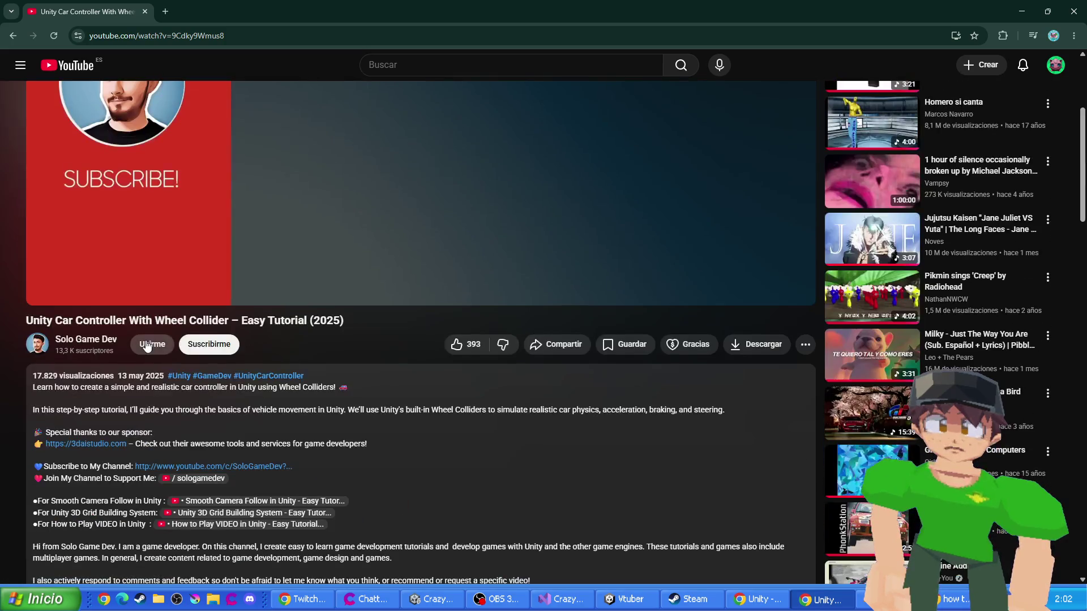
pyautogui.scroll(4, 146, 345)
pyautogui.moveTo(582, 505); pyautogui.dragTo(686, 498)
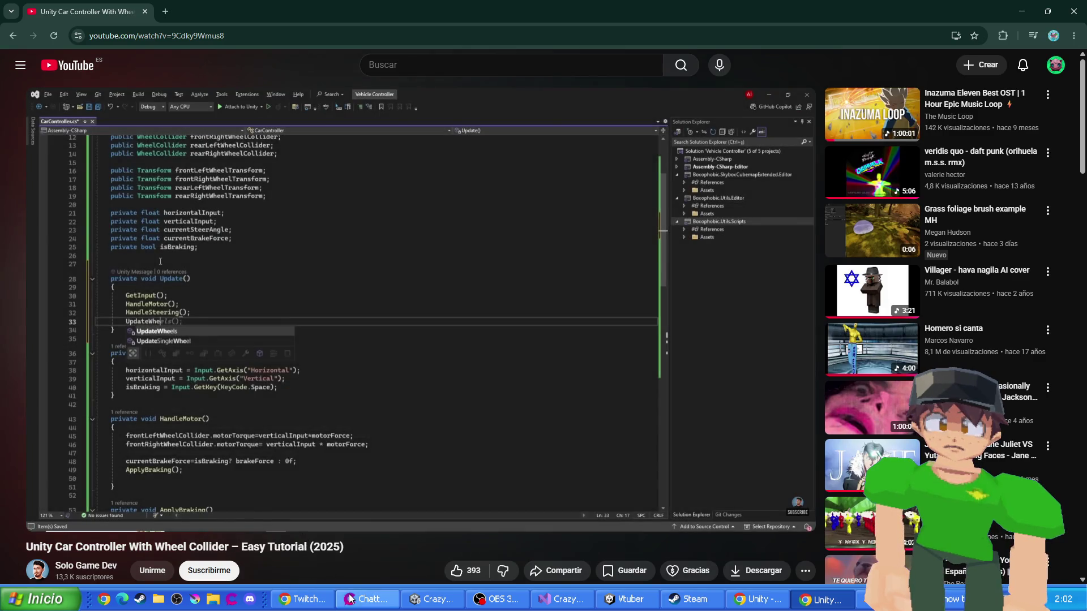
pyautogui.click(13, 35)
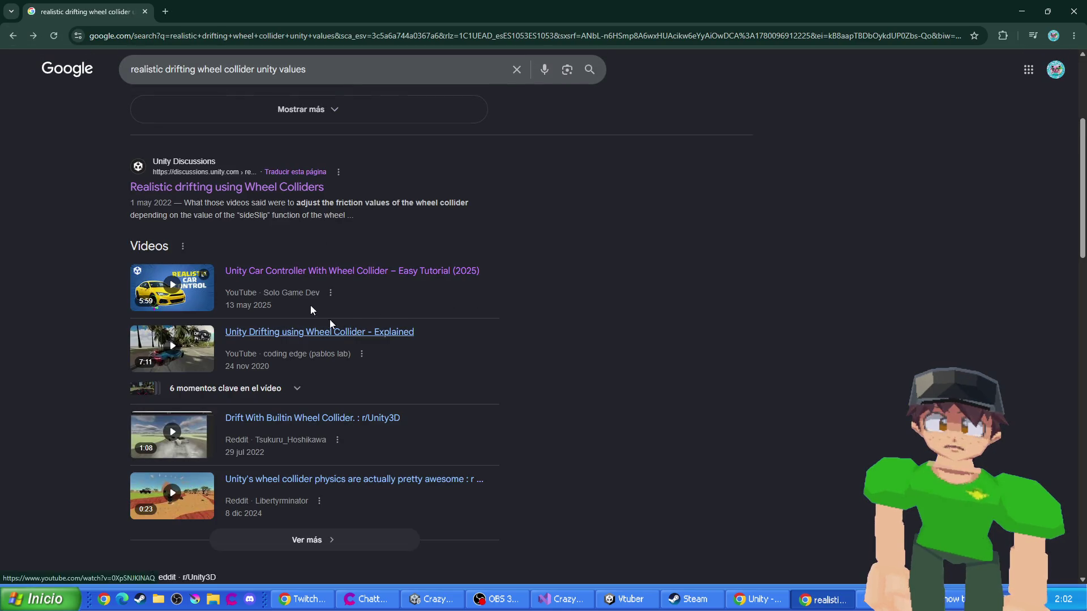
# - Reopen the suggested YouTube video via the address bar and expand its description
pyautogui.click(134, 36)
pyautogui.write('yout')
pyautogui.press('Return')
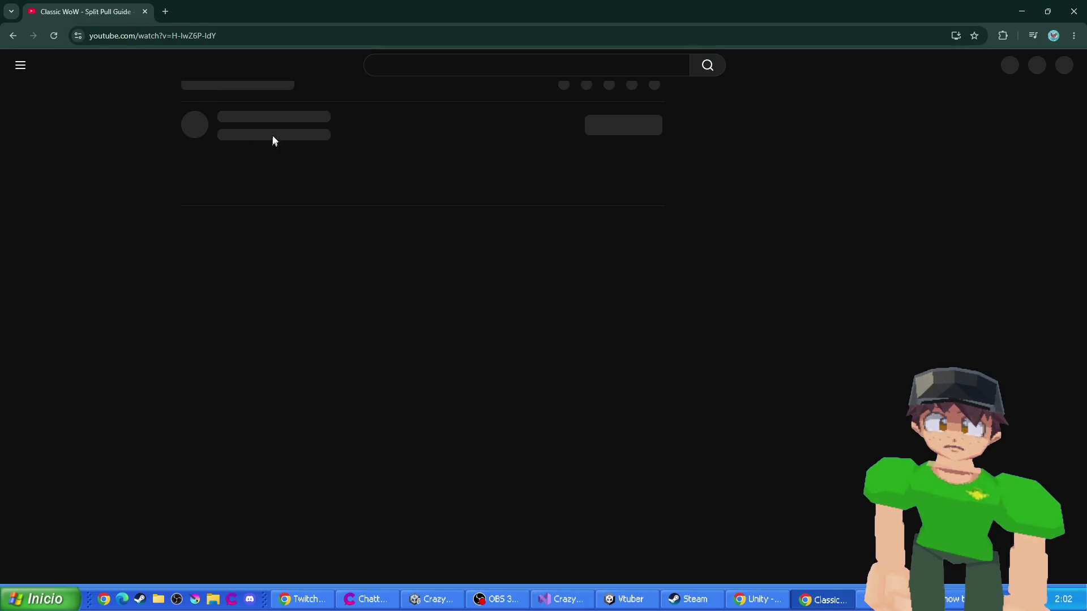
pyautogui.scroll(-4, 158, 261)
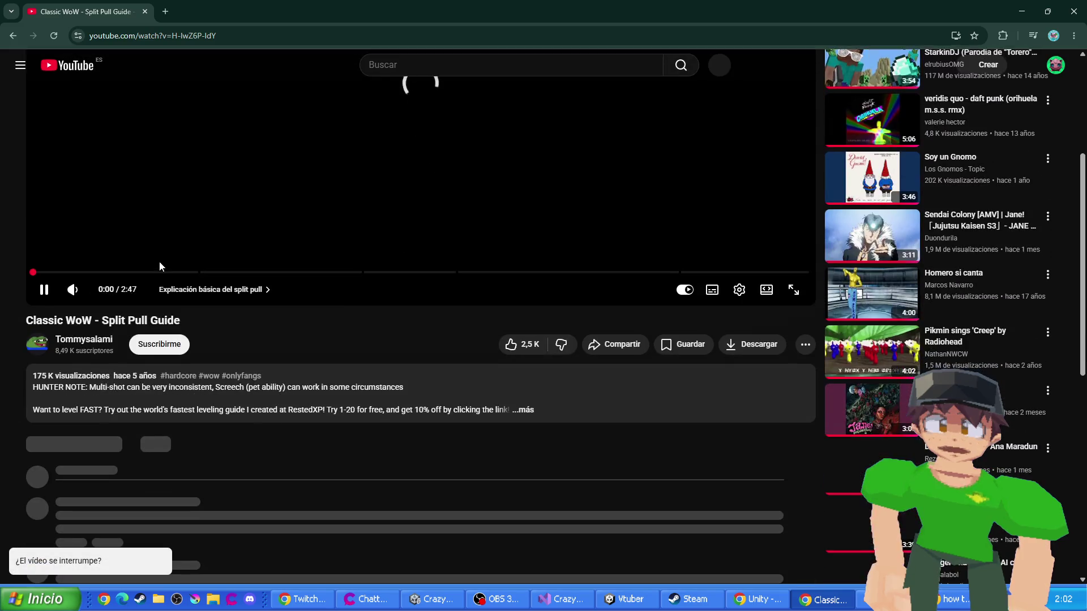
pyautogui.click(71, 391)
pyautogui.scroll(-1, 141, 420)
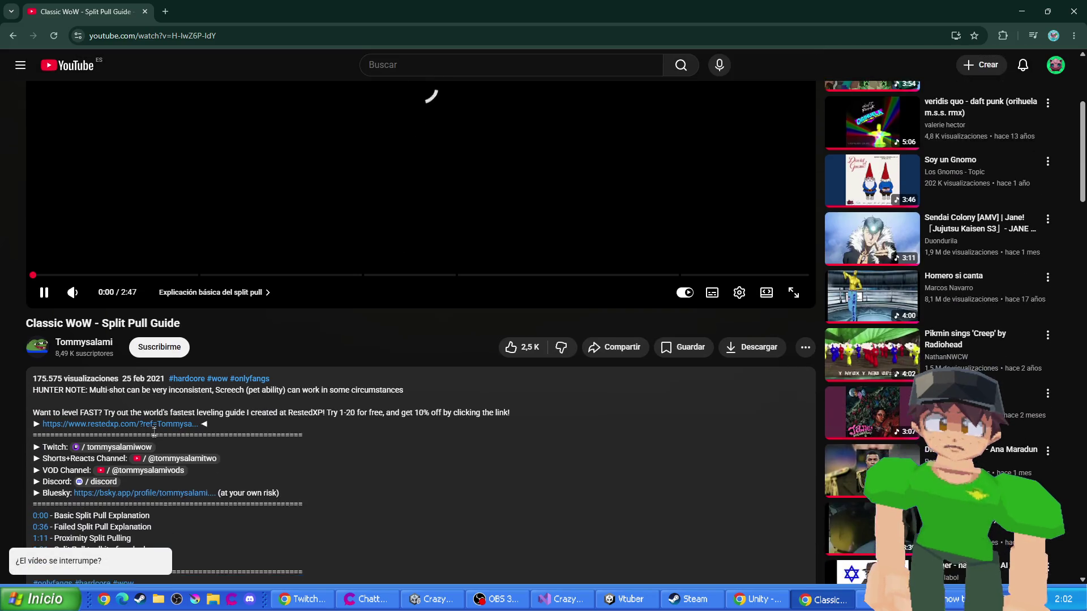
pyautogui.scroll(-3, 142, 420)
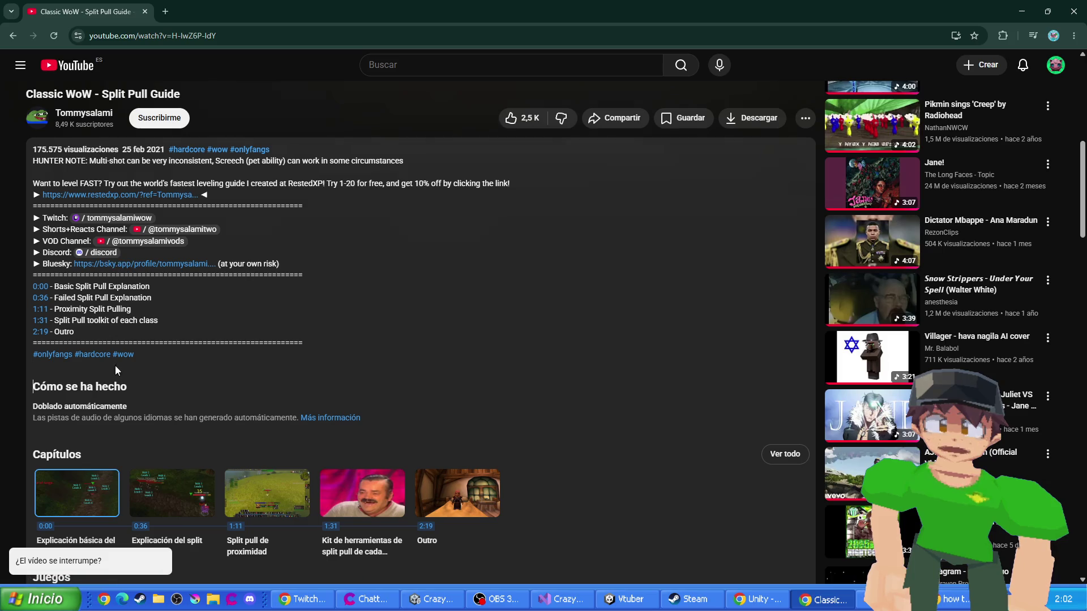
pyautogui.scroll(6, 181, 214)
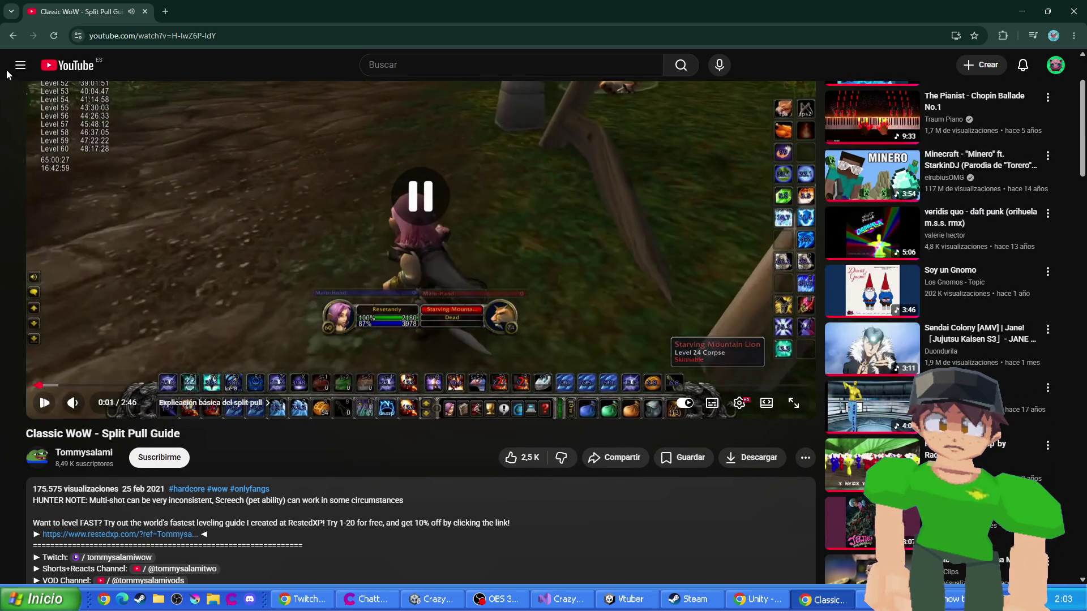
# - Play 'How to: Car Controller Unity' from the 'Vídeos que me gustan' liked list
pyautogui.click(22, 68)
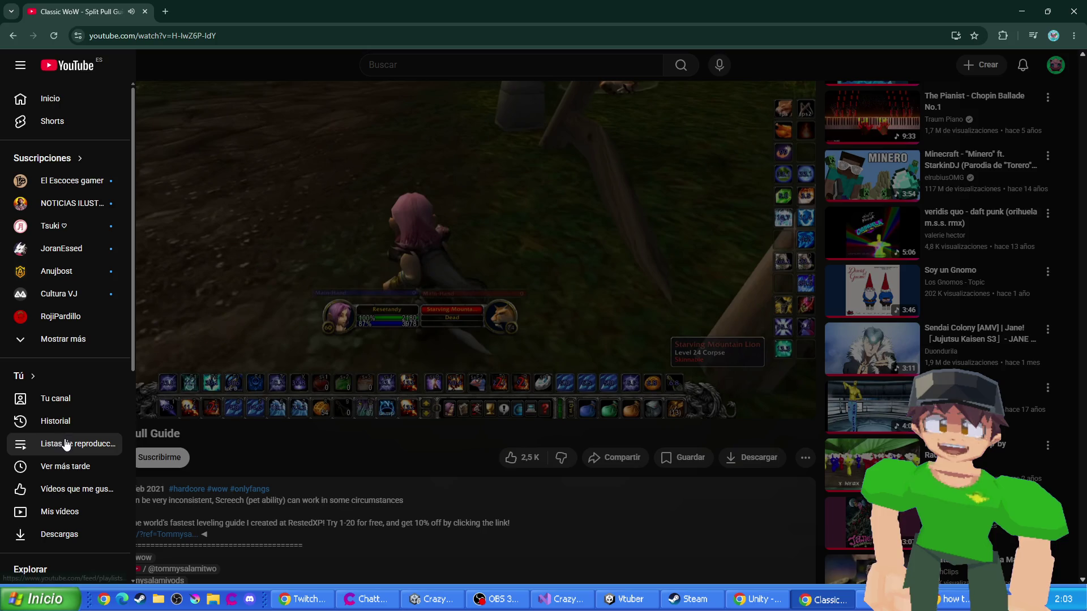
pyautogui.click(74, 489)
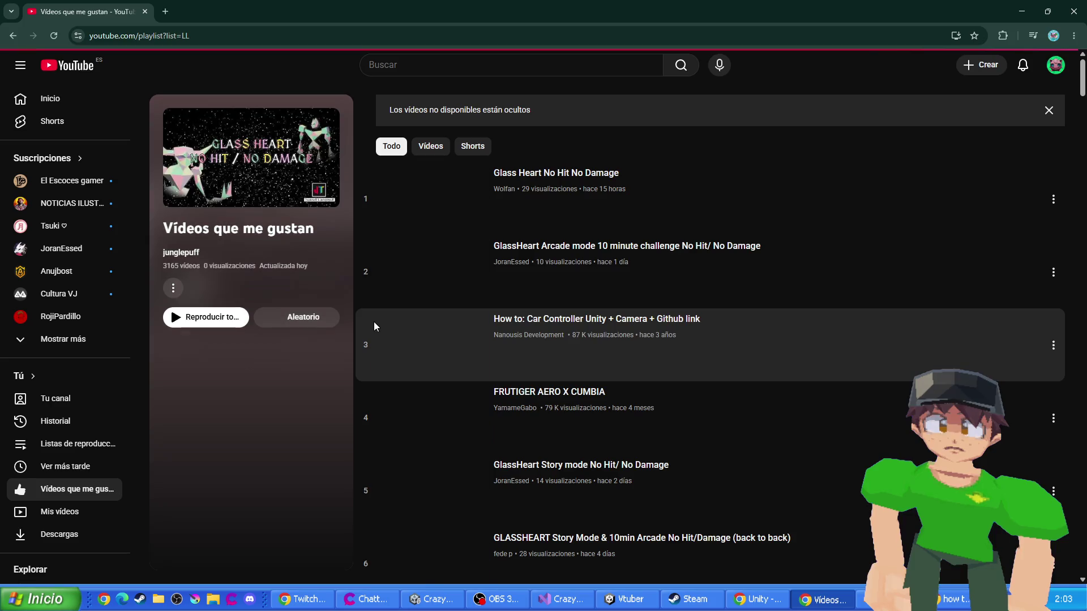
pyautogui.click(439, 317)
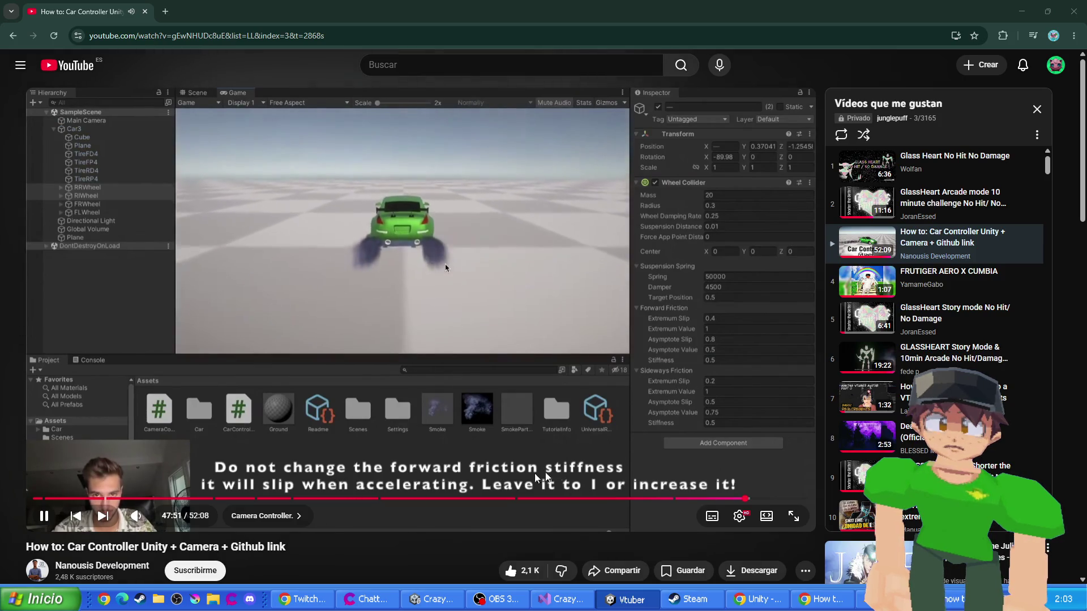
# - Seek the tutorial to the braking and reverse section and pause on the code
pyautogui.moveTo(139, 518)
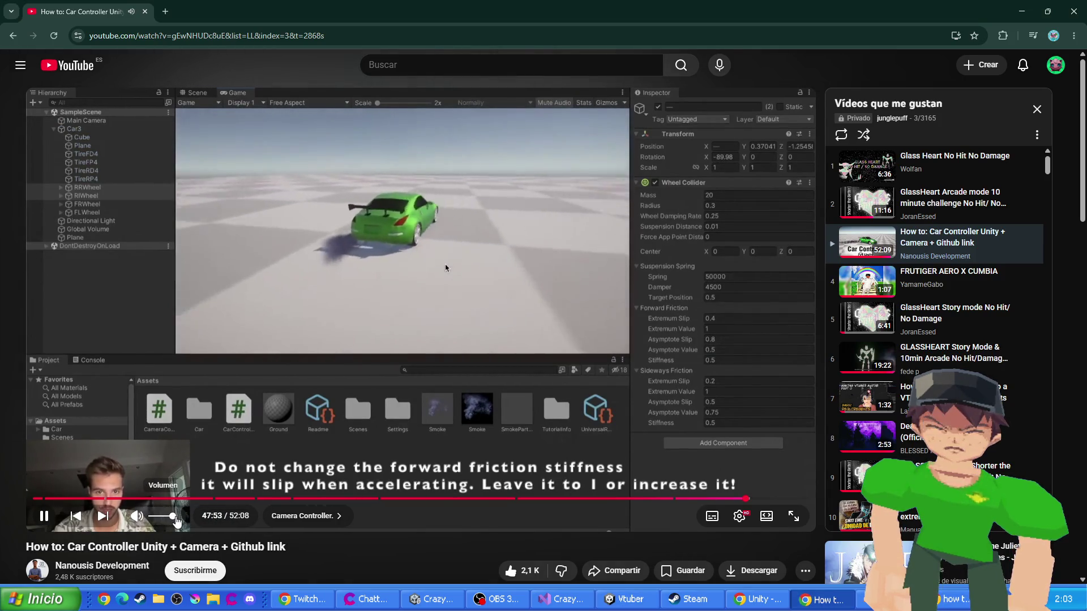
pyautogui.click(422, 500)
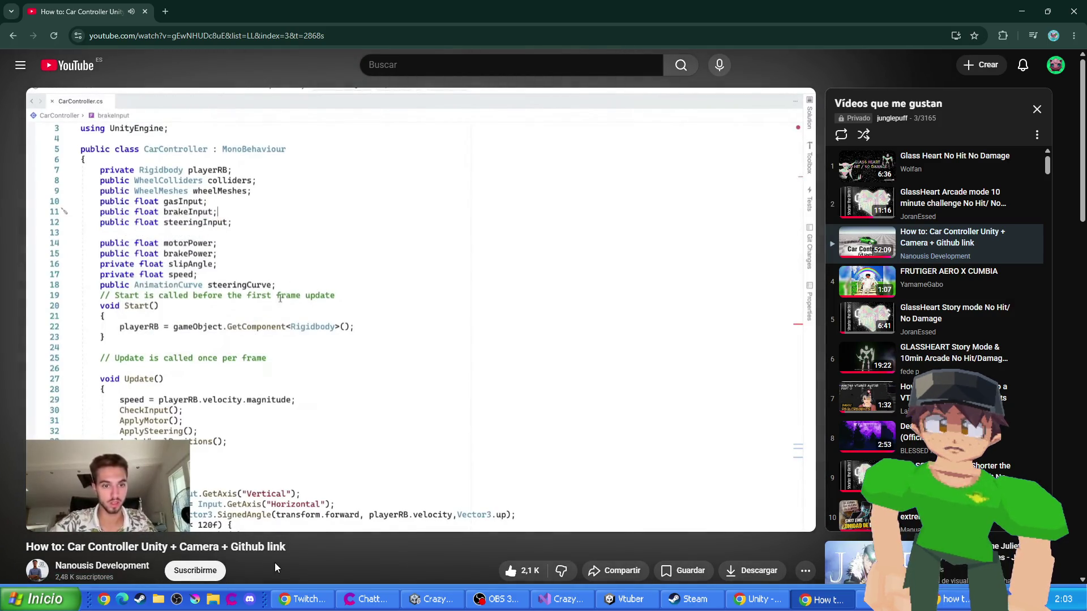
pyautogui.click(232, 452)
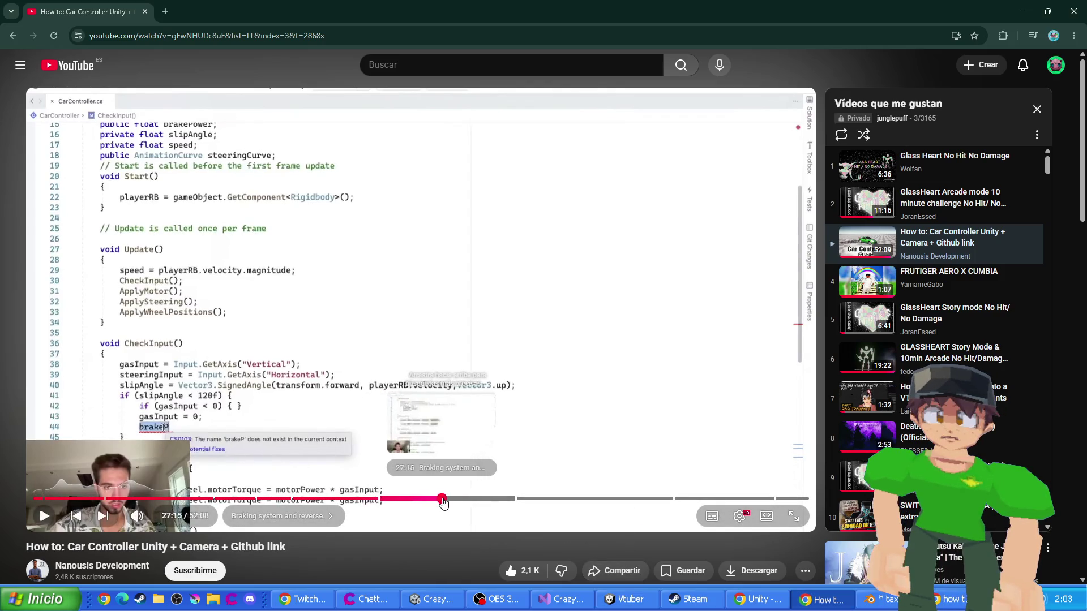
# - Jump ahead to 28:00 and 31:50, then expand the description to reach the GitHub link
pyautogui.click(451, 498)
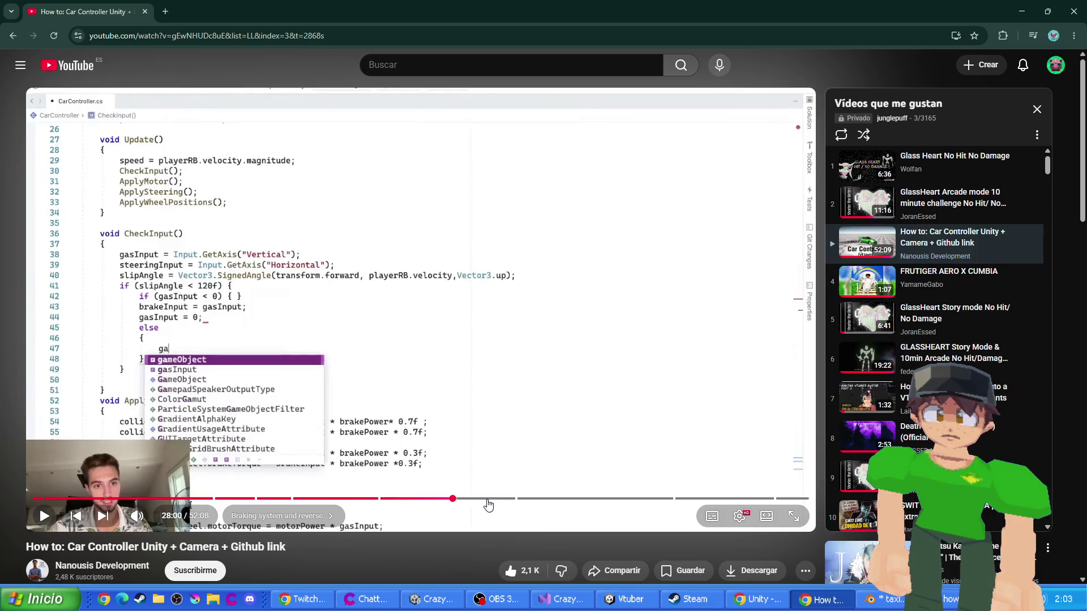
pyautogui.click(508, 498)
pyautogui.scroll(-3, 274, 443)
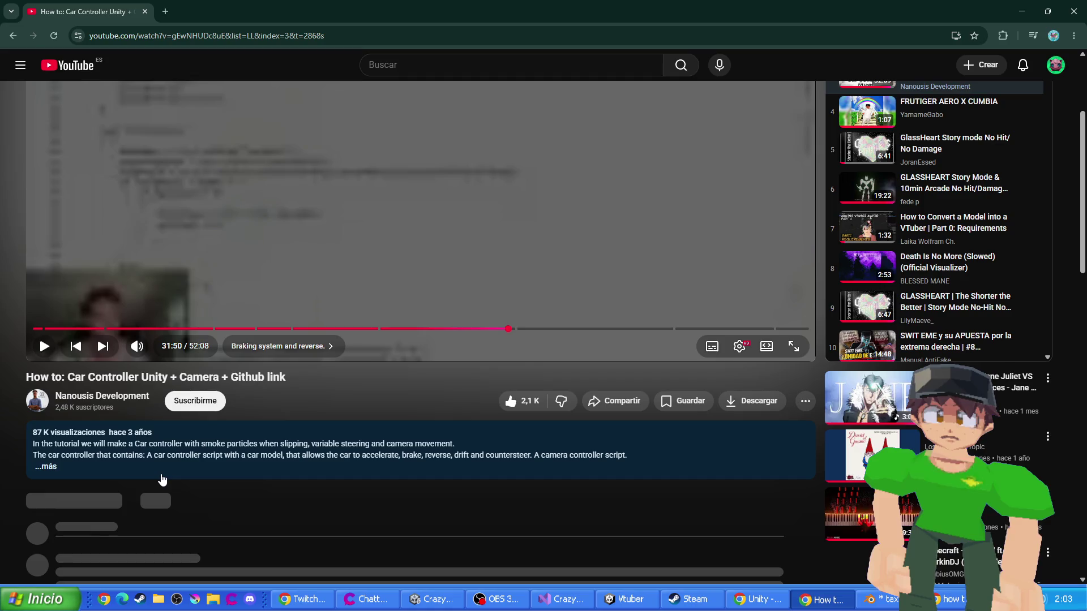
pyautogui.click(162, 478)
pyautogui.scroll(-2, 124, 474)
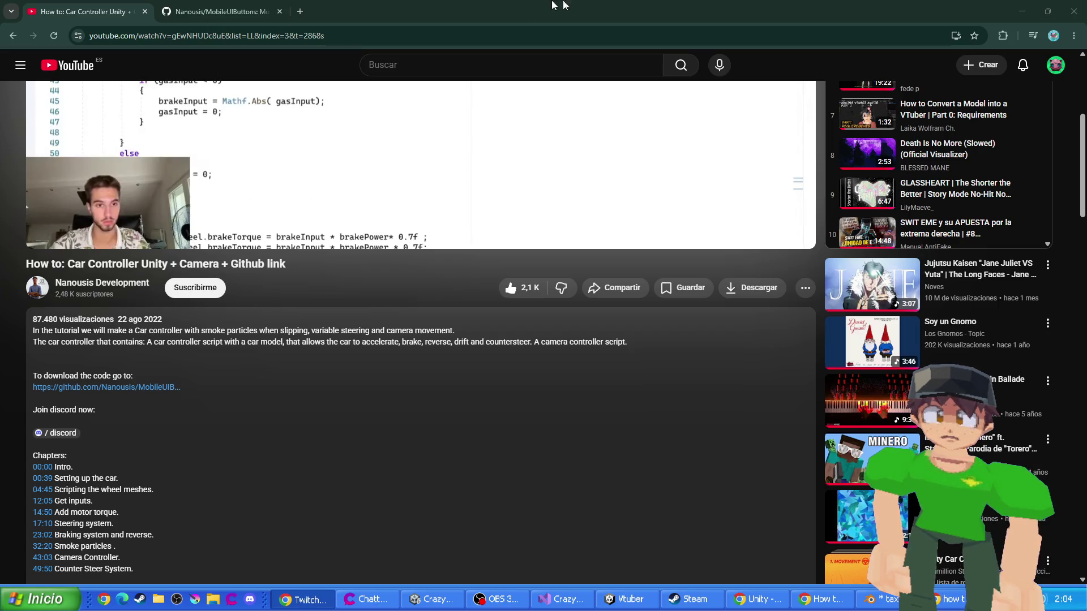
pyautogui.click(226, 11)
# - Open CarController.cs in the GitHub repository and read through its code
pyautogui.scroll(-3, 283, 279)
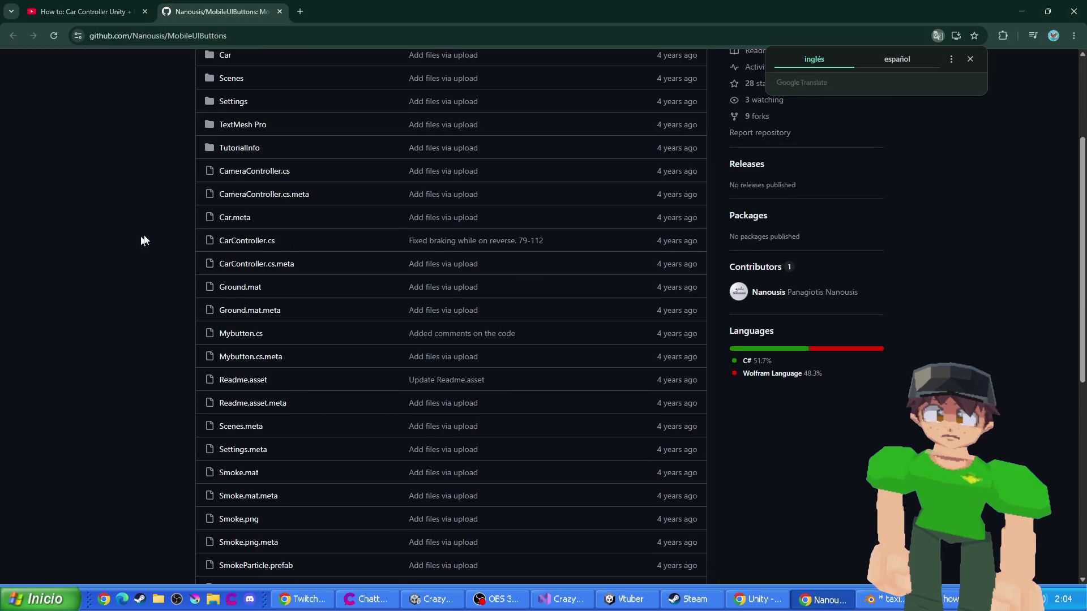
pyautogui.click(247, 241)
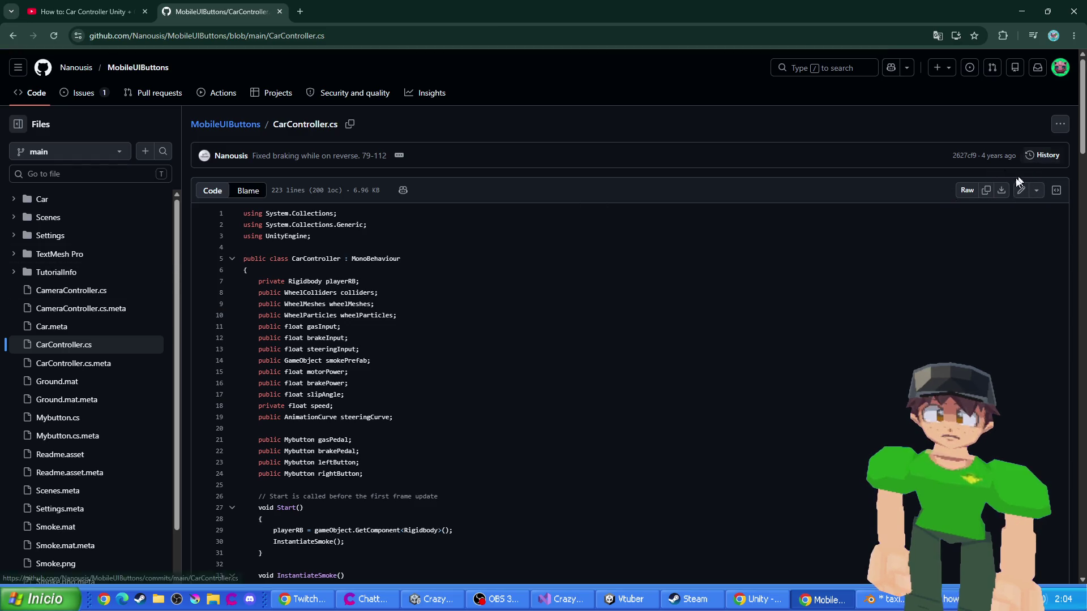
pyautogui.scroll(-4, 530, 266)
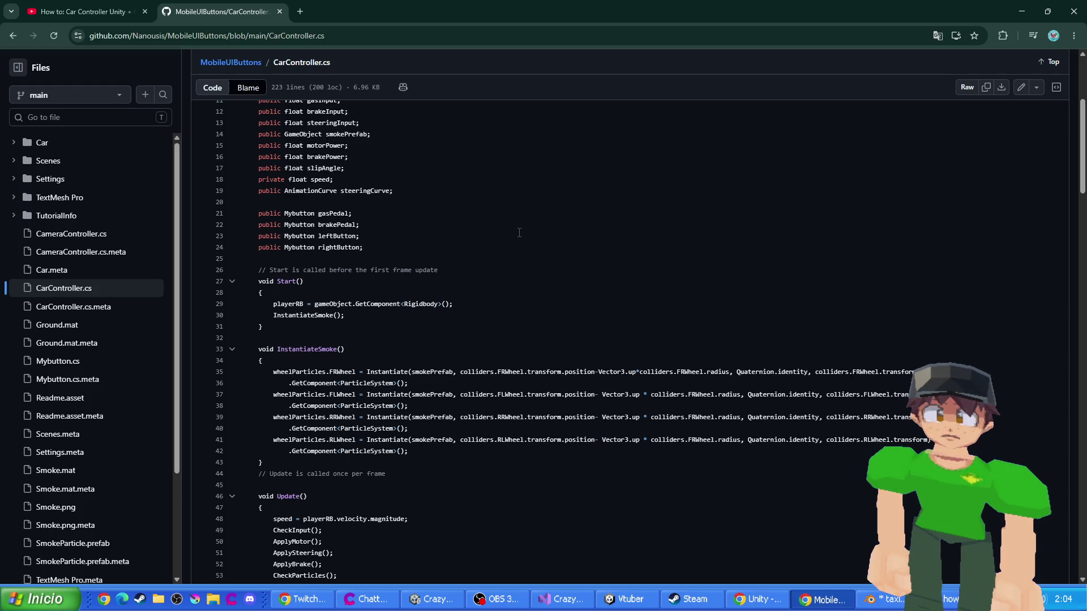
pyautogui.scroll(-5, 519, 232)
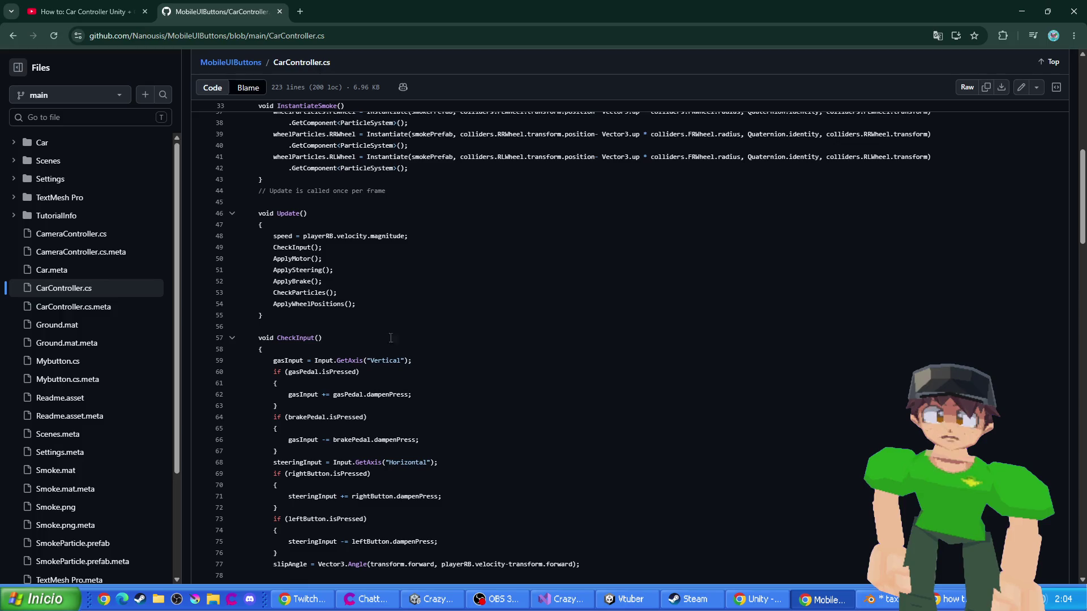
pyautogui.scroll(-1, 362, 367)
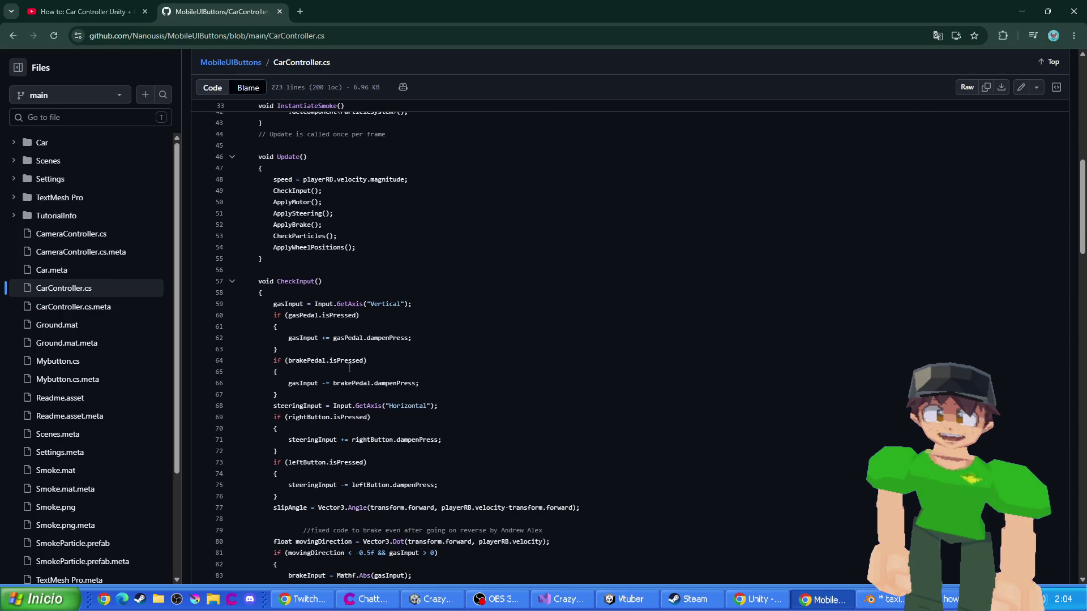
pyautogui.scroll(10, 317, 319)
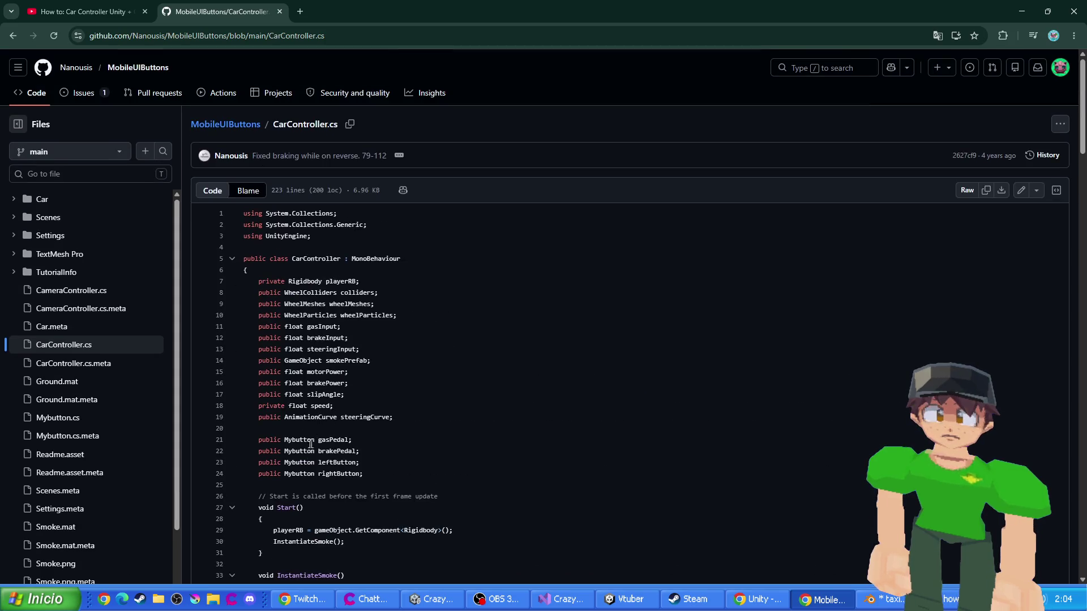
pyautogui.scroll(-17, 611, 331)
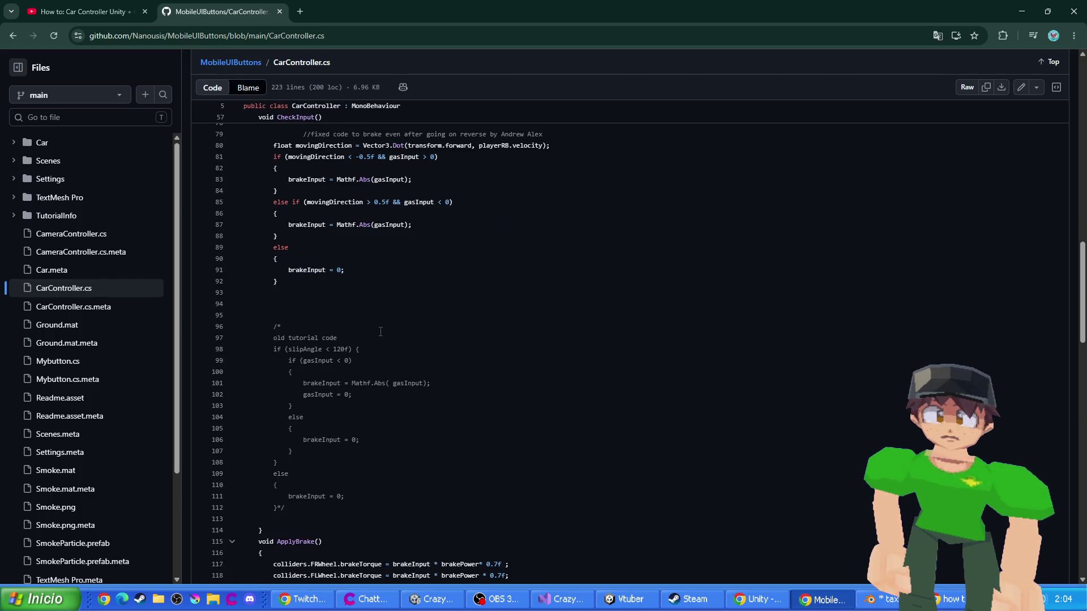
pyautogui.scroll(5, 352, 306)
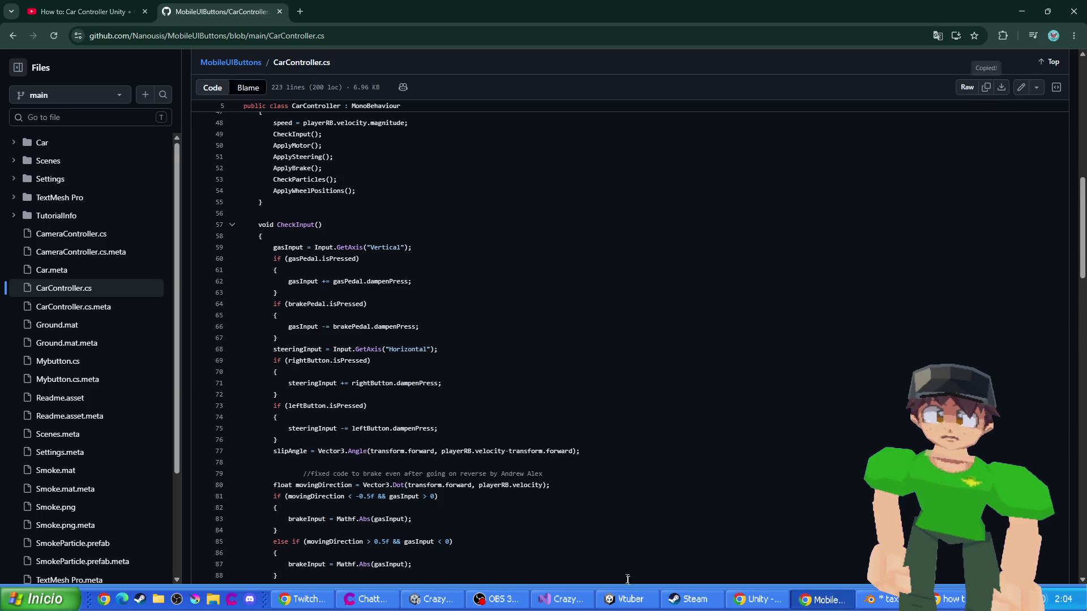
# - Replace the project's CarController script in Visual Studio with the copied code and save it
pyautogui.click(561, 599)
pyautogui.scroll(-20, 378, 410)
pyautogui.moveTo(378, 411)
pyautogui.mouseDown()
pyautogui.moveTo(294, 113)
pyautogui.moveTo(195, 3)
pyautogui.moveTo(284, 116)
pyautogui.mouseUp()
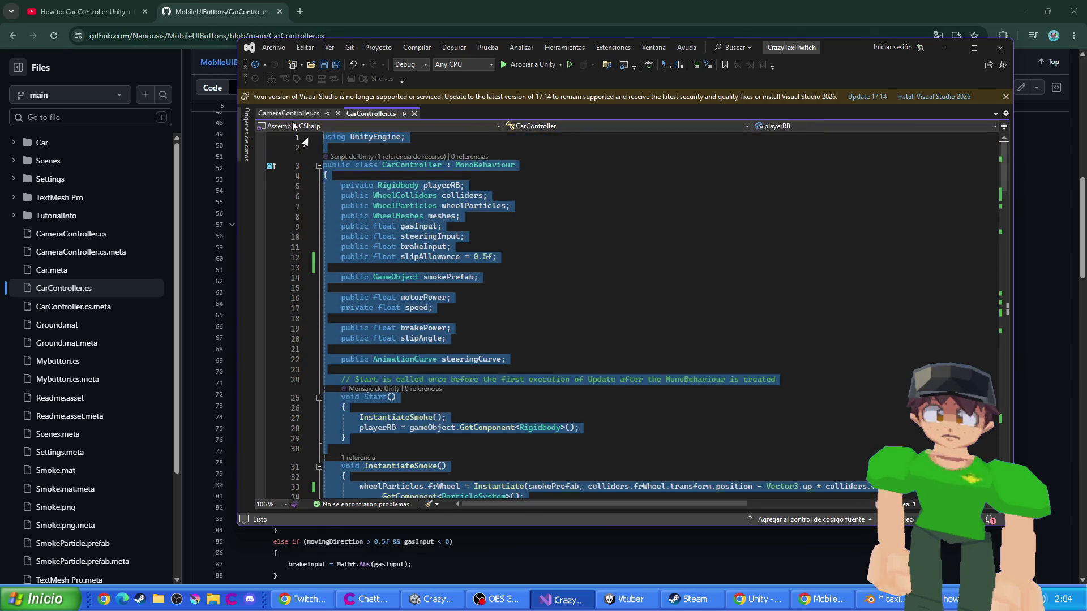
pyautogui.hotkey('ctrl', 'v')
pyautogui.hotkey('ctrl', 's')
pyautogui.scroll(-5, 467, 292)
pyautogui.scroll(15, 467, 292)
pyautogui.click(223, 78)
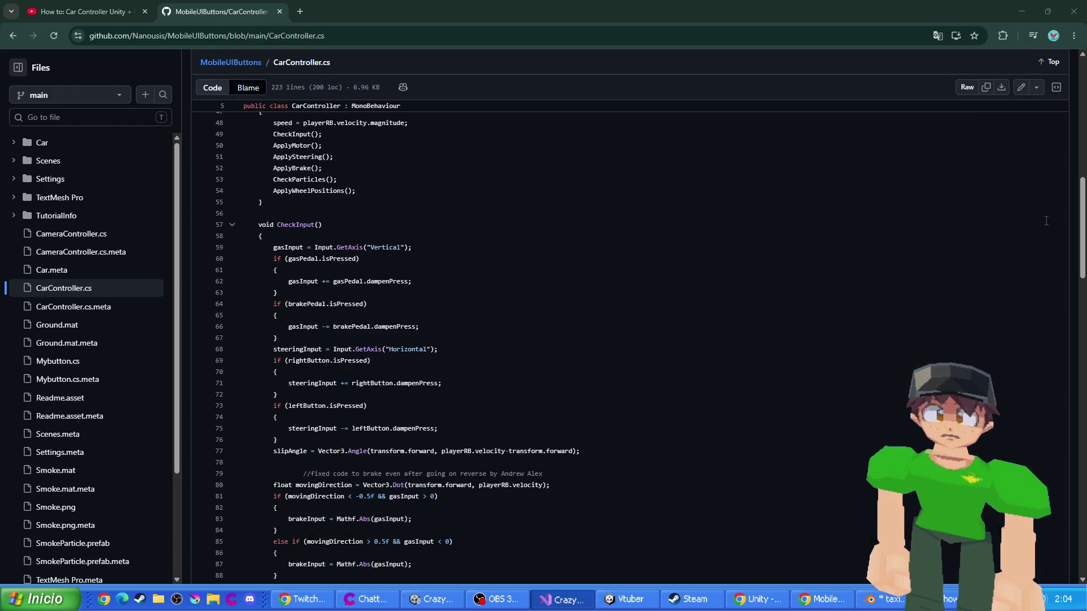
pyautogui.click(236, 67)
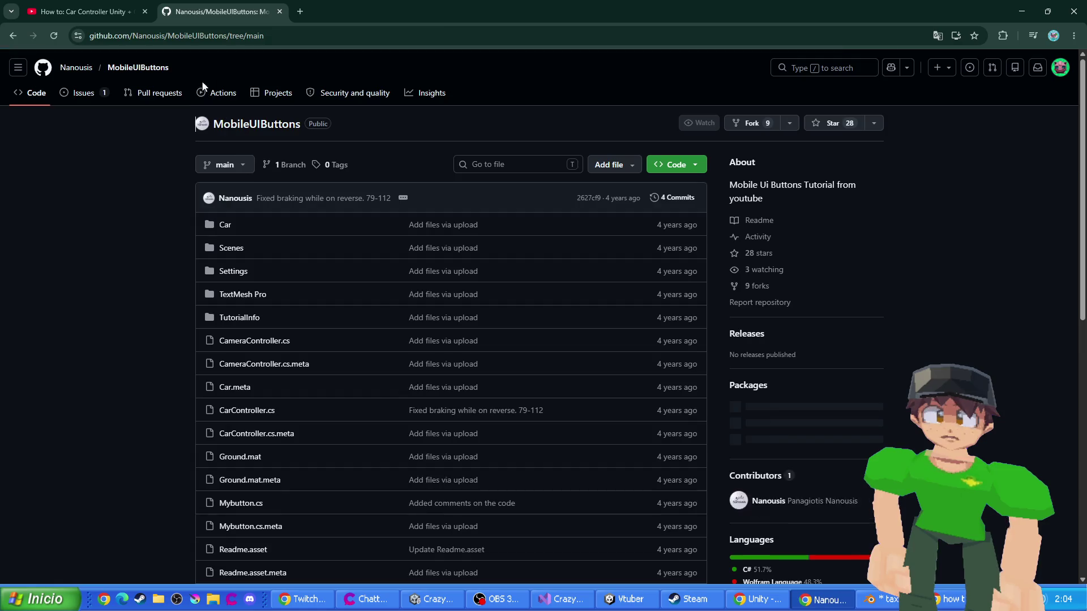
# - Browse the repository's Car folder, then return to the MobileUIButtons root file list
pyautogui.scroll(-4, 249, 266)
pyautogui.scroll(4, 178, 240)
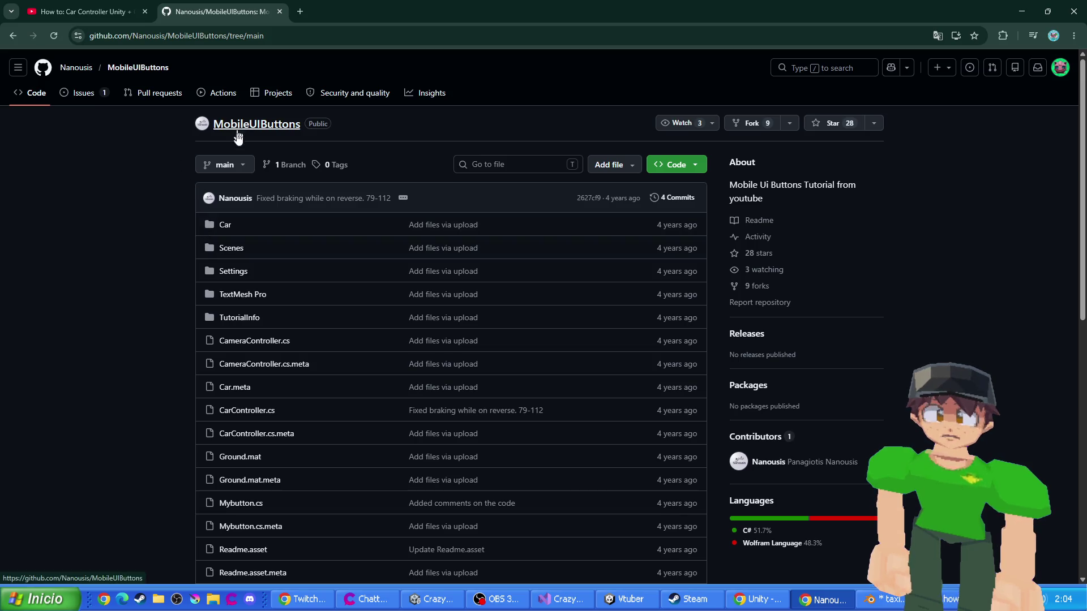
pyautogui.click(227, 225)
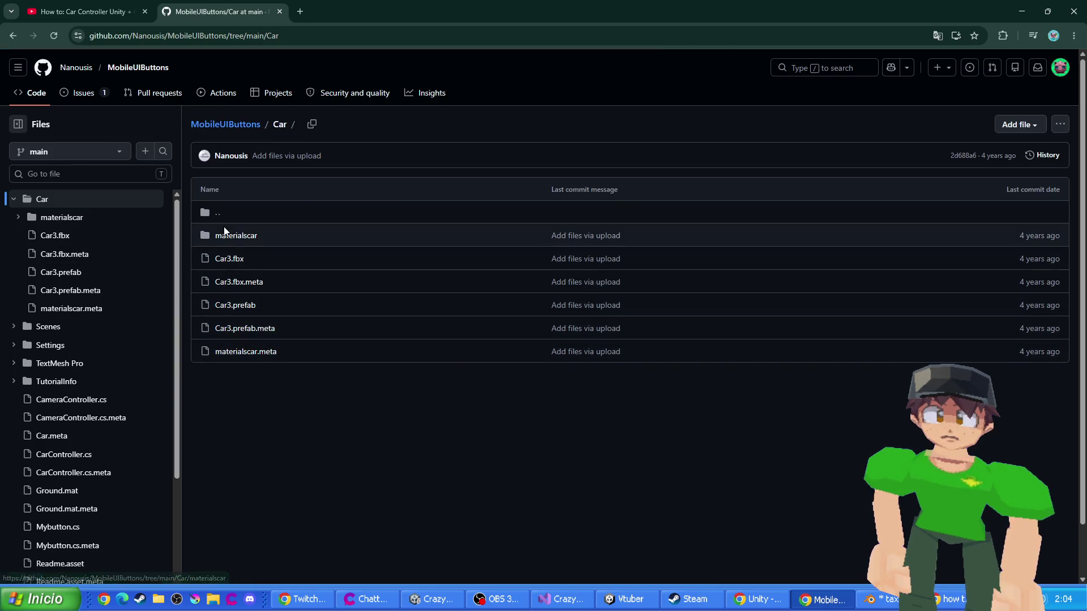
pyautogui.click(13, 36)
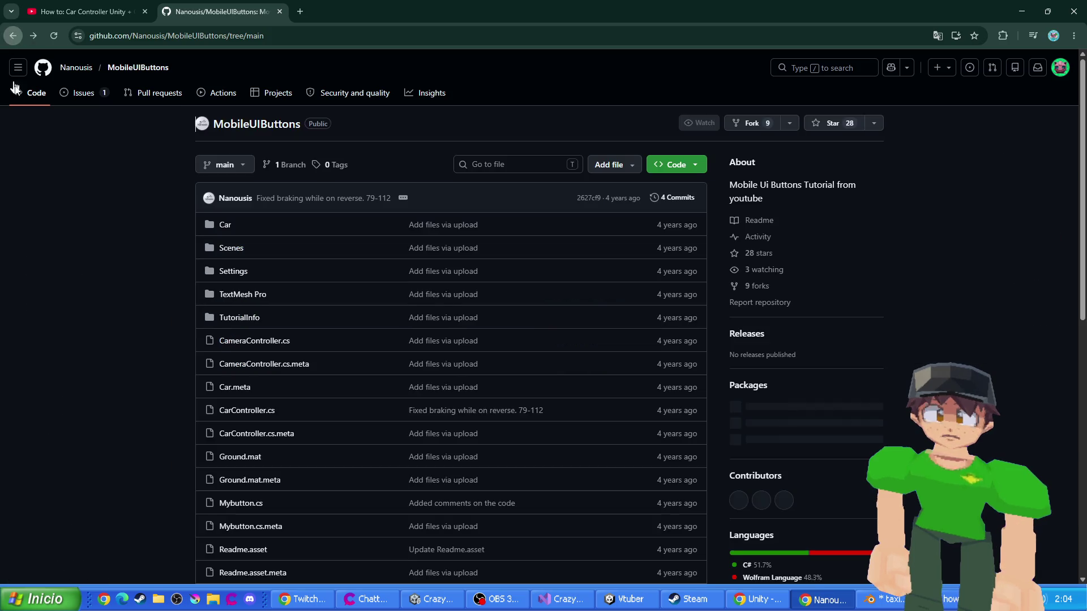
pyautogui.click(640, 604)
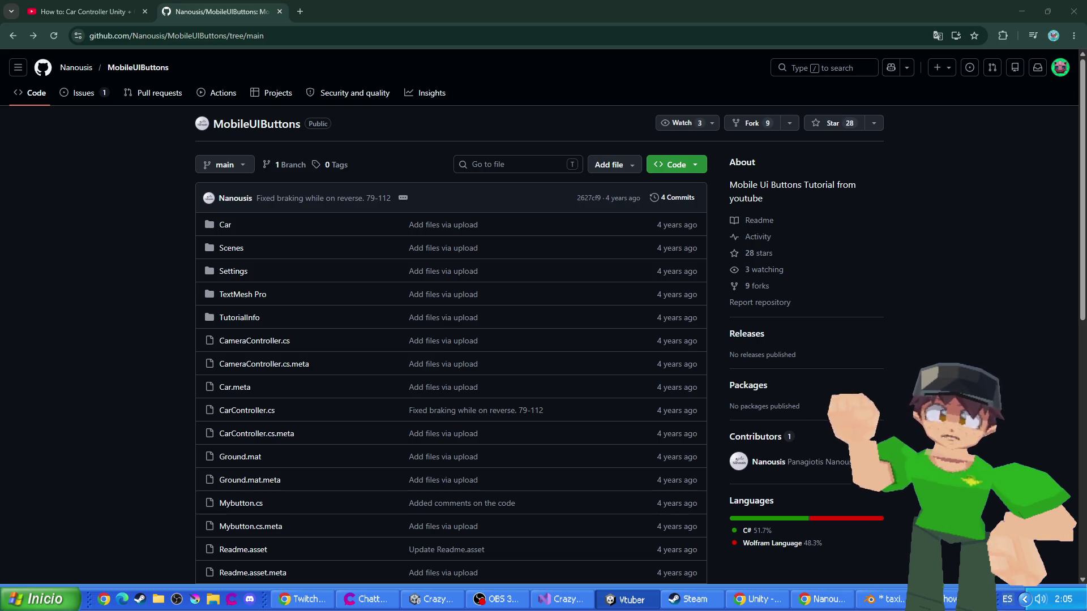
pyautogui.scroll(-2, 170, 384)
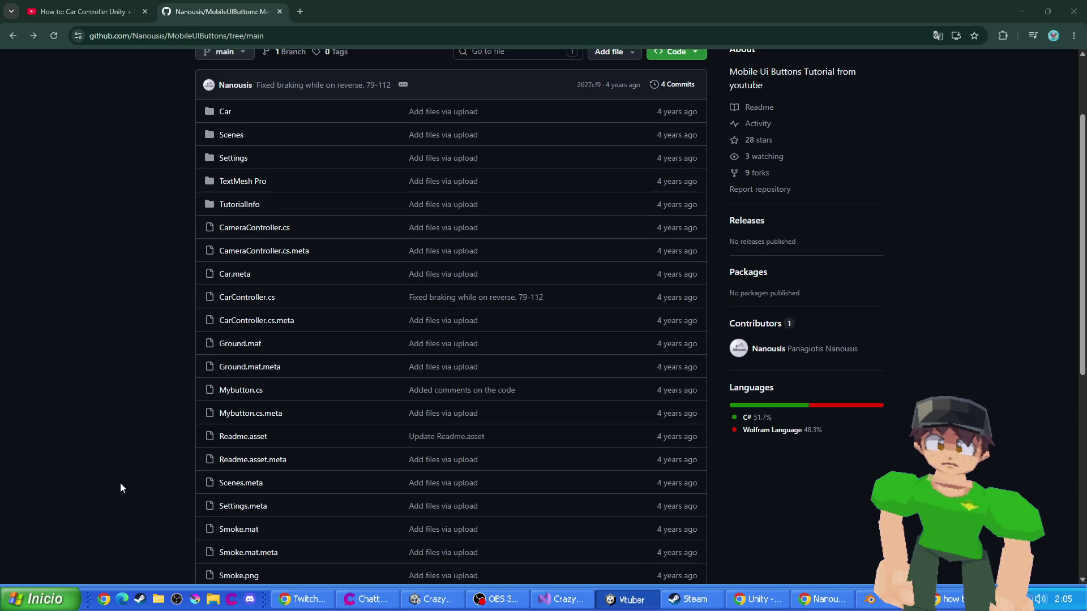
pyautogui.click(164, 453)
# - Open Mybutton.cs.meta in a new tab, close it, and open Mybutton.cs instead
pyautogui.scroll(-1, 170, 411)
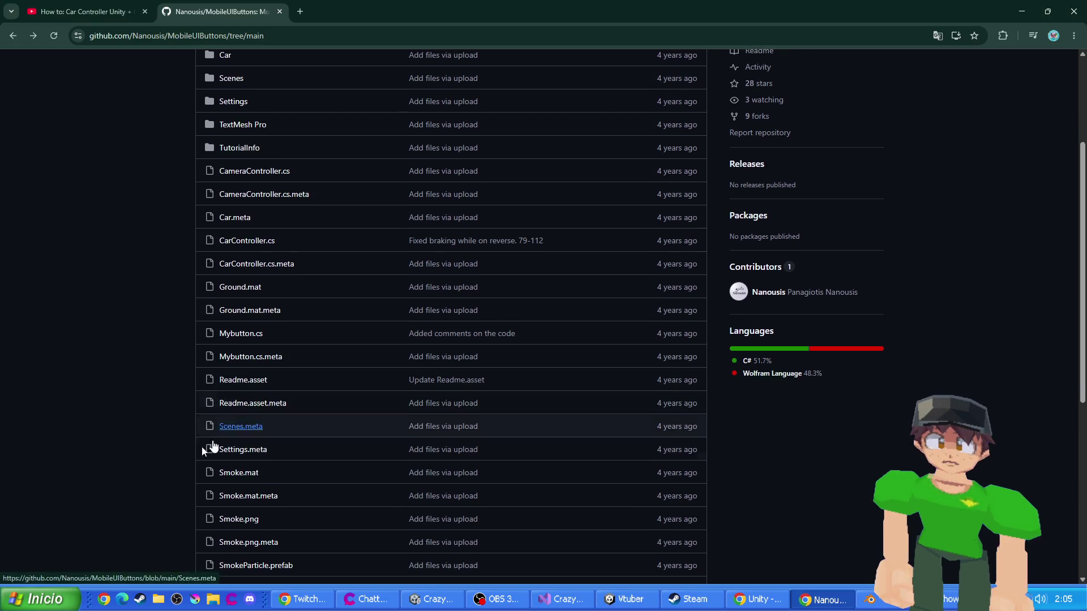
pyautogui.middleClick(233, 384)
pyautogui.scroll(-4, 227, 389)
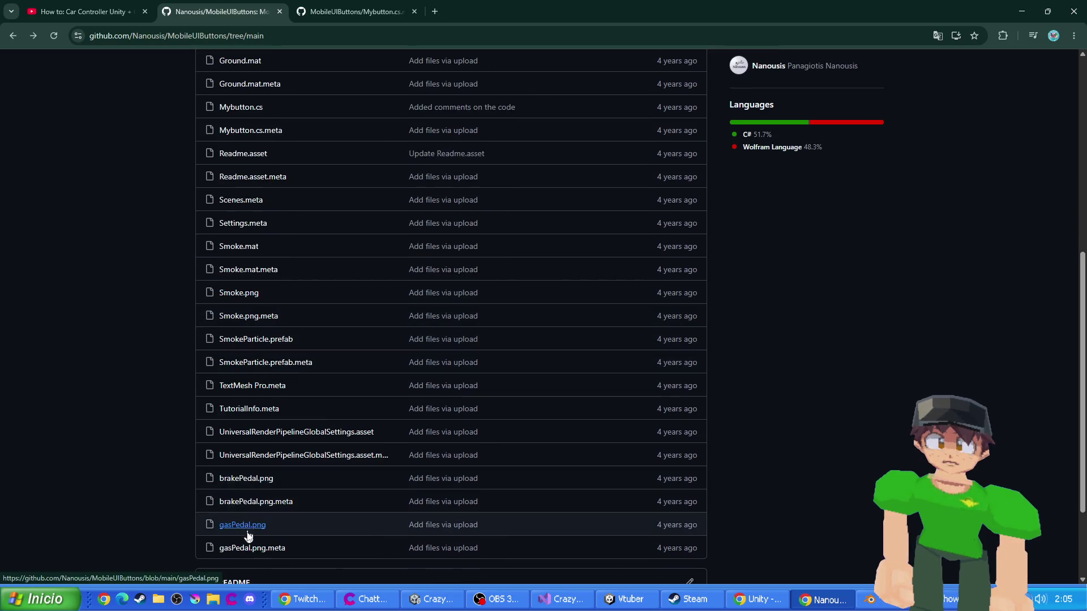
pyautogui.scroll(1, 347, 66)
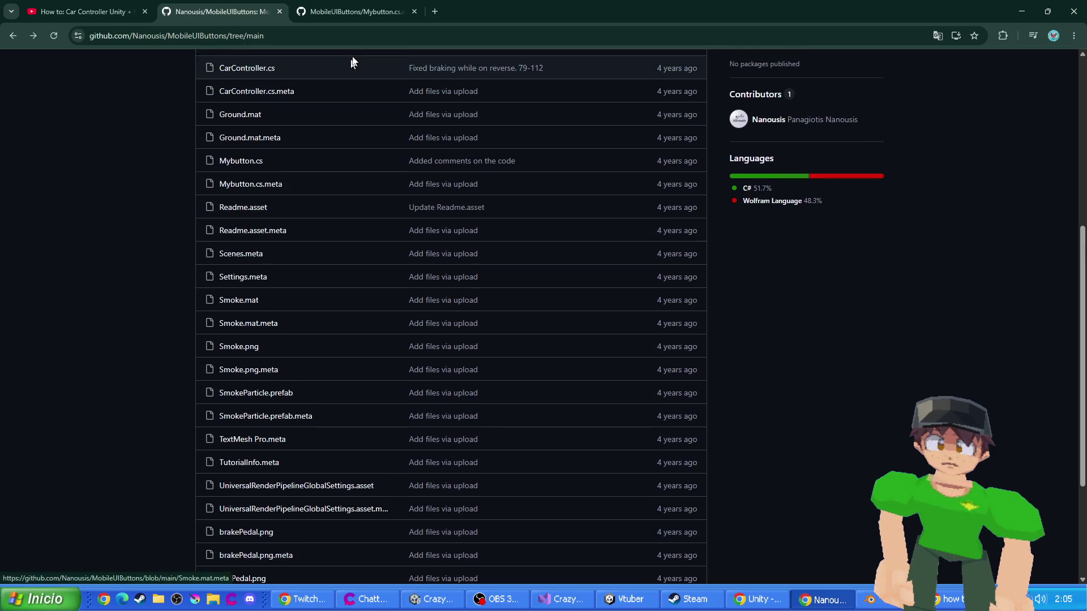
pyautogui.click(356, 12)
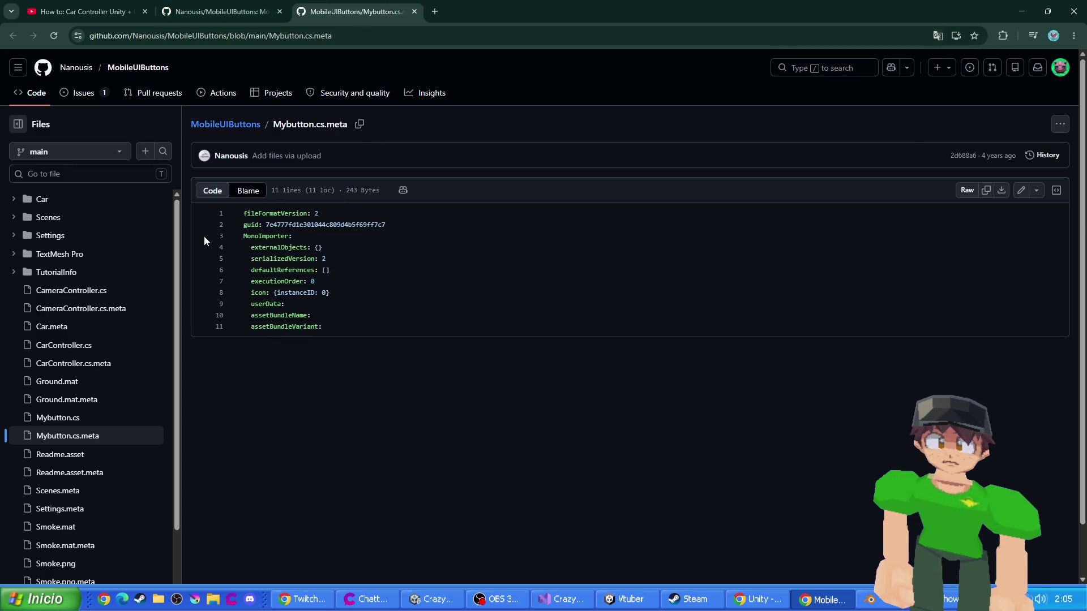
pyautogui.hotkey('ctrl', 'w')
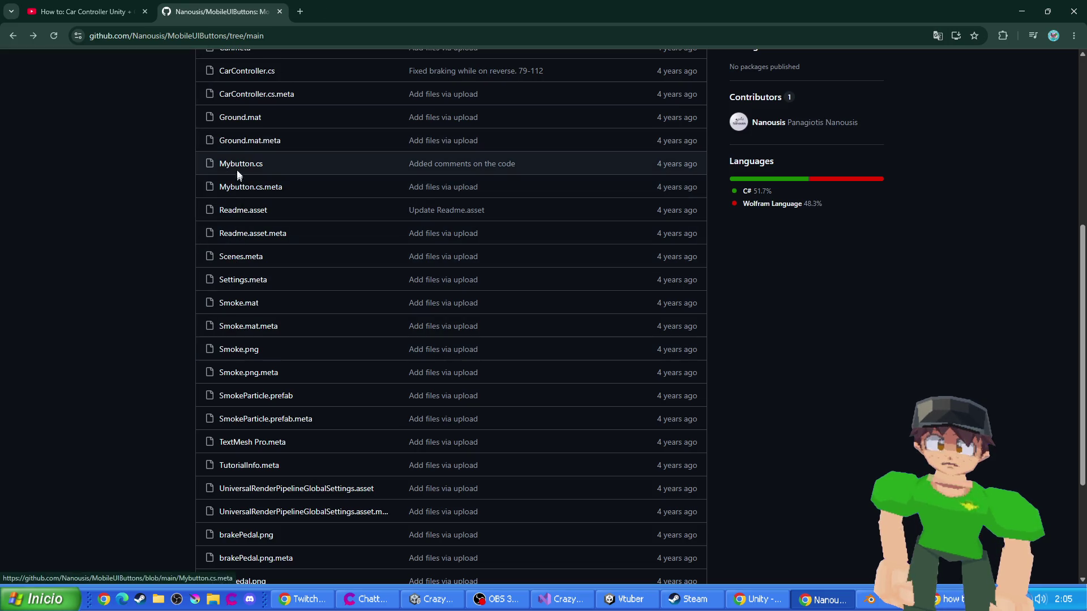
pyautogui.keyDown('ctrl'); pyautogui.keyDown('shift'); pyautogui.click(240, 164); pyautogui.keyUp('shift'); pyautogui.keyUp('ctrl')
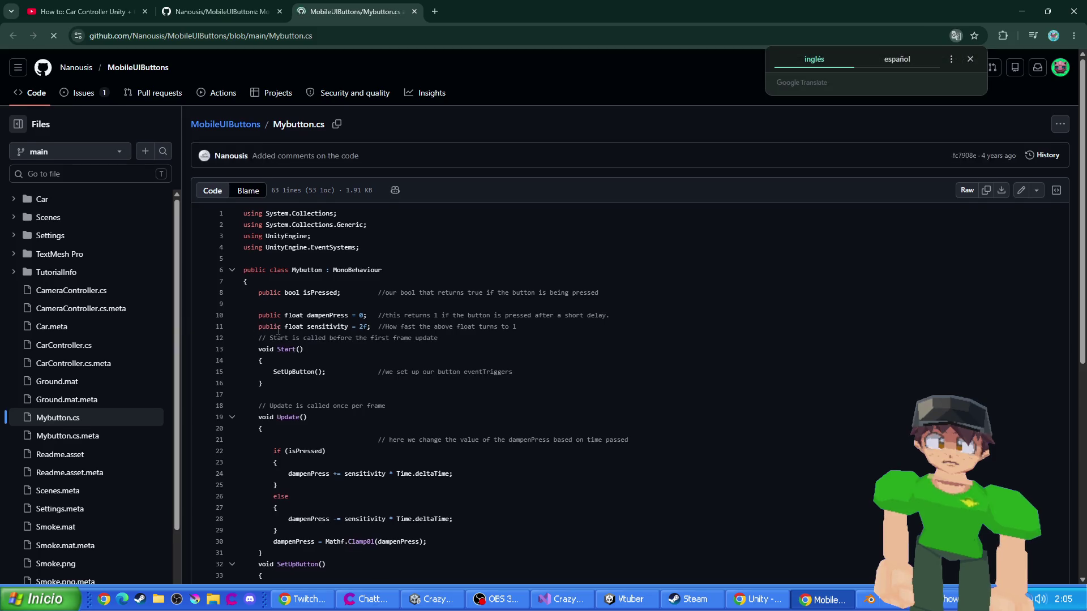
# - Scroll through the Mybutton.cs script, then switch back to the Car Controller tutorial tab
pyautogui.scroll(-2, 282, 329)
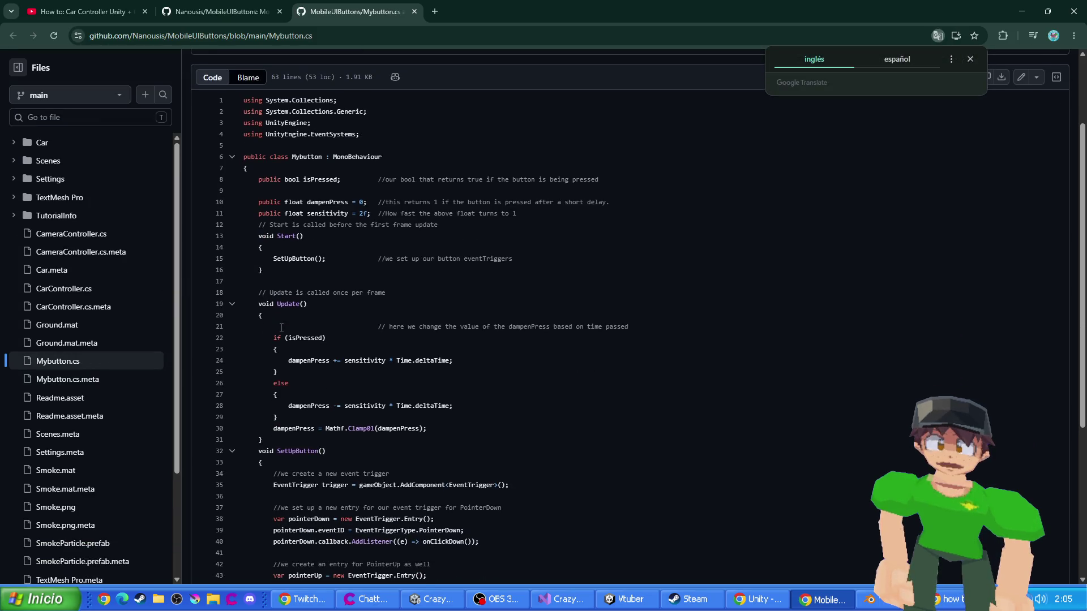
pyautogui.scroll(2, 293, 296)
pyautogui.scroll(-2, 407, 315)
pyautogui.scroll(-5, 402, 314)
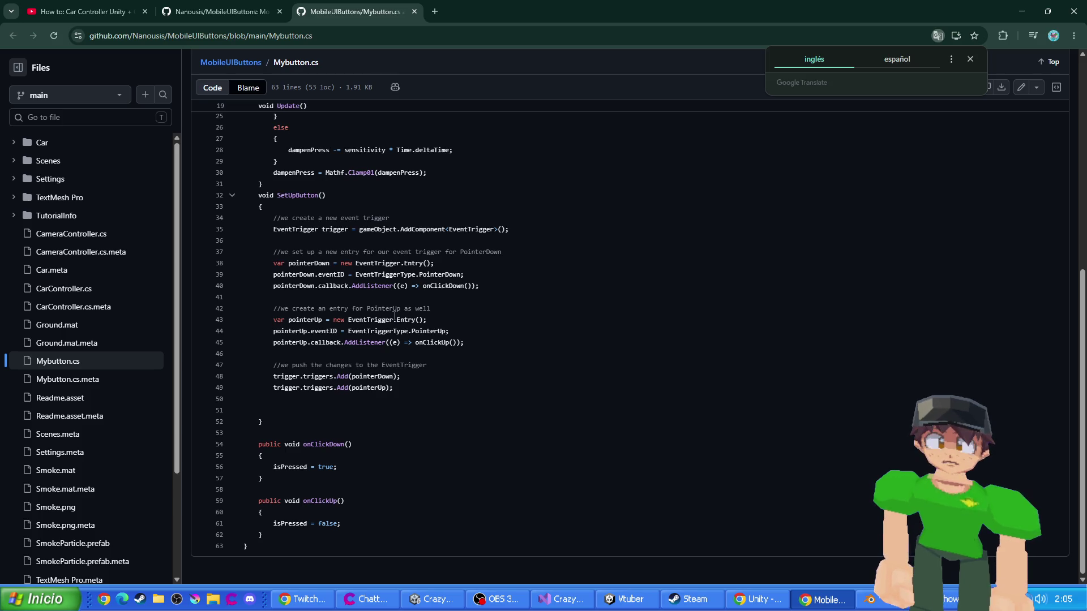
pyautogui.scroll(2, 394, 316)
pyautogui.scroll(1, 395, 315)
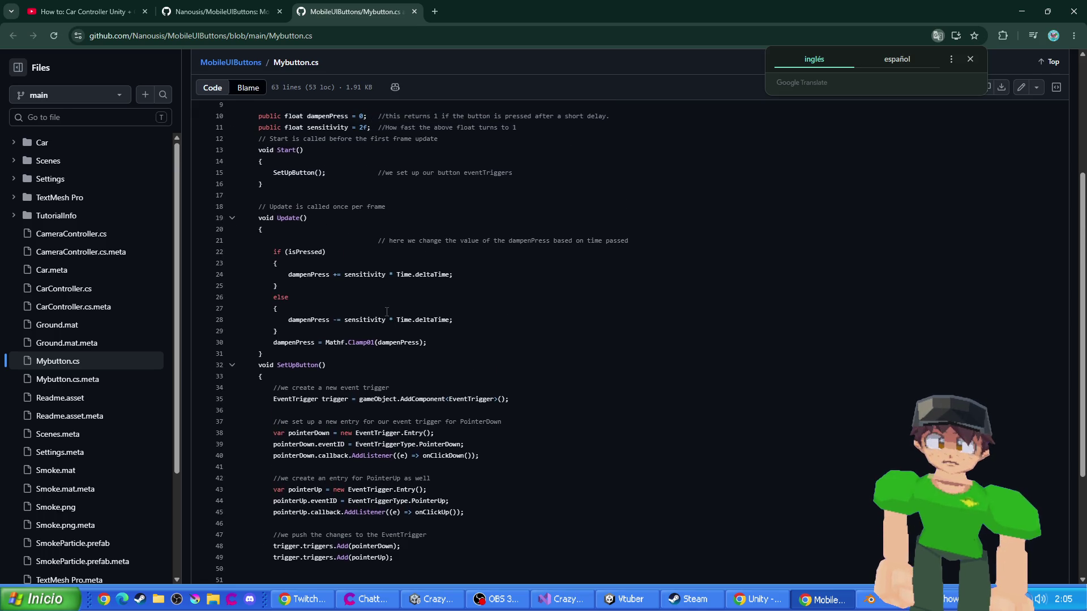
pyautogui.scroll(2, 381, 297)
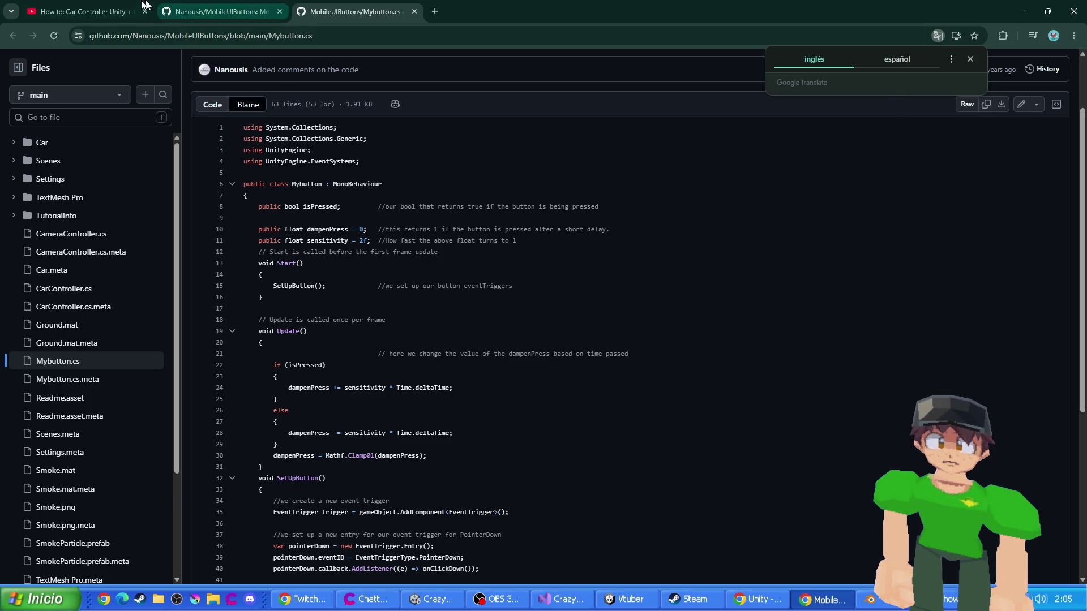
pyautogui.click(91, 11)
pyautogui.scroll(3, 317, 221)
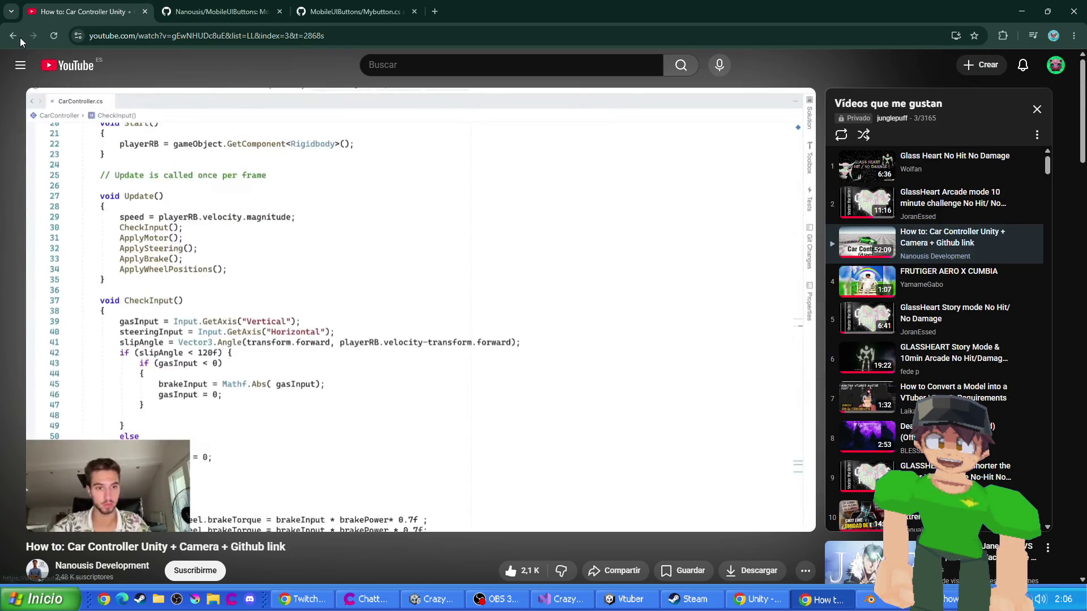
# - Search YouTube for 'car drift controller unity' and open 'How To Make Drifting Game In 5 Steps'
pyautogui.click(394, 65)
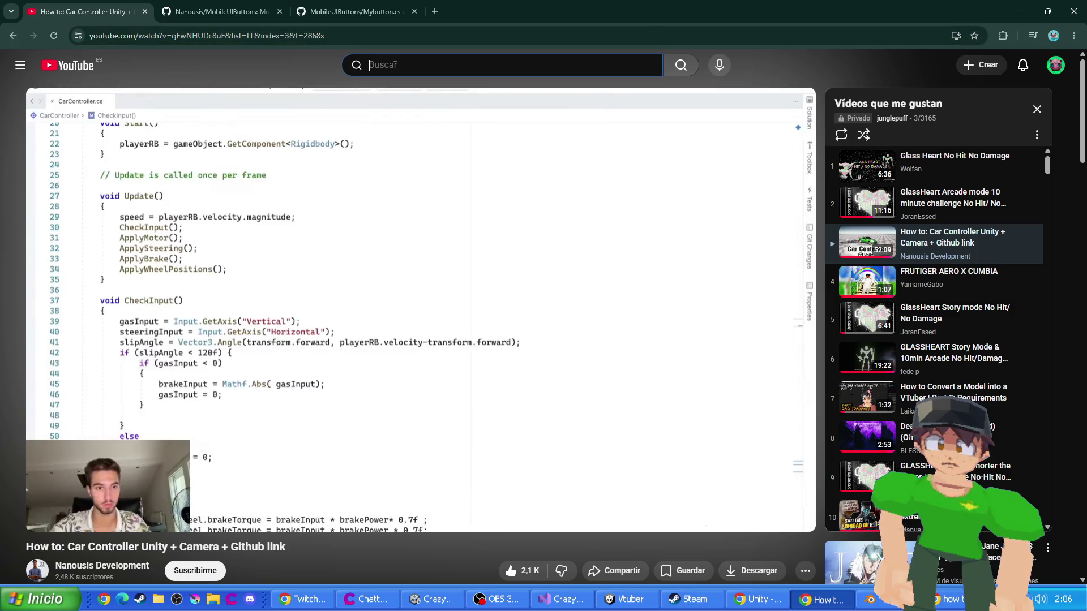
pyautogui.write('car drift')
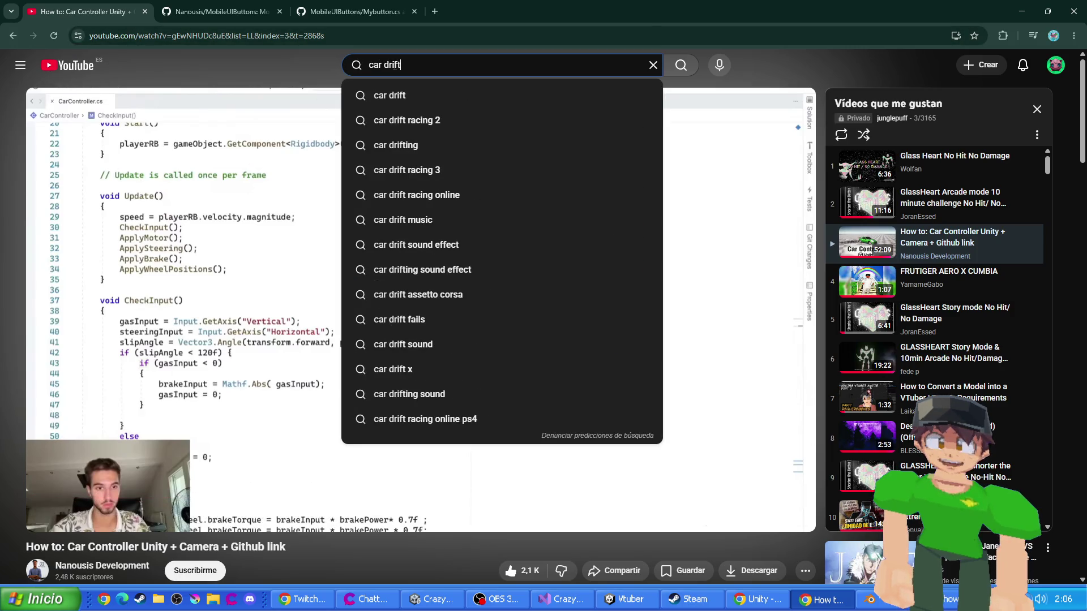
pyautogui.press('BackSpace')
pyautogui.write('controller unity')
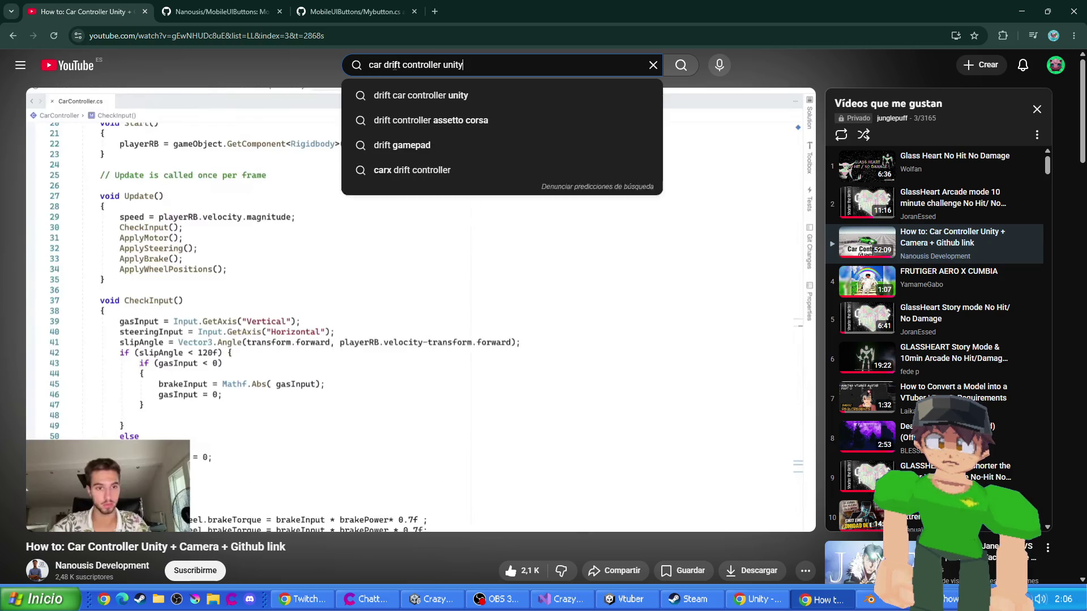
pyautogui.press('Return')
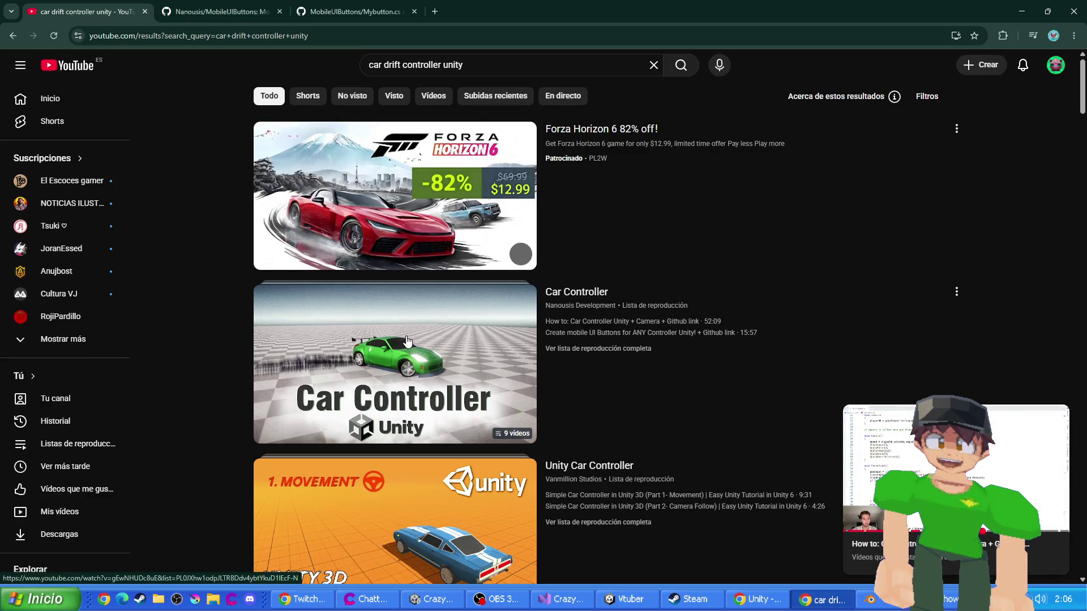
pyautogui.scroll(-10, 230, 301)
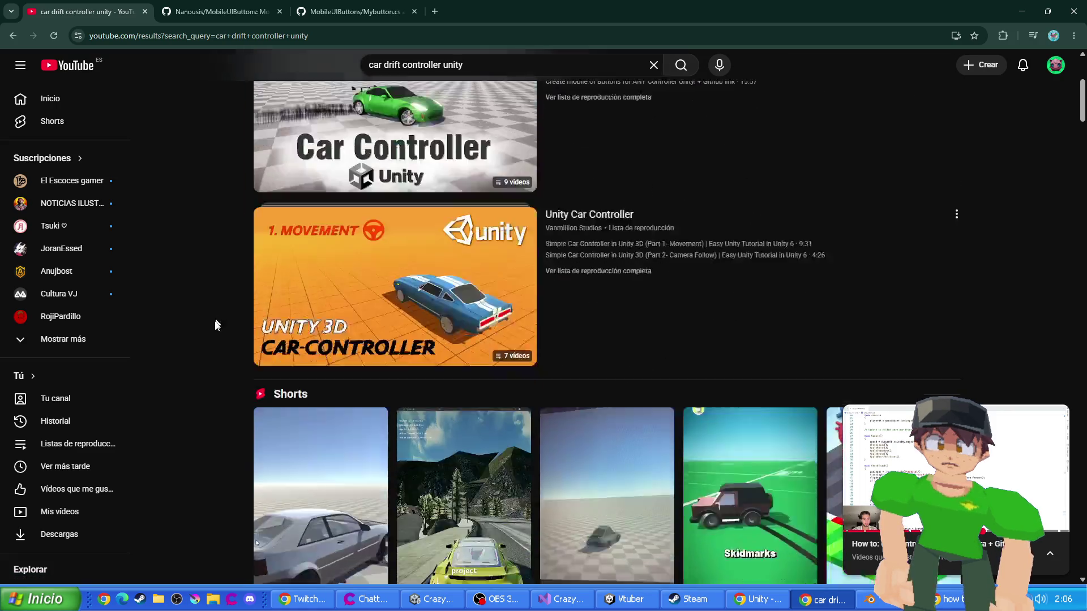
pyautogui.scroll(-3, 205, 314)
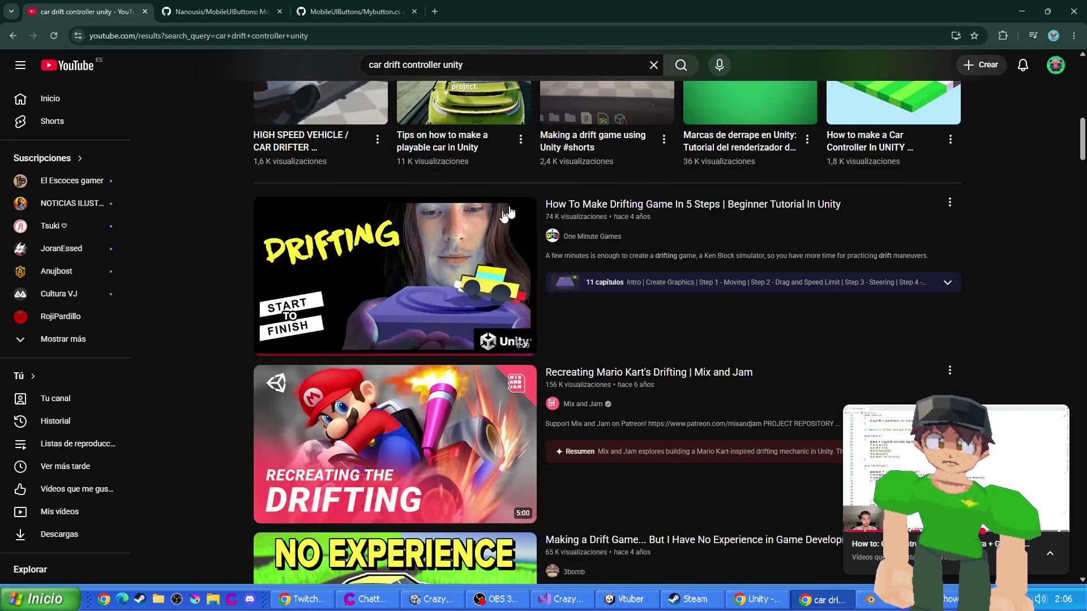
pyautogui.scroll(-3, 607, 207)
pyautogui.click(860, 469)
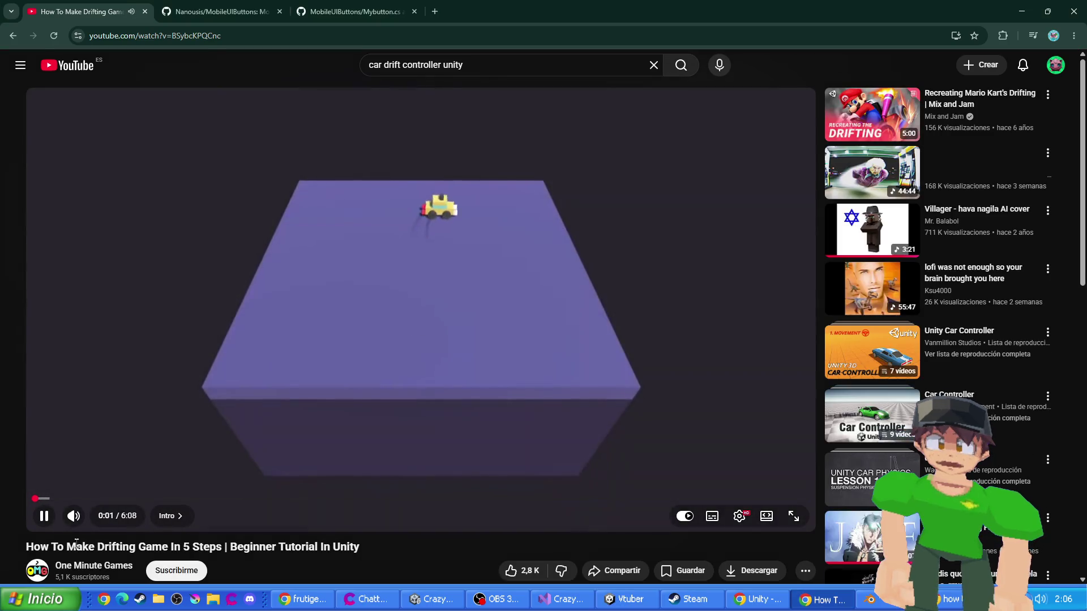
# - Pause and resume the drifting game tutorial, then go back to the search results
pyautogui.click(44, 516)
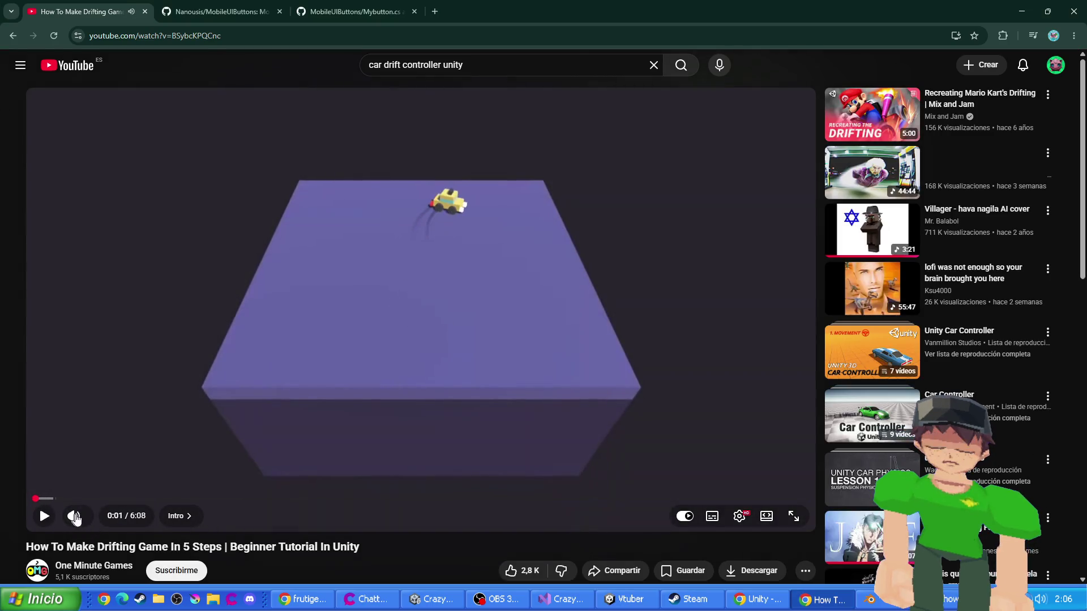
pyautogui.click(224, 340)
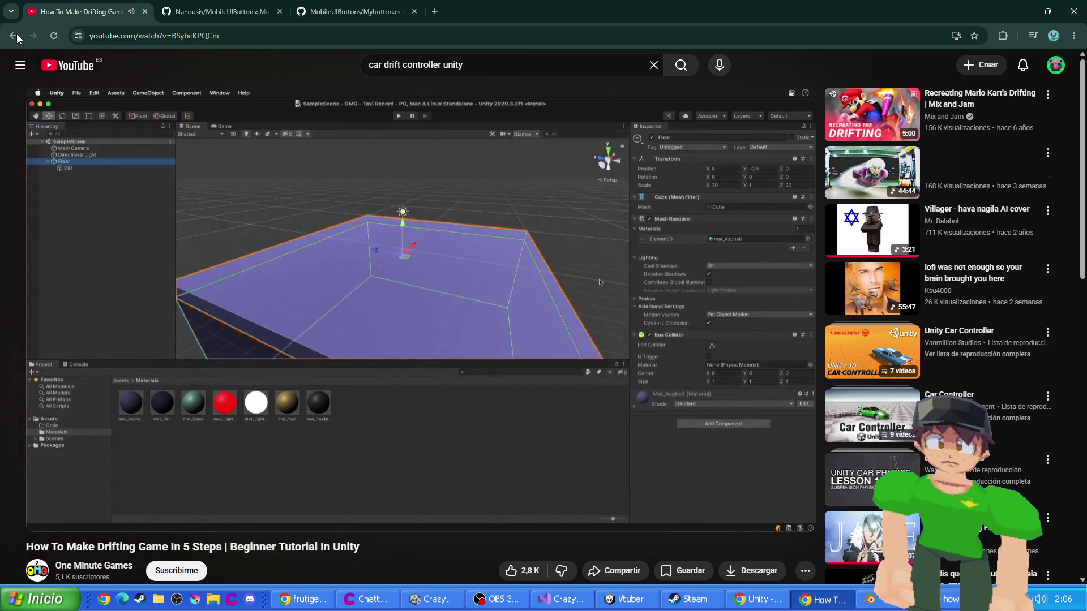
pyautogui.click(13, 36)
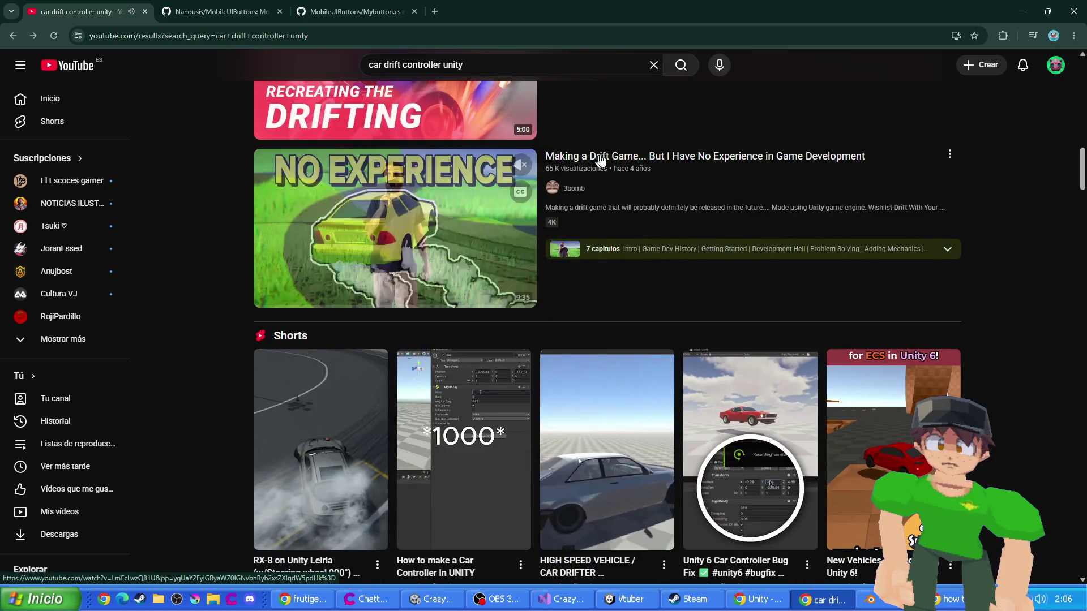
# - Open 'Unity - Drift Controller (Updated)' from the drift search results
pyautogui.scroll(-6, 207, 281)
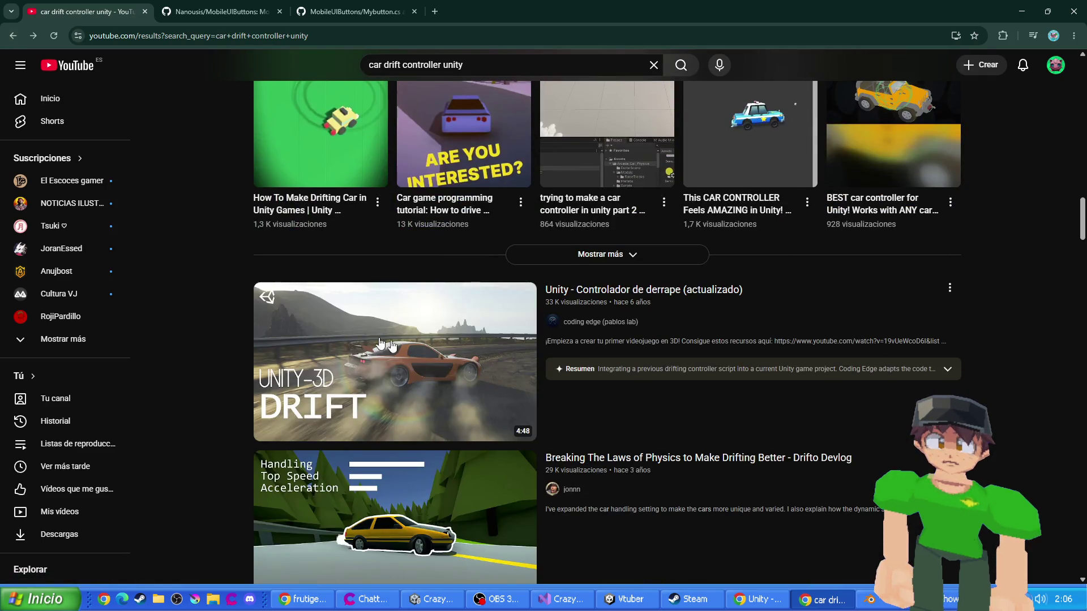
pyautogui.click(620, 292)
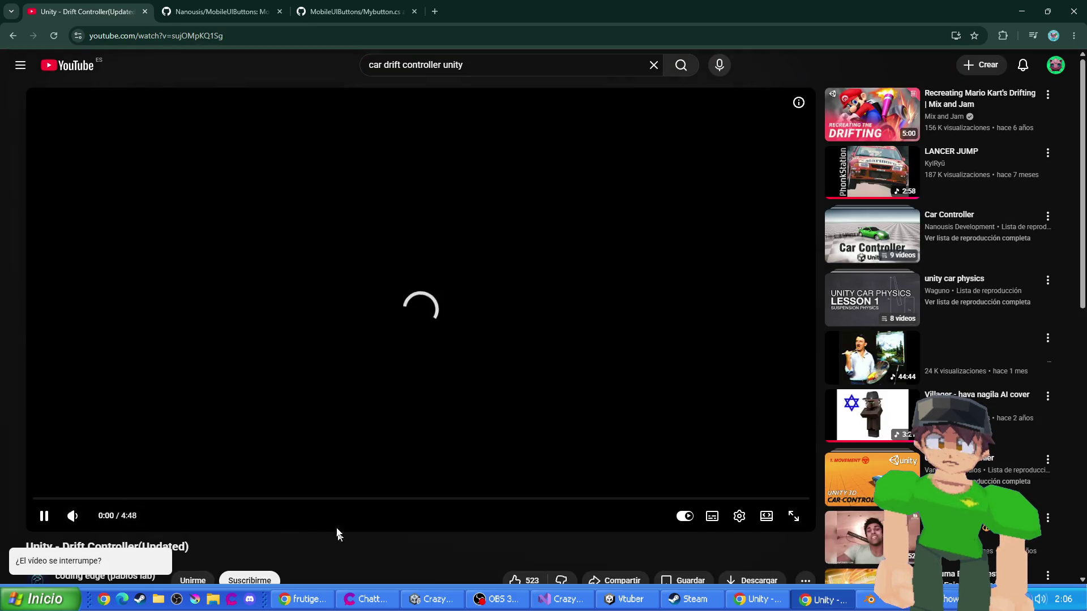
pyautogui.scroll(-3, 134, 428)
pyautogui.moveTo(74, 350)
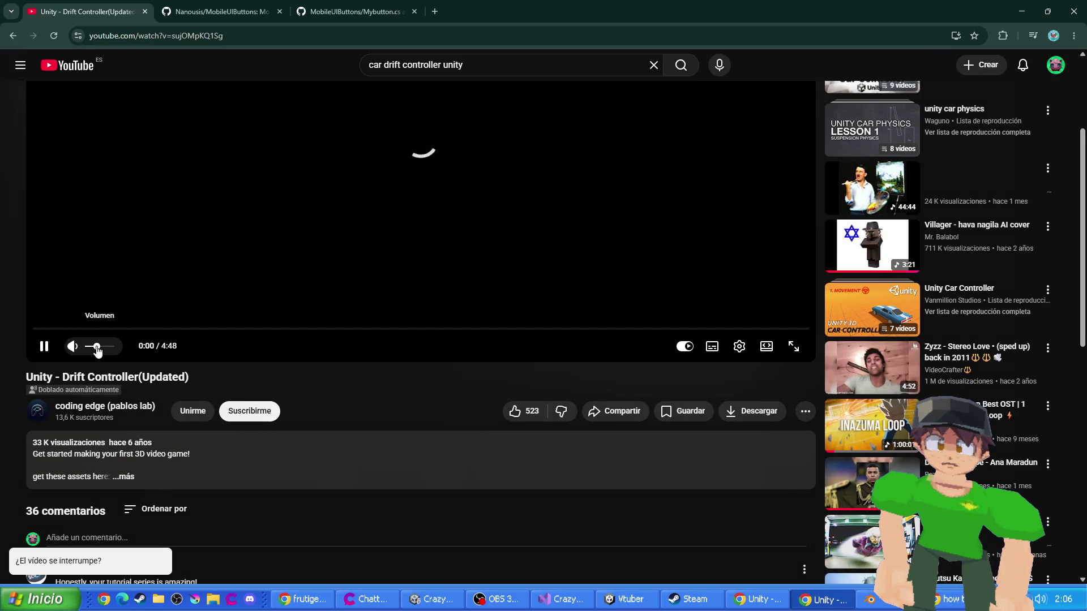
pyautogui.scroll(3, 378, 416)
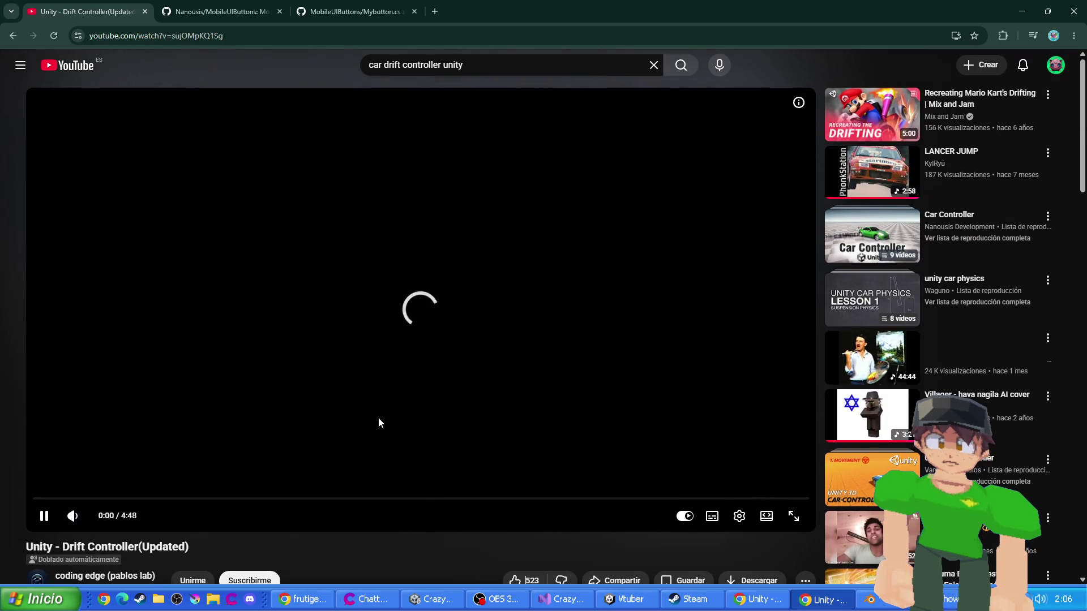
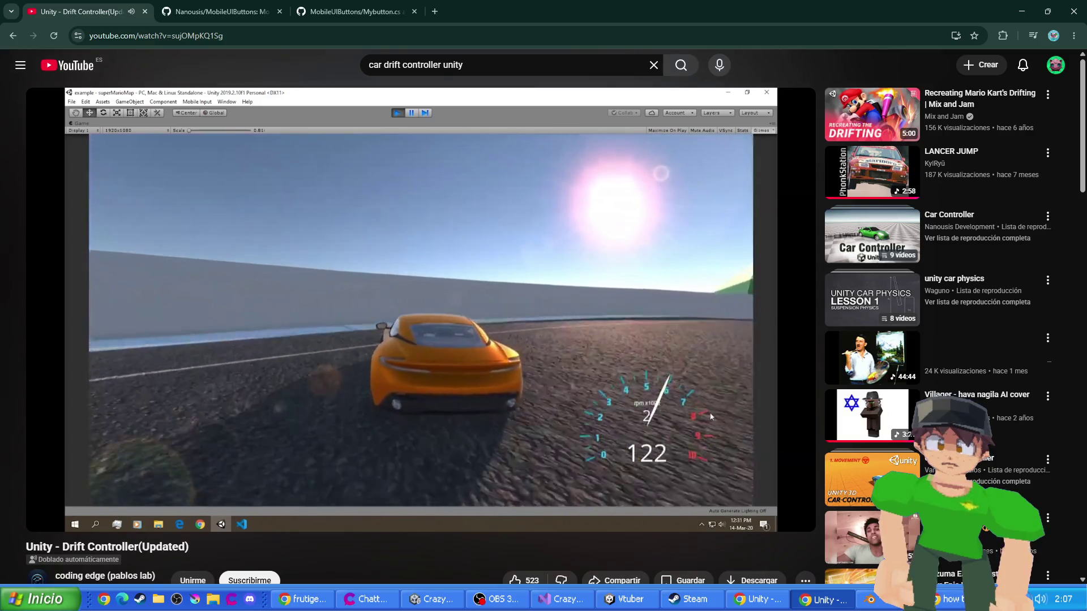
# - Expand the Drift Controller (Updated) video's description with '...más' to reveal its links
pyautogui.scroll(-4, 502, 352)
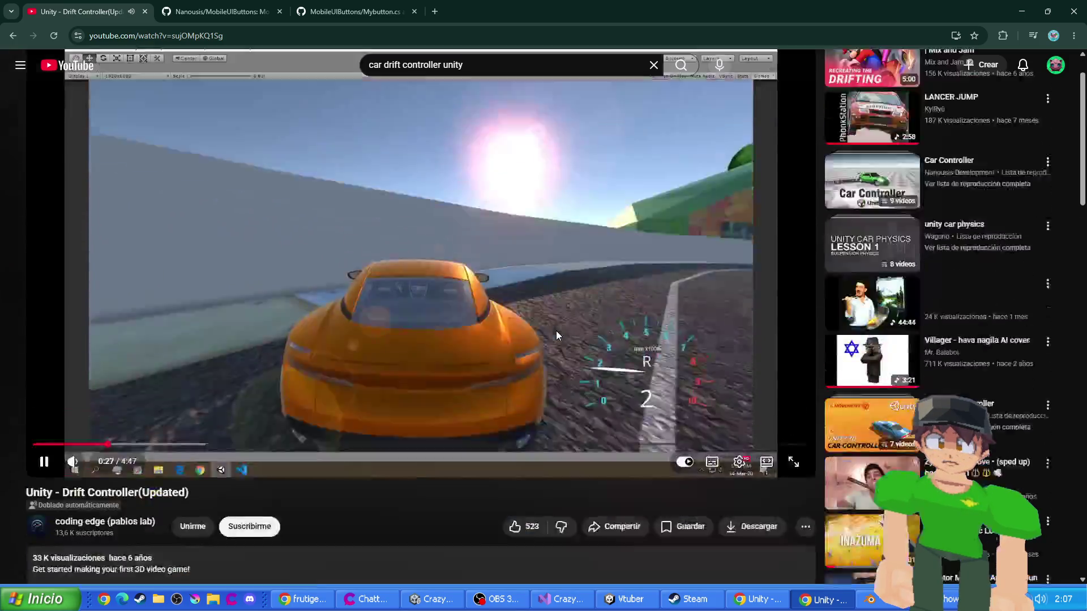
pyautogui.scroll(4, 444, 252)
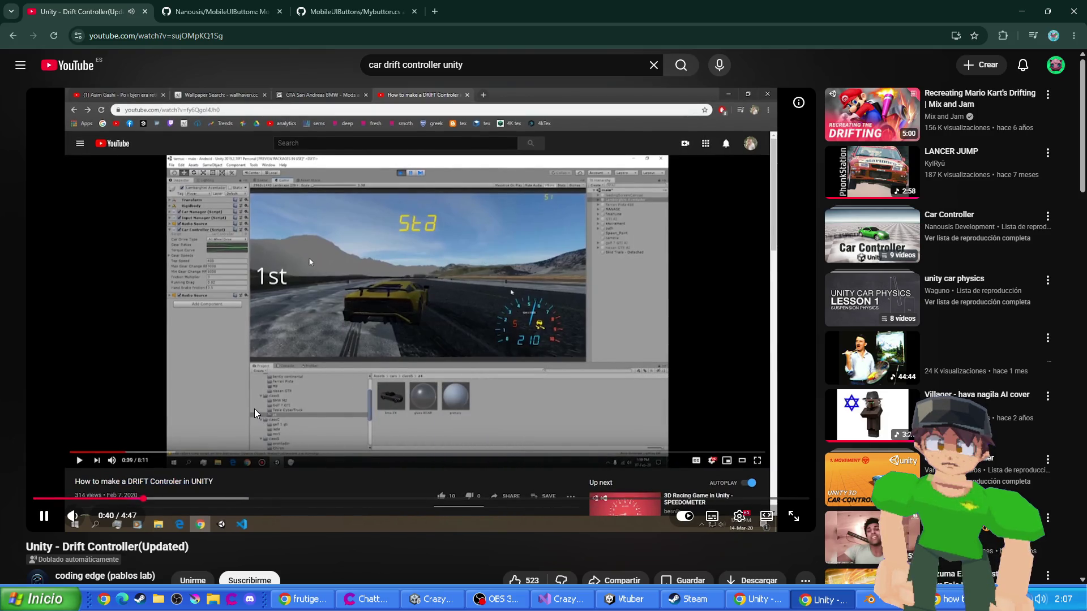
pyautogui.scroll(-5, 261, 399)
pyautogui.click(107, 322)
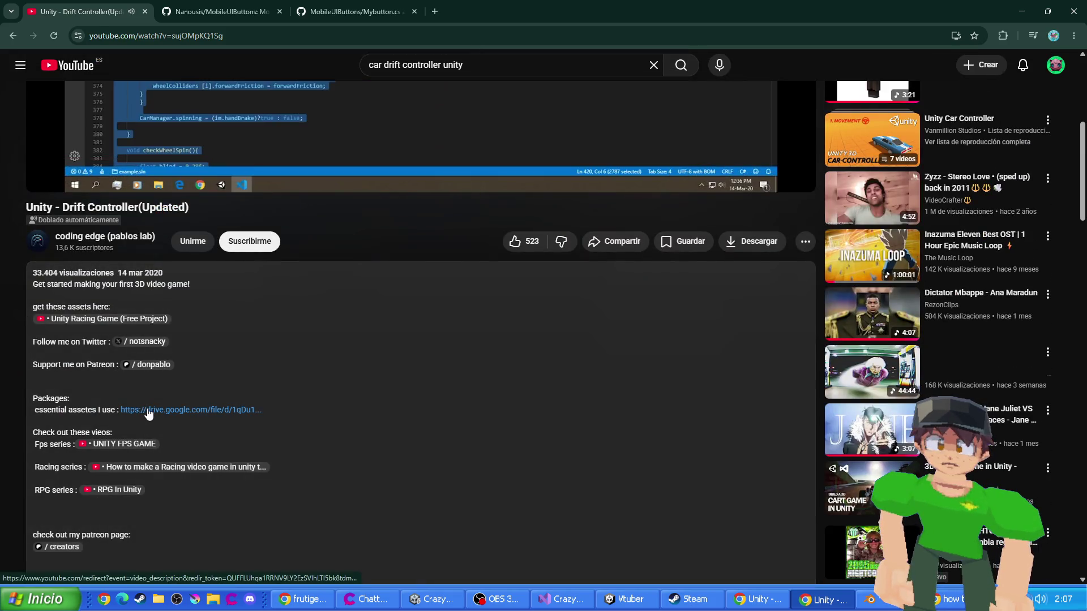
# - Open the essential-assets link and view the Pablos essentials.zip page on Google Drive
pyautogui.scroll(10, 203, 312)
pyautogui.click(233, 211)
pyautogui.hotkey('ctrl', 'Tab')
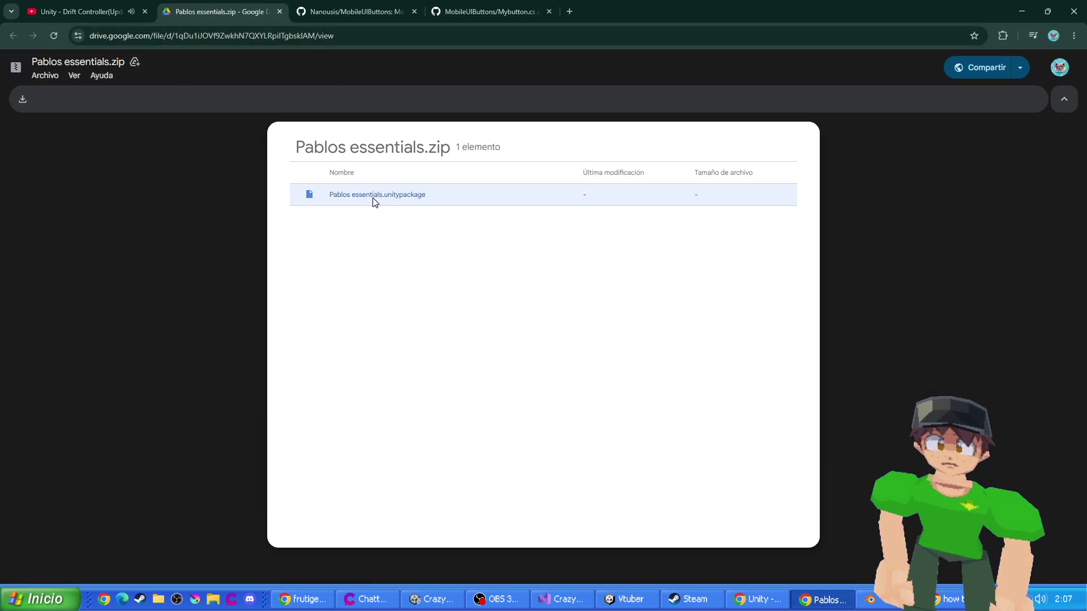
# - Resume the Drift Controller tutorial and check its MediaFire controller script link before returning
pyautogui.hotkey('ctrl', 'shift', 'Tab')
pyautogui.click(264, 393)
pyautogui.scroll(-6, 249, 294)
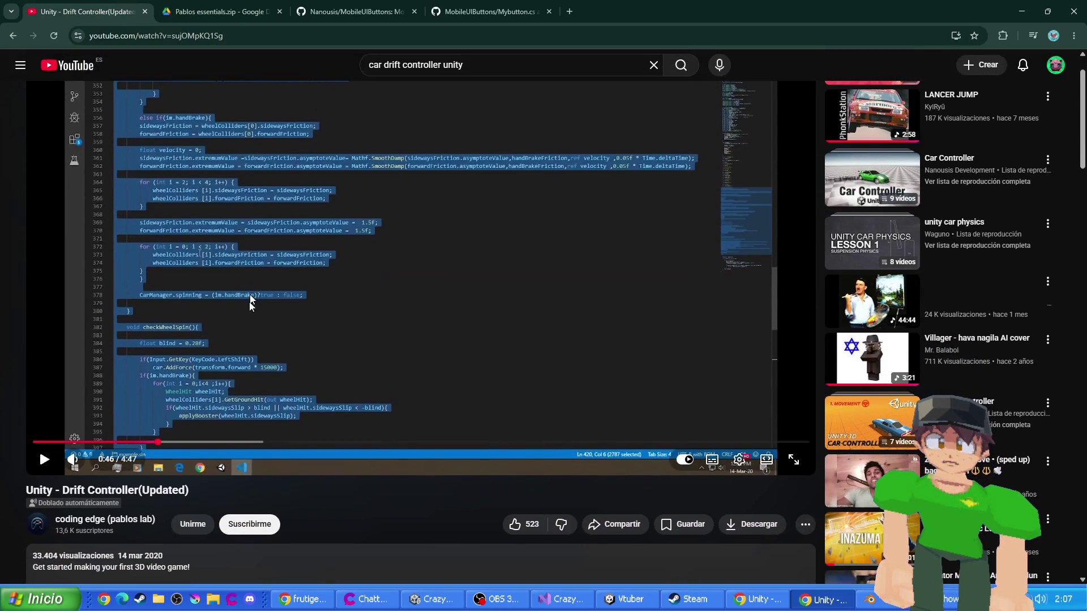
pyautogui.scroll(-4, 210, 373)
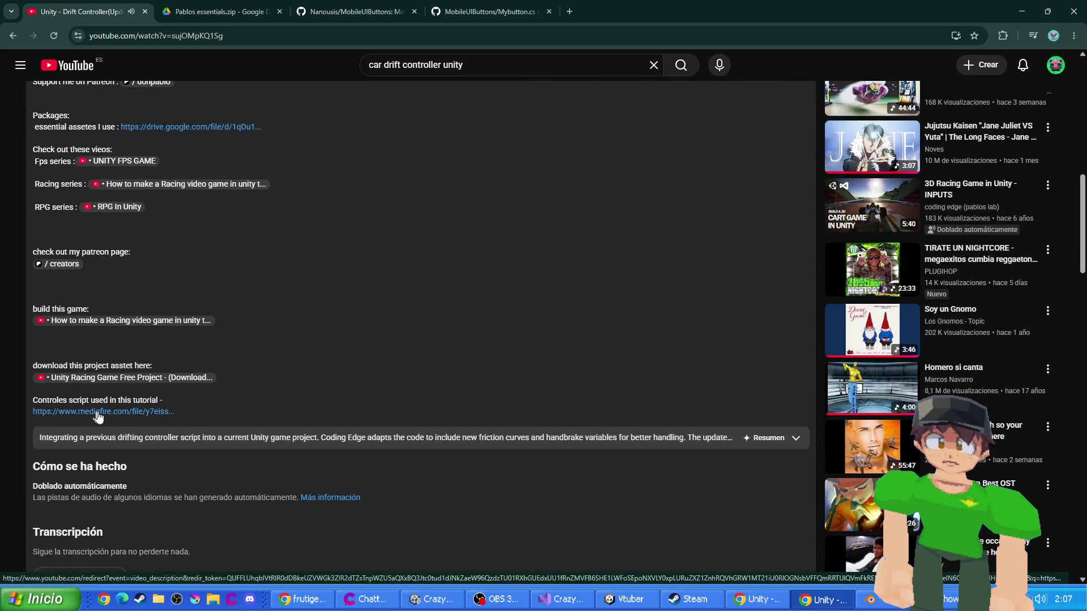
pyautogui.scroll(-1, 105, 417)
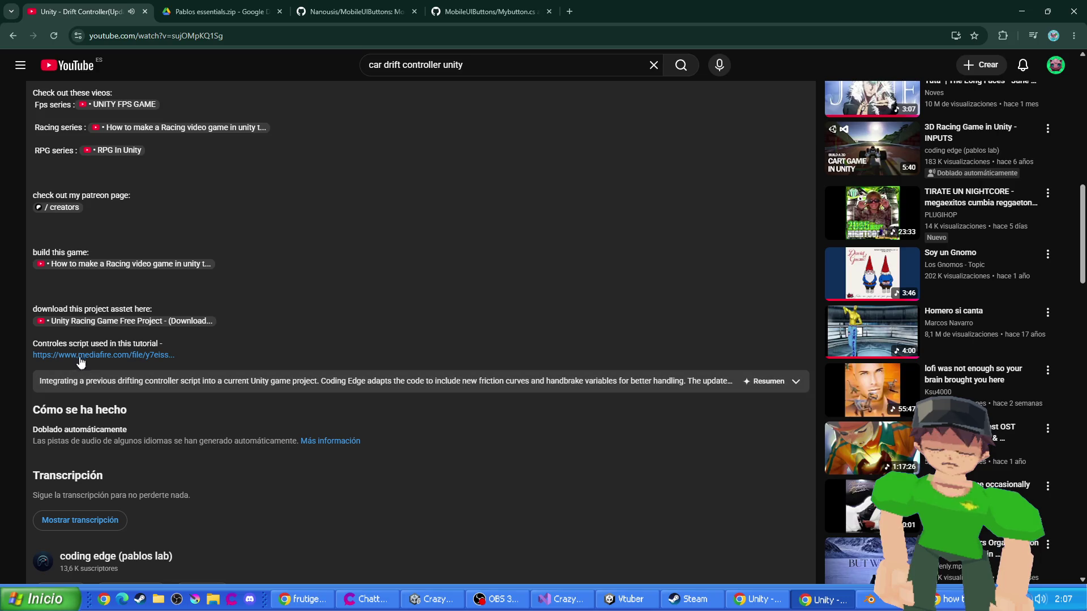
pyautogui.click(306, 5)
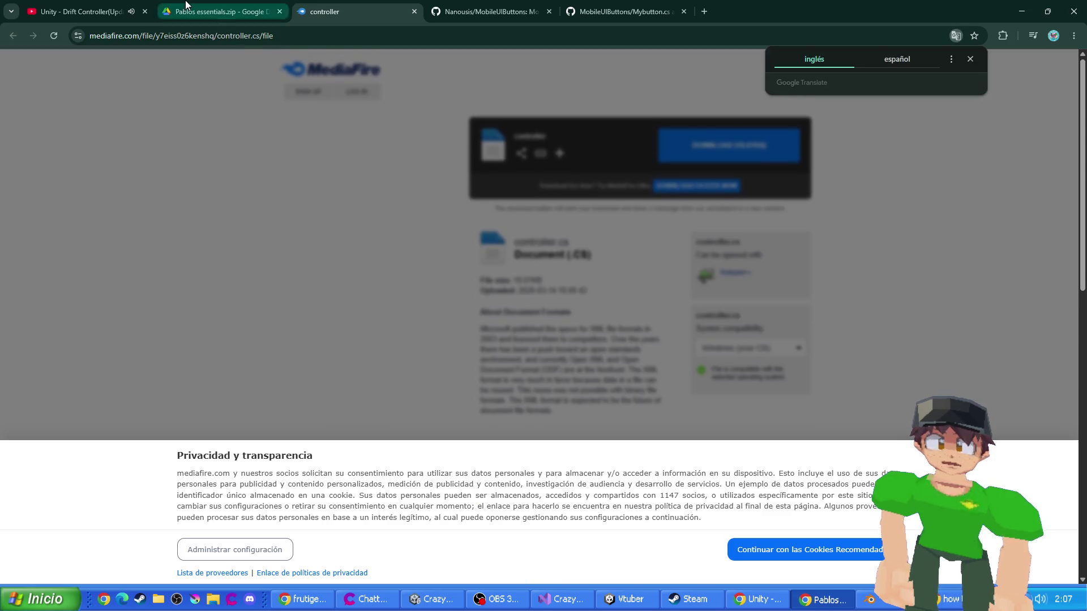
pyautogui.click(111, 6)
pyautogui.scroll(10, 352, 294)
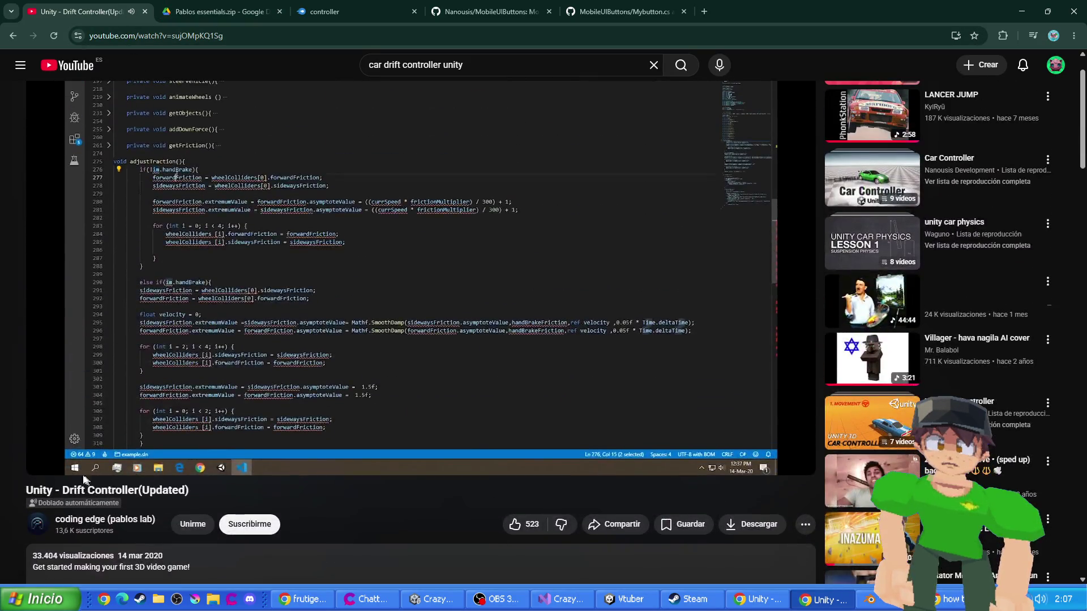
pyautogui.scroll(1, 187, 450)
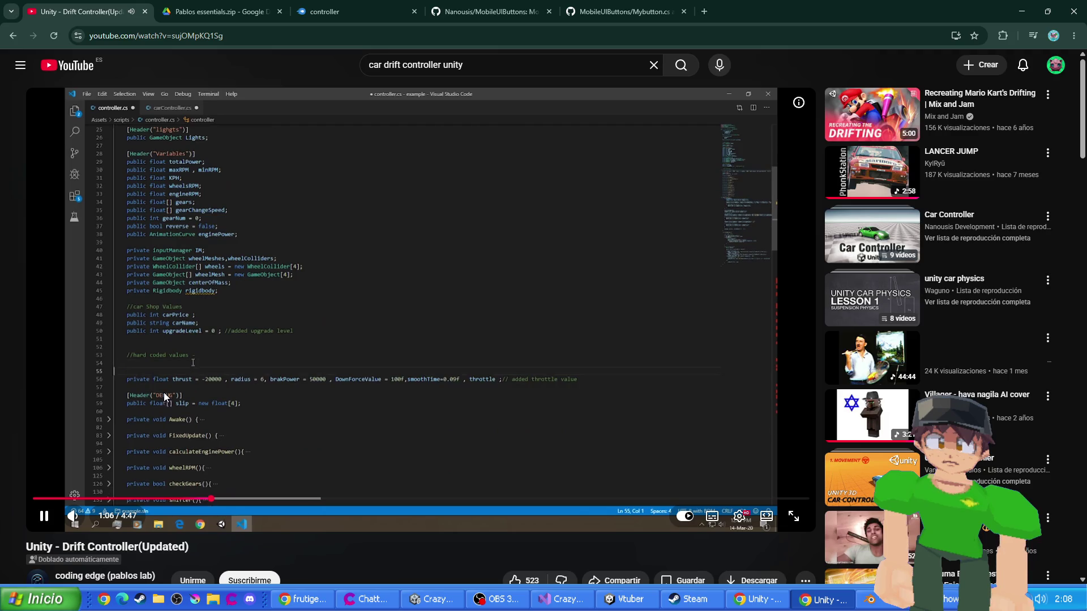
# - Skip ahead to the car driving demo, pause at 4:23, and bring the racing playlist tab forward
pyautogui.moveTo(243, 499); pyautogui.dragTo(719, 511)
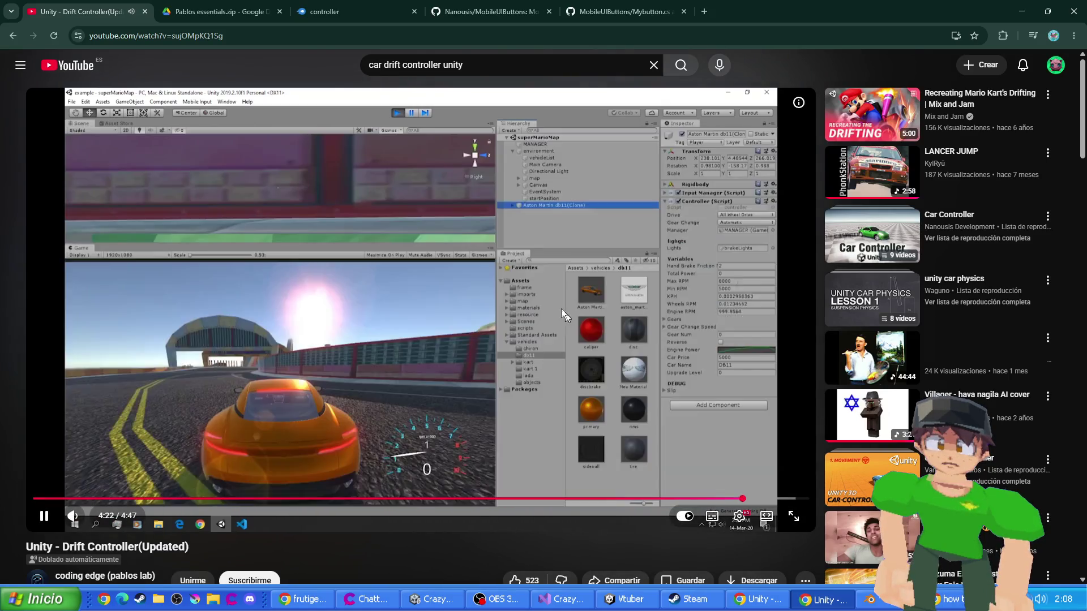
pyautogui.click(465, 366)
pyautogui.scroll(-5, 436, 372)
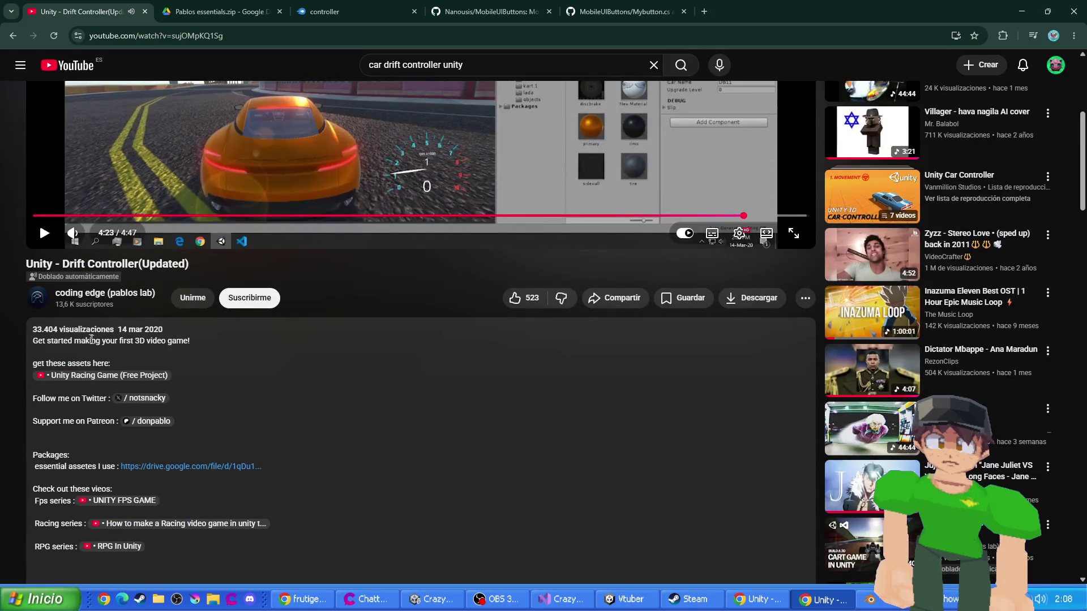
pyautogui.scroll(-3, 89, 338)
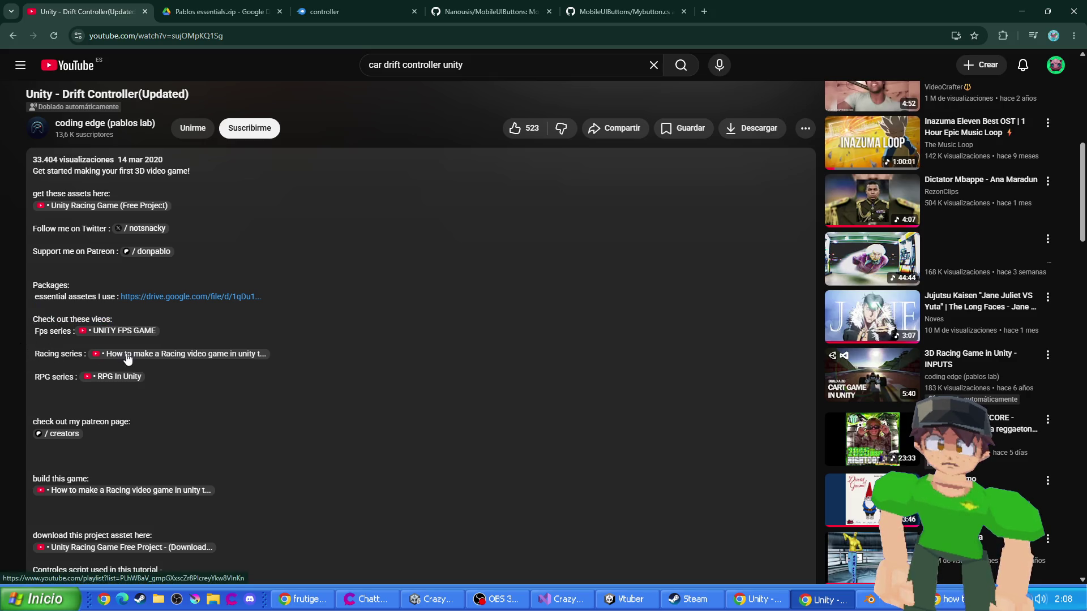
pyautogui.moveTo(473, 11); pyautogui.dragTo(249, 3)
# - Scroll the racing playlist to item 33 and open 'Ferrari Testarossa in GTA Vice City (Gameplay)'
pyautogui.scroll(-15, 448, 326)
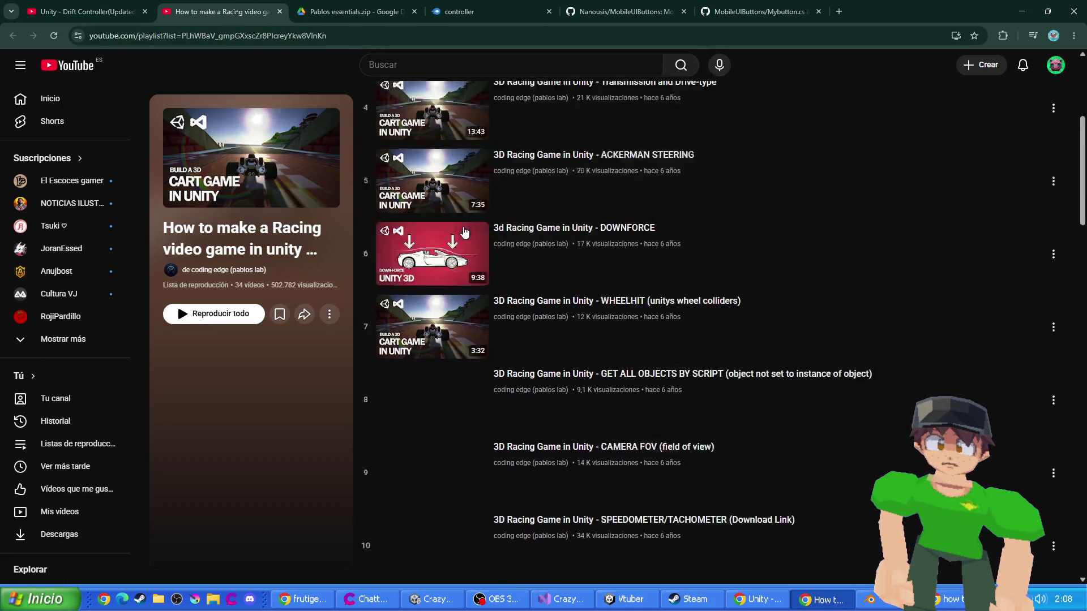
pyautogui.scroll(-9, 448, 327)
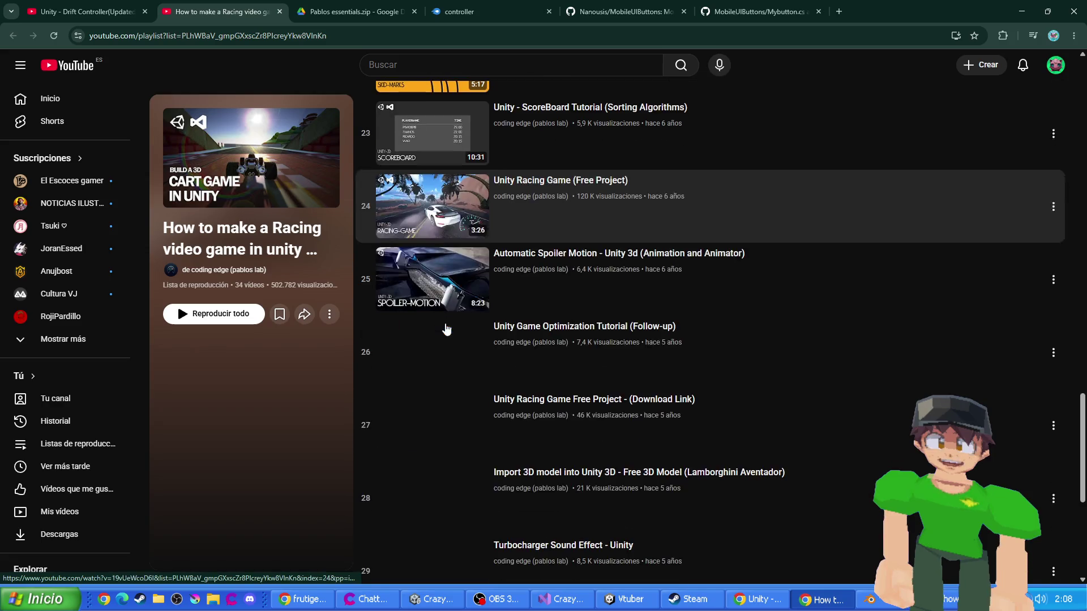
pyautogui.scroll(4, 446, 329)
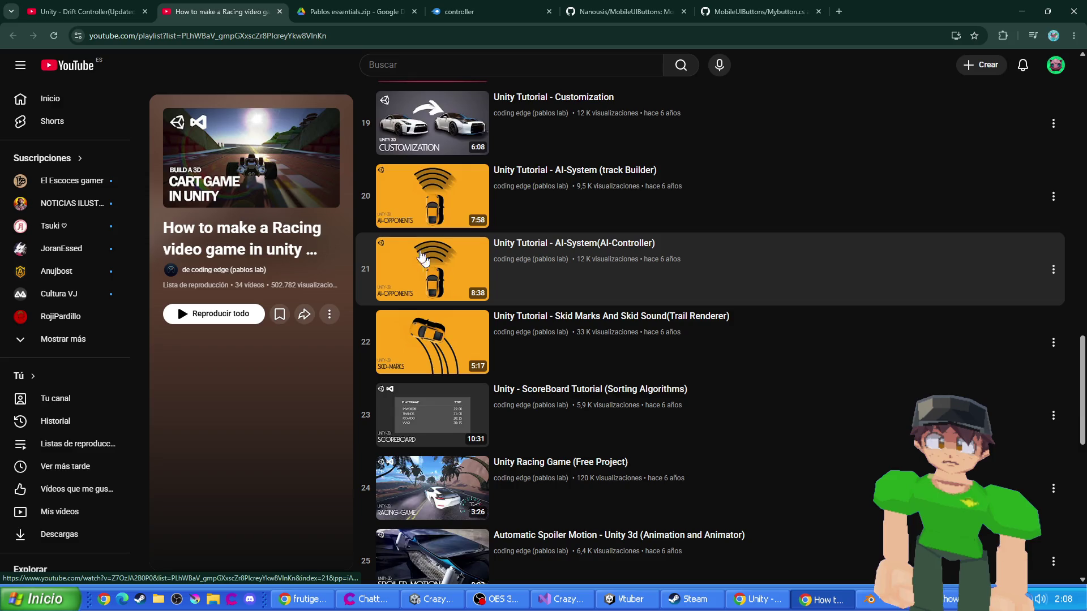
pyautogui.scroll(-10, 402, 223)
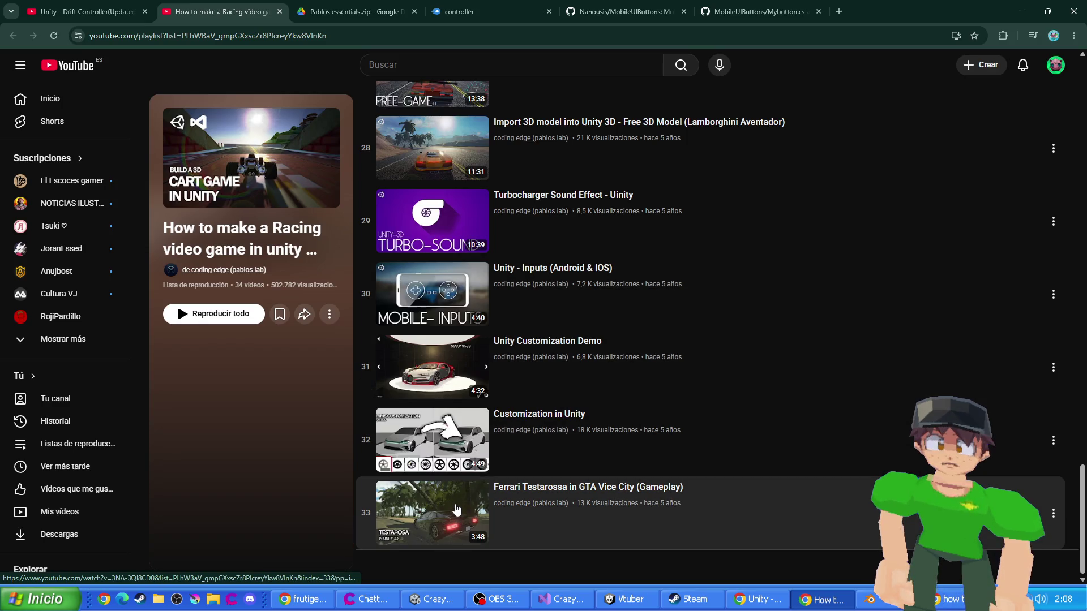
pyautogui.click(445, 509)
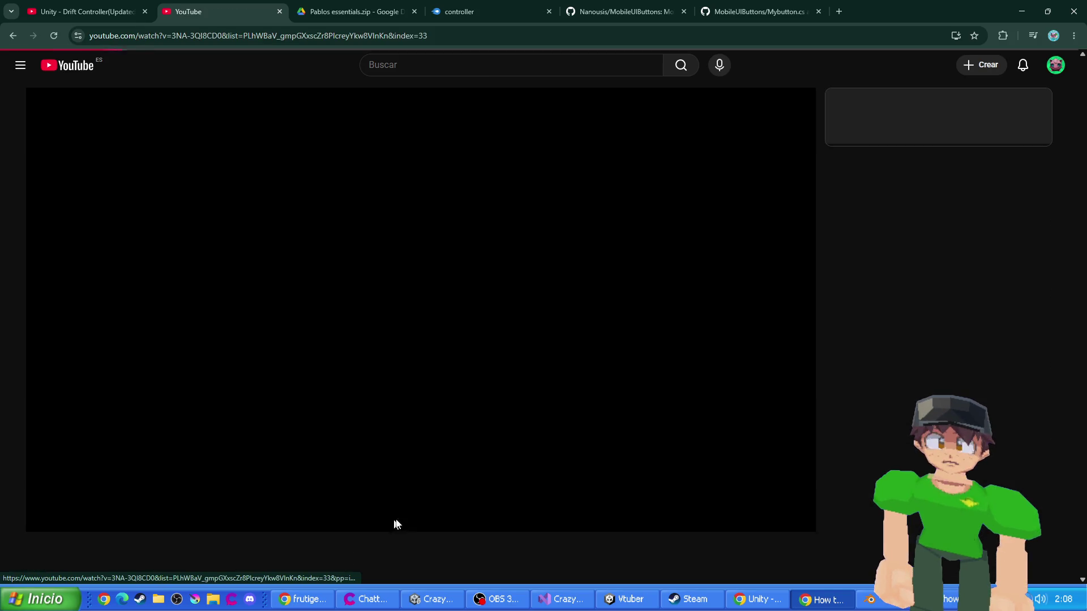
# - Jump the Ferrari Testarossa gameplay video ahead to 1:11 and watch it
pyautogui.moveTo(129, 502); pyautogui.dragTo(277, 499)
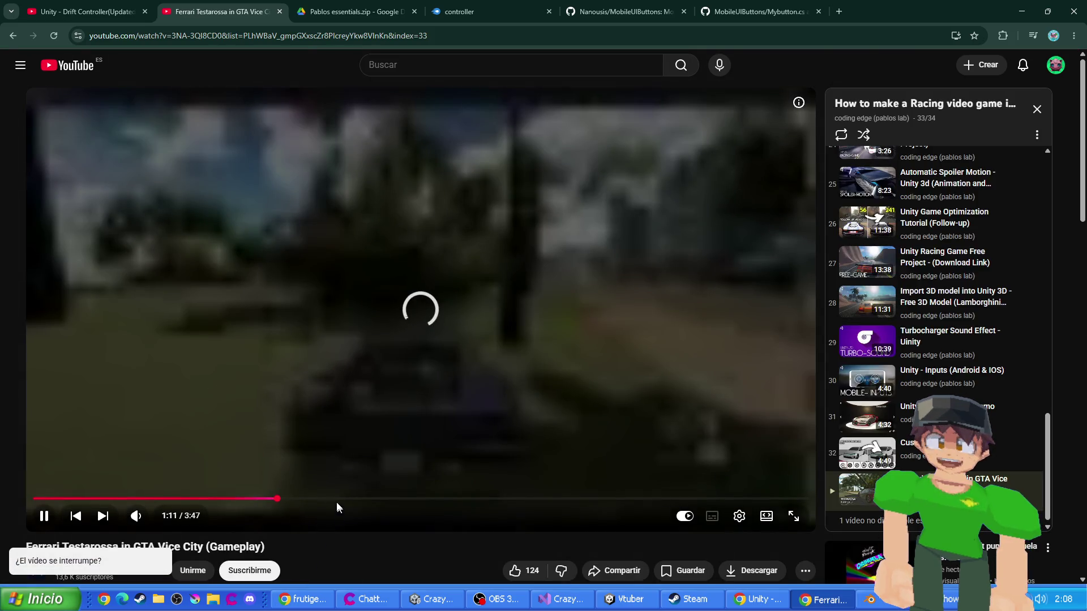
pyautogui.scroll(-4, 300, 501)
pyautogui.scroll(3, 322, 379)
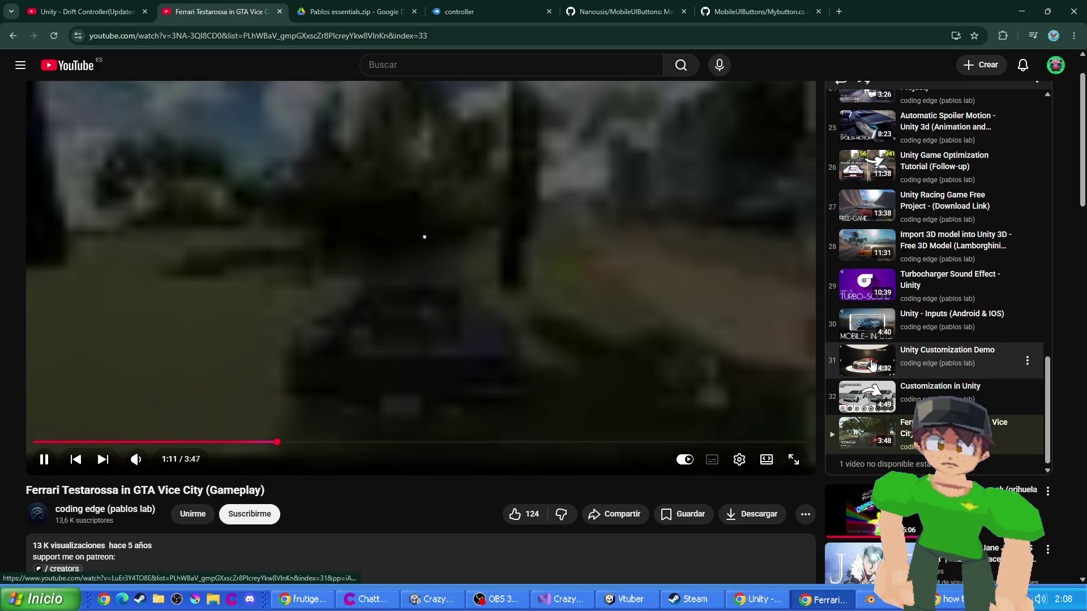
pyautogui.scroll(15, 870, 373)
pyautogui.scroll(1, 870, 363)
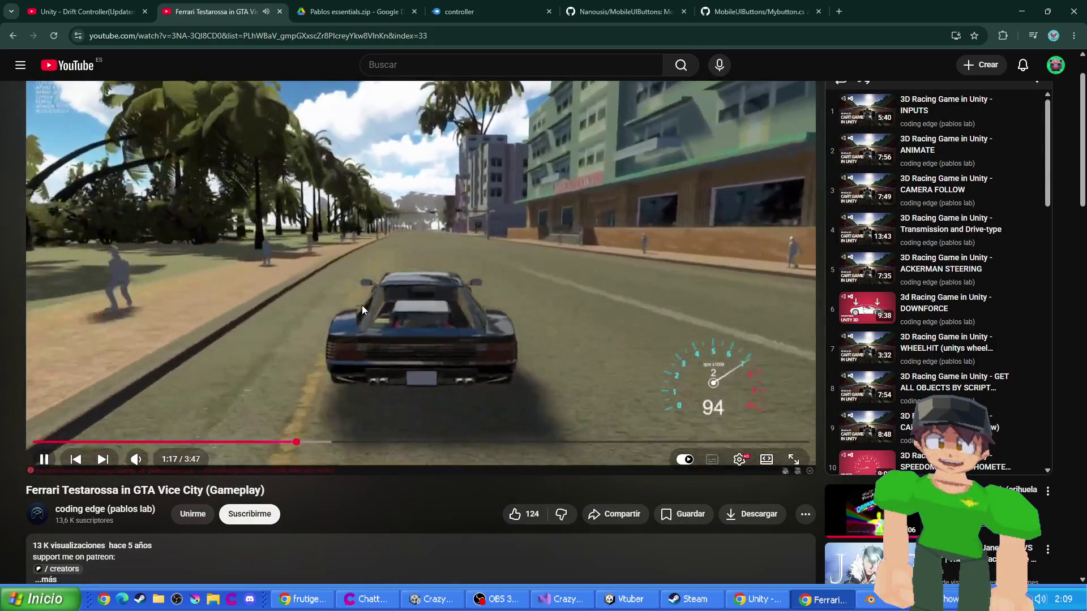
pyautogui.scroll(1, 354, 497)
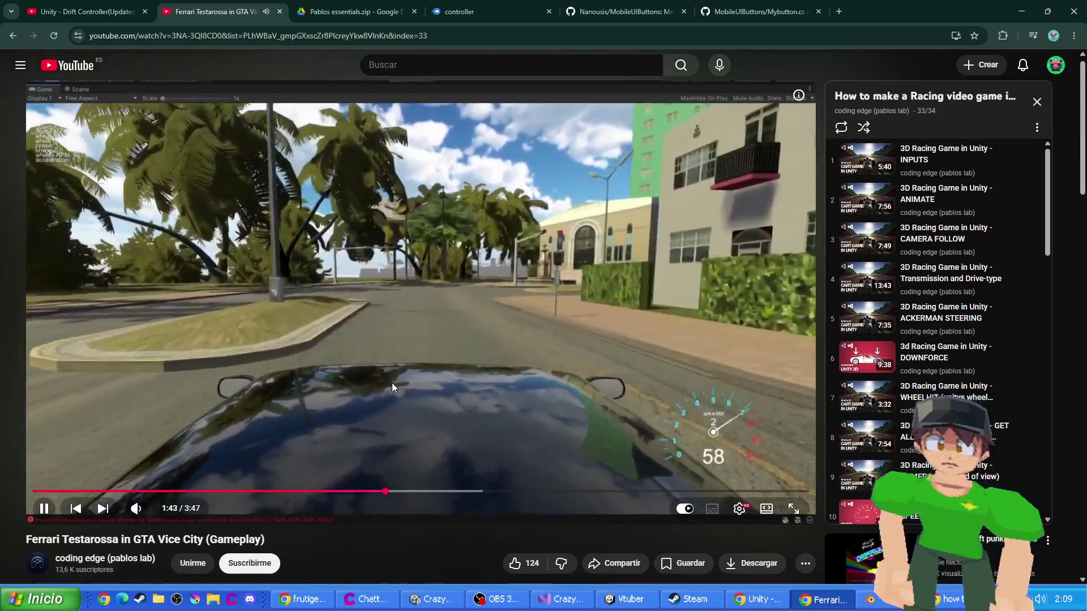
pyautogui.scroll(-6, 388, 379)
pyautogui.scroll(3, 379, 372)
# - Expand the description, pause, and open the 'How to make a Racing video game in unity' playlist
pyautogui.click(252, 461)
pyautogui.click(291, 226)
pyautogui.scroll(-2, 239, 413)
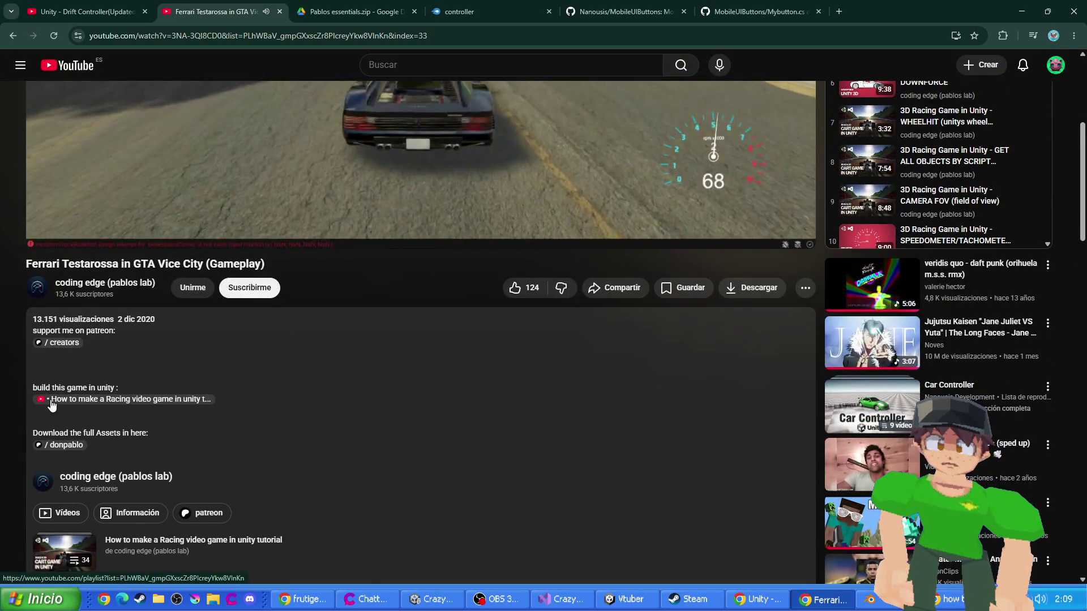
pyautogui.click(74, 400)
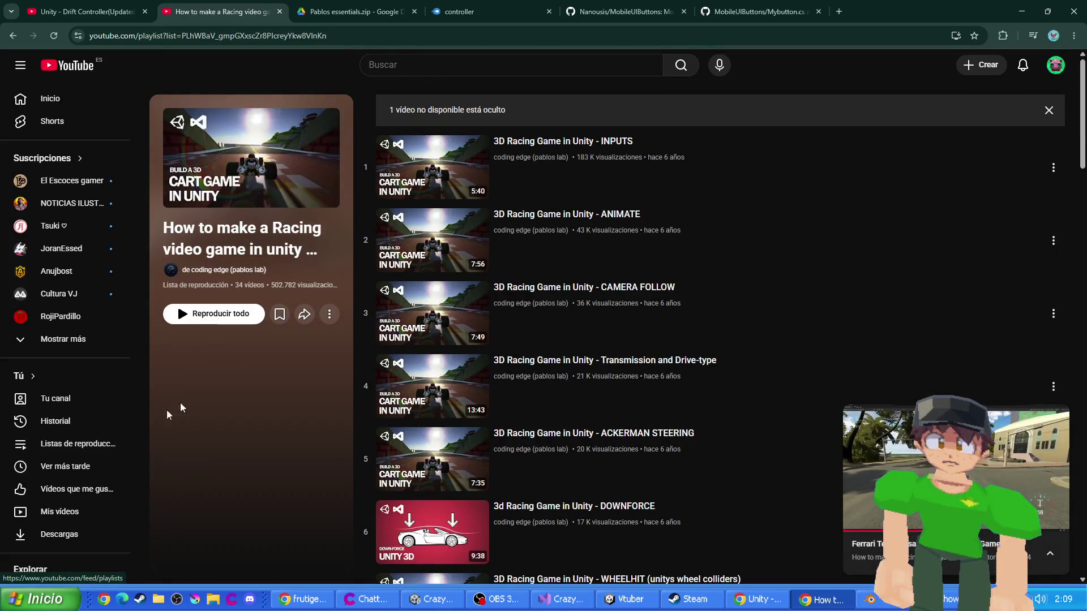
# - Open '3D Racing Game in Unity - INPUTS' from the playlist and expand its description
pyautogui.click(460, 181)
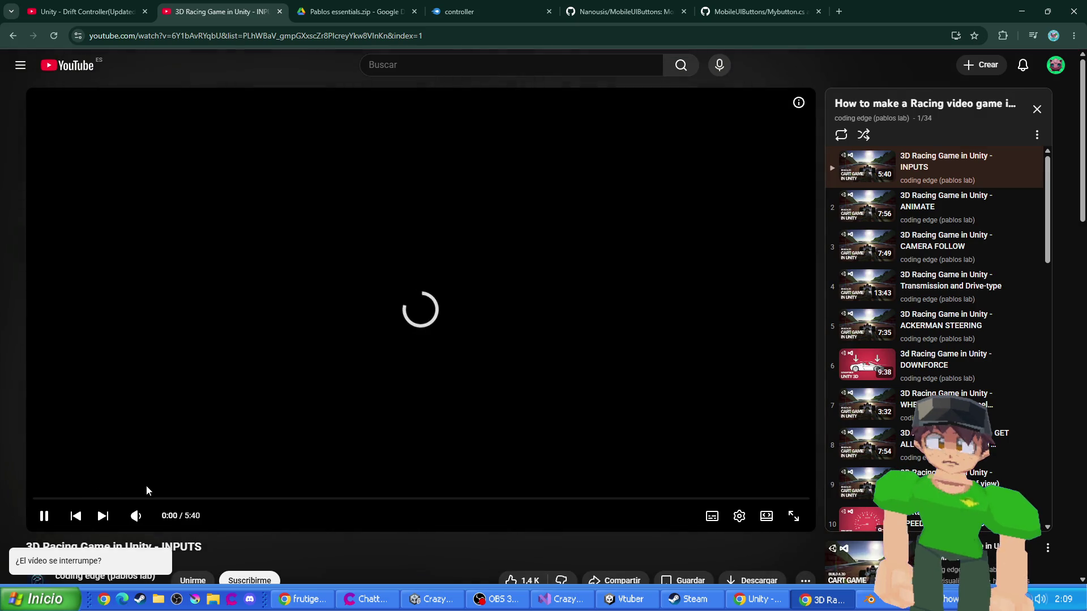
pyautogui.scroll(-5, 146, 490)
pyautogui.click(75, 504)
pyautogui.scroll(-4, 75, 504)
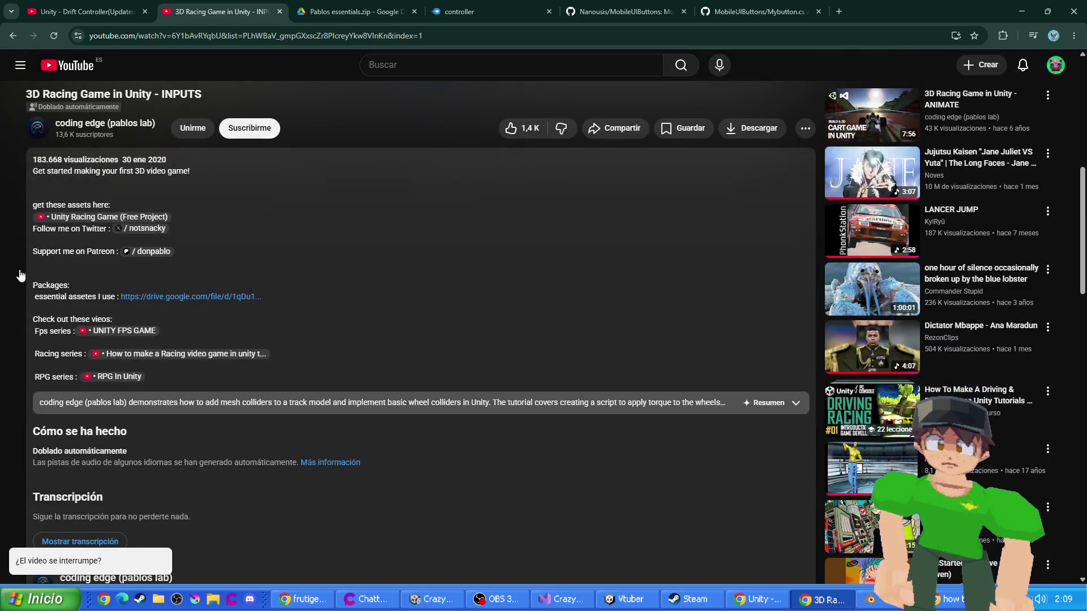
pyautogui.scroll(-5, 75, 504)
pyautogui.scroll(10, 247, 381)
pyautogui.scroll(4, 247, 381)
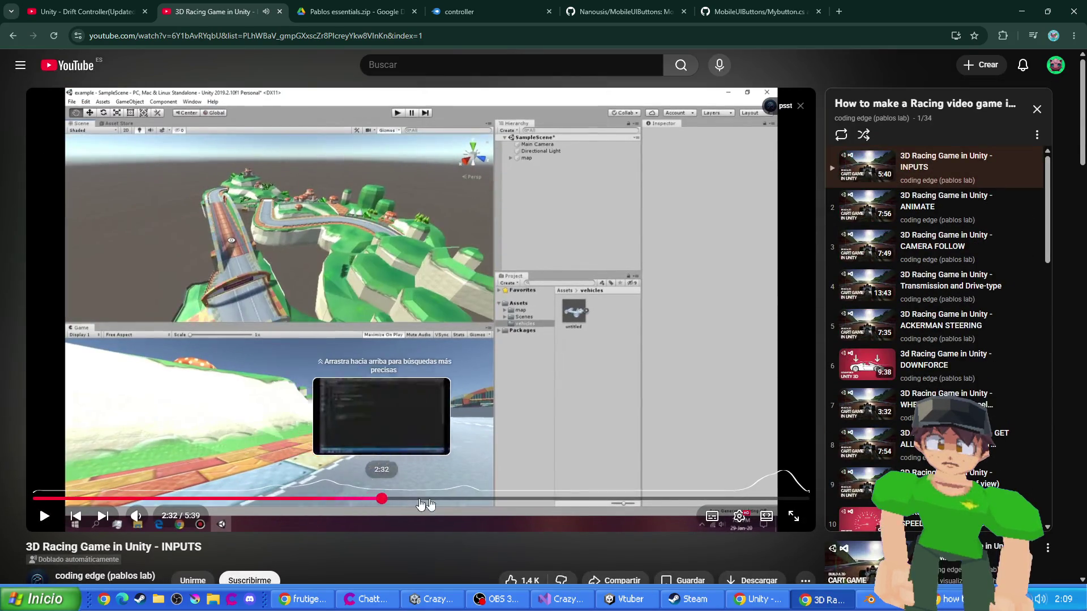
# - Skip the INPUTS video ahead to its coding part and resume playback
pyautogui.moveTo(407, 498); pyautogui.dragTo(756, 502)
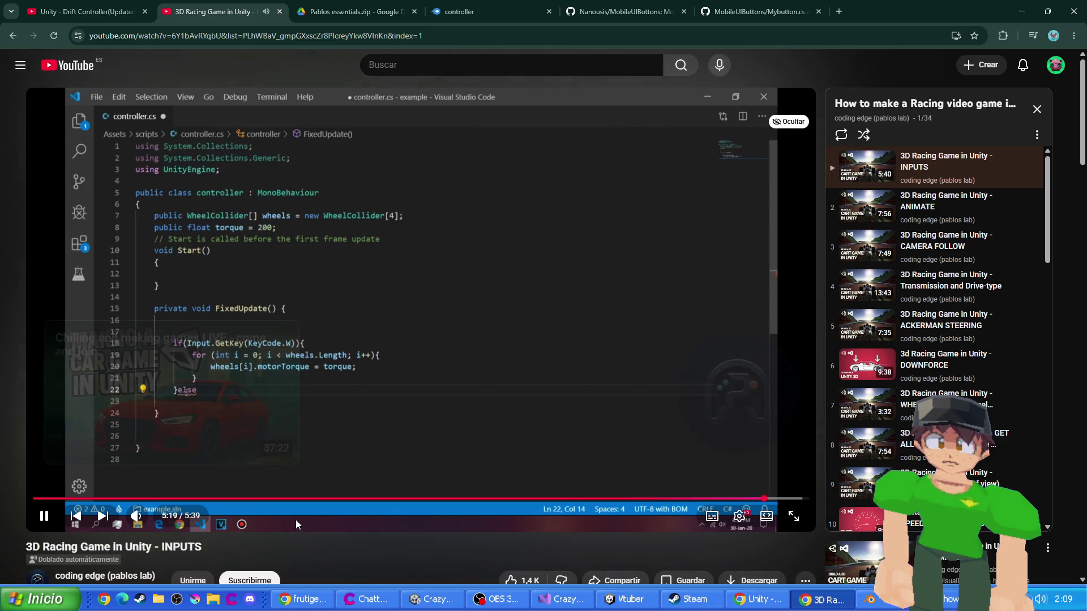
pyautogui.click(756, 499)
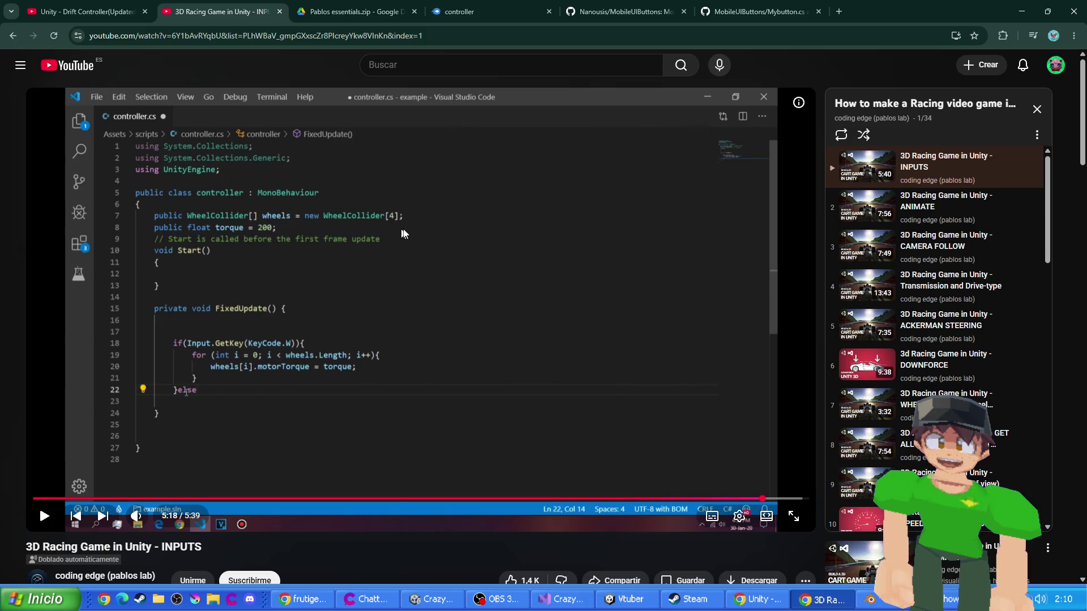
pyautogui.click(382, 384)
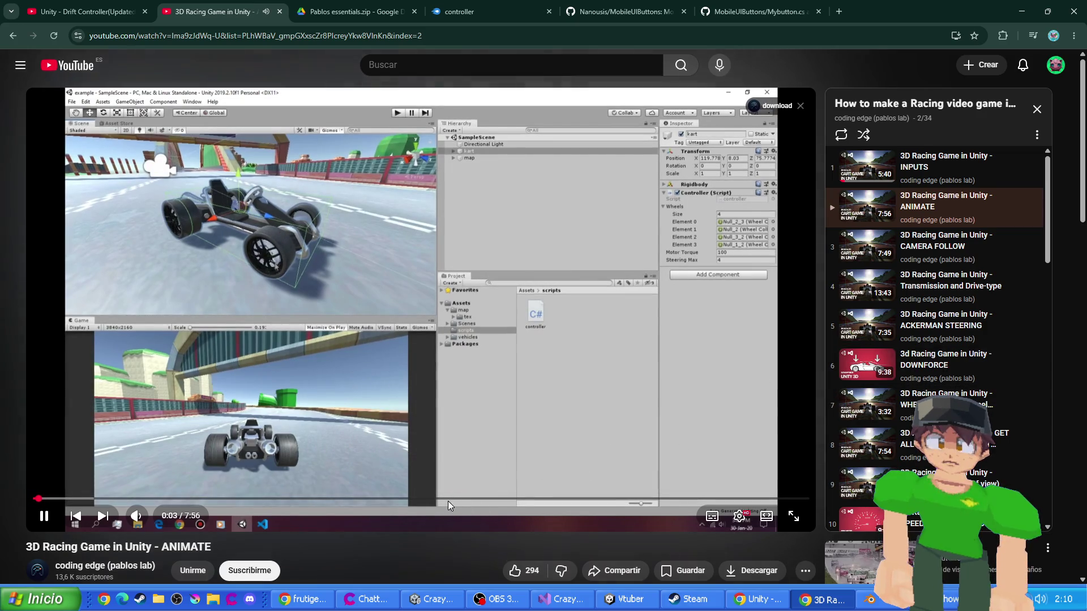
# - Scrub the ANIMATE tutorial ahead through 4:53 and 6:44, pausing at 7:24
pyautogui.click(380, 285)
pyautogui.click(379, 286)
pyautogui.moveTo(358, 499); pyautogui.dragTo(542, 502)
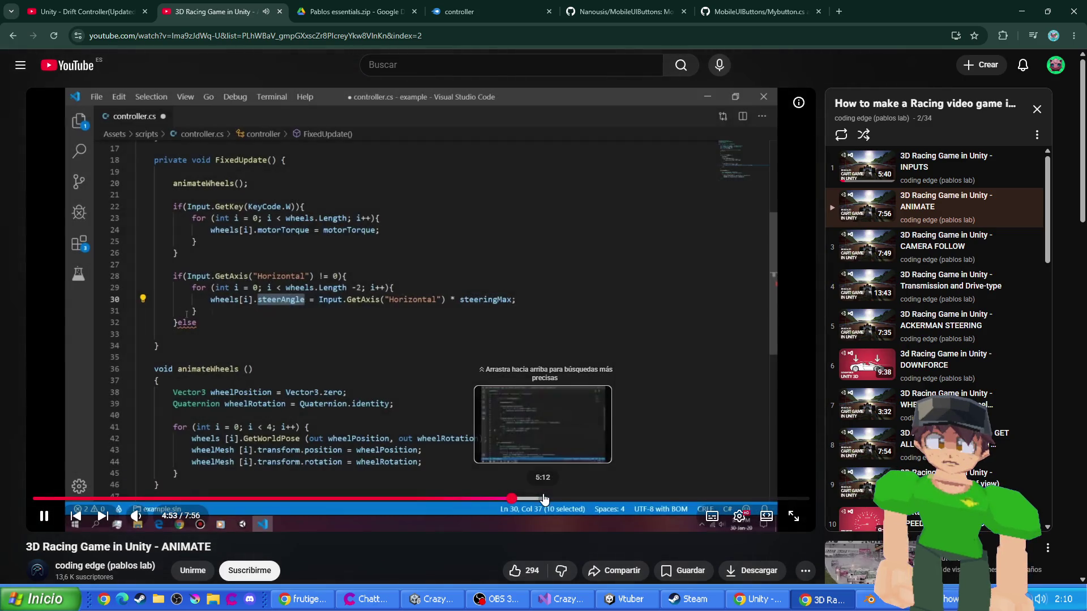
pyautogui.click(623, 475)
pyautogui.click(692, 498)
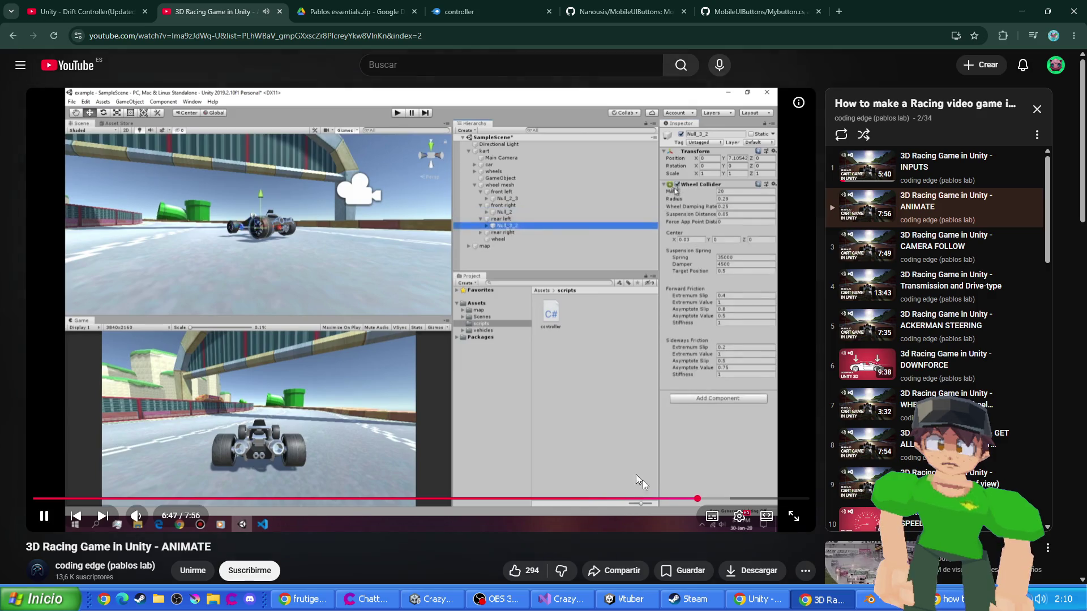
pyautogui.click(756, 498)
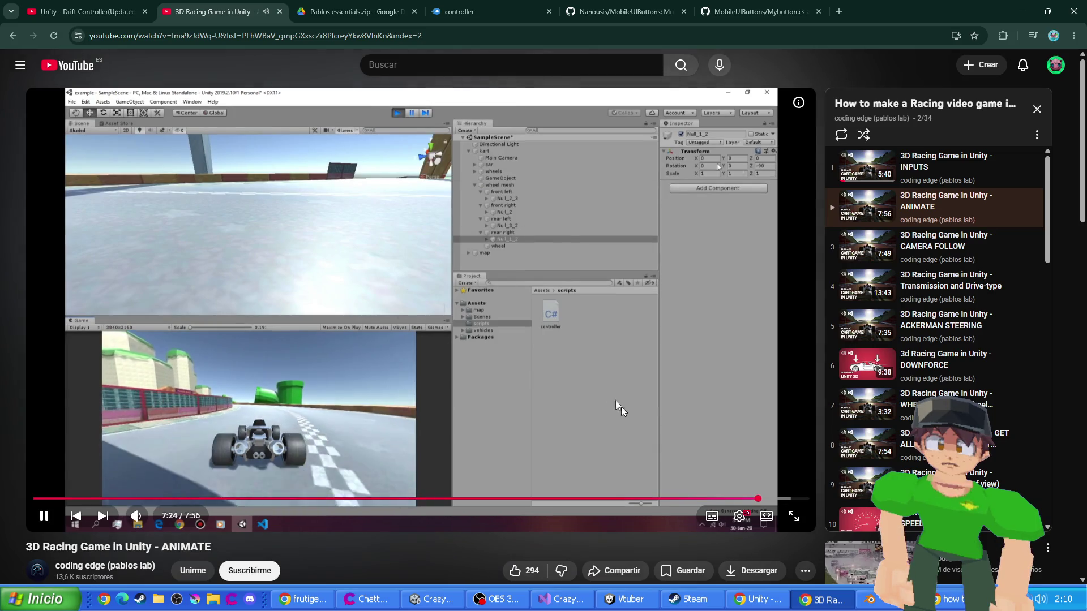
pyautogui.click(531, 199)
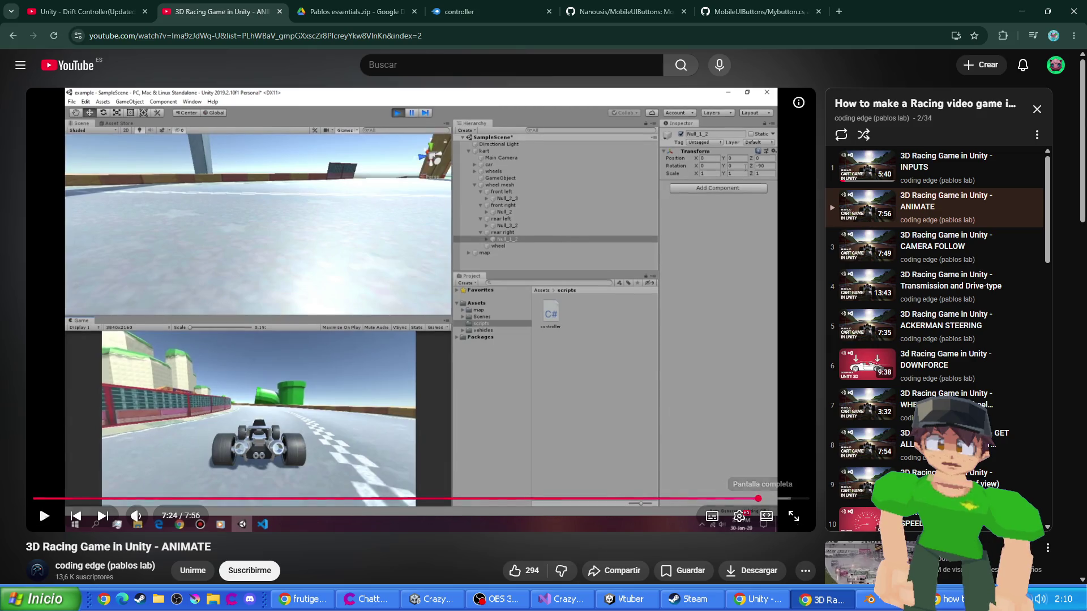
# - Rewind the ANIMATE video with the arrow keys back to 5:44 in the Unity setup
pyautogui.press('Left')
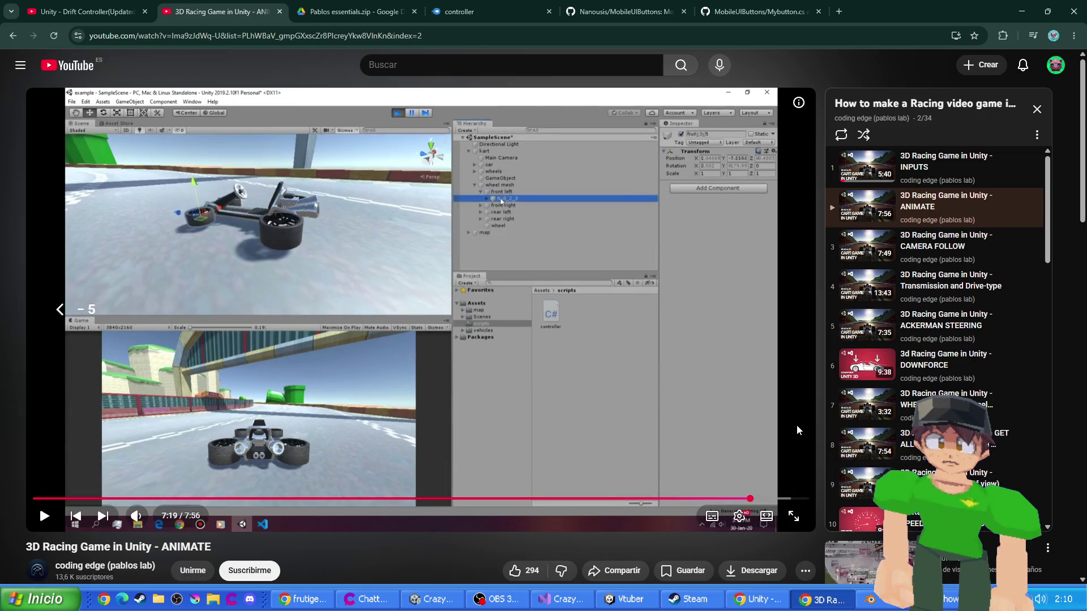
pyautogui.press('Left')
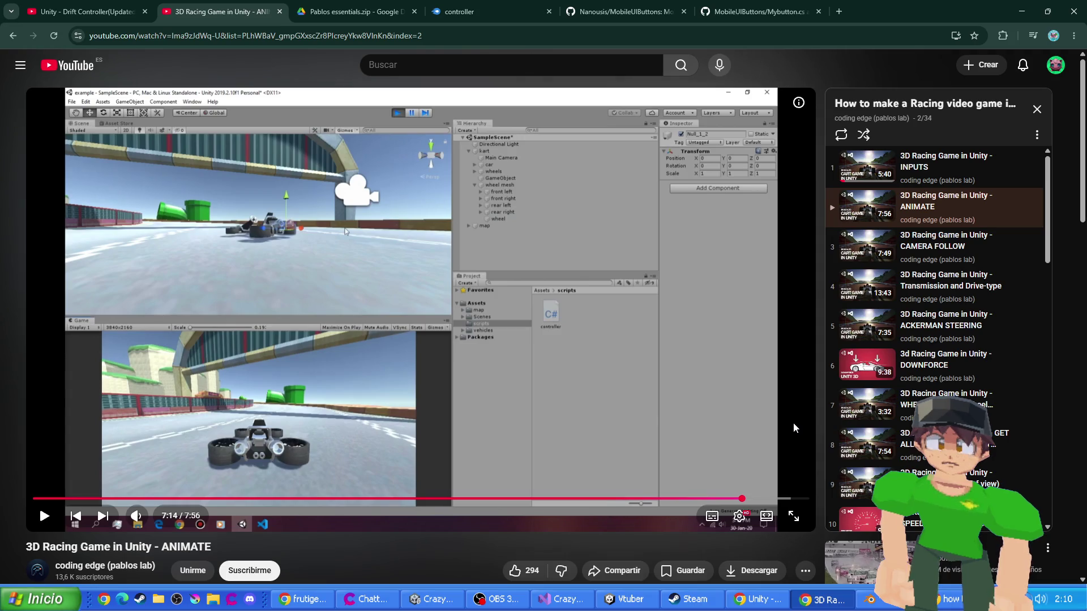
pyautogui.press('Left')
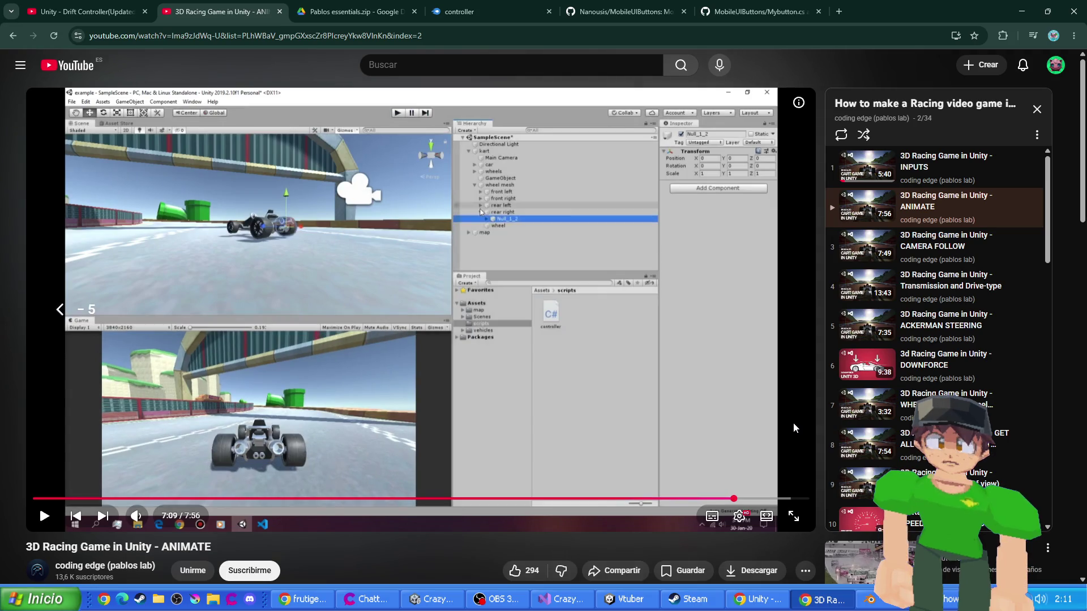
pyautogui.press('Left')
pyautogui.press('Left')
pyautogui.press('Left')
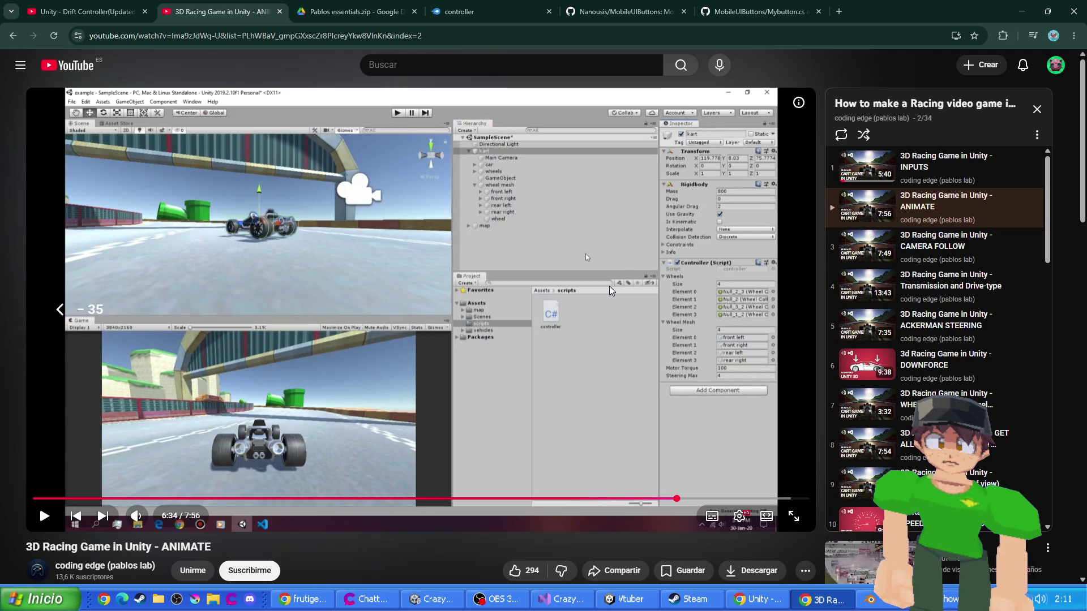
pyautogui.press('Left')
pyautogui.press('Left')
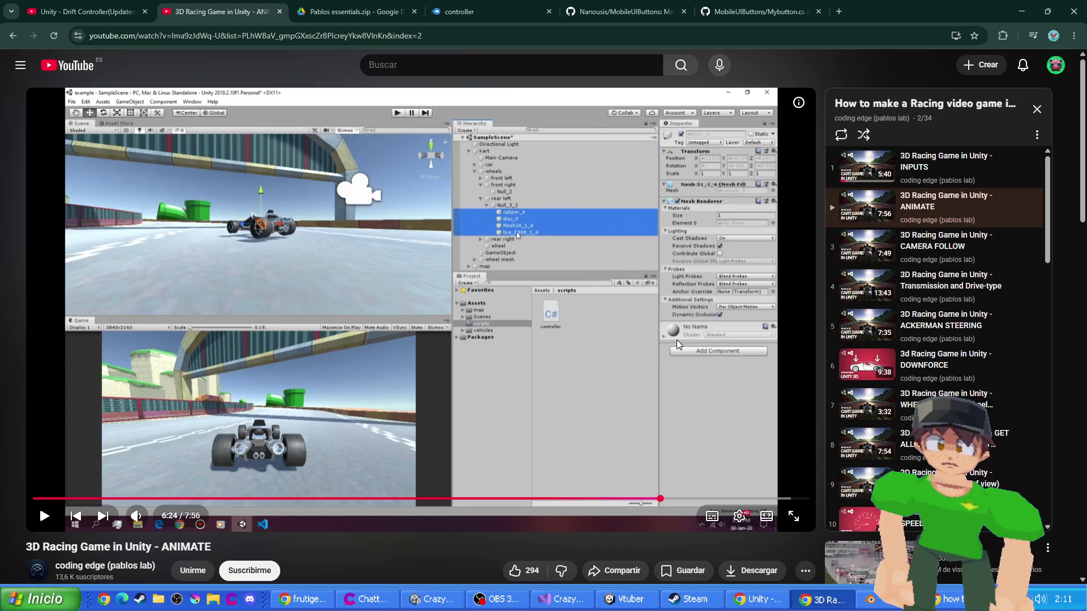
pyautogui.press('Left')
pyautogui.press('Left')
pyautogui.press('Left')
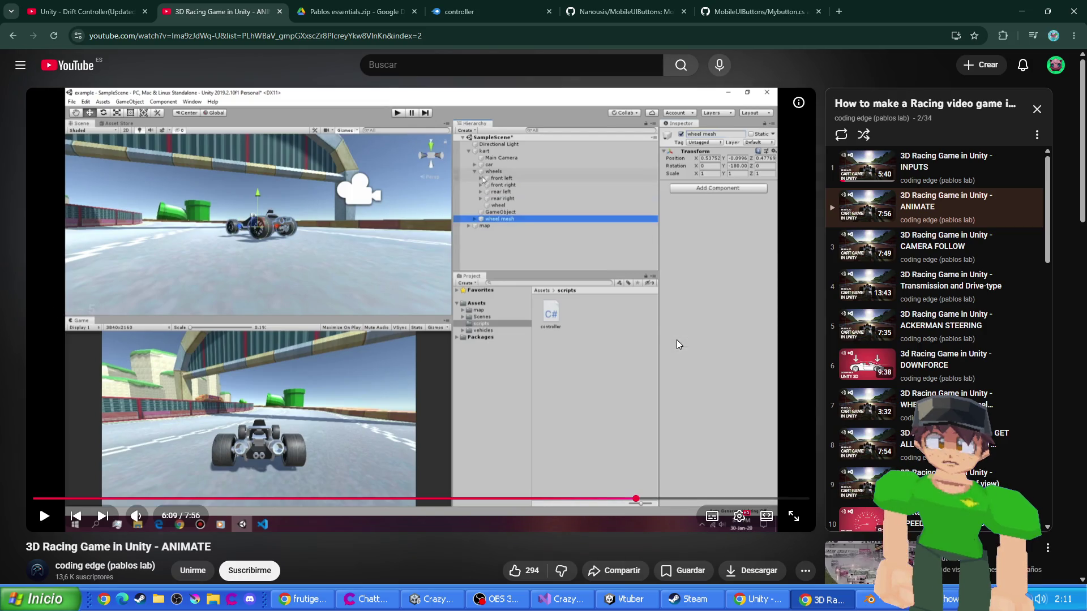
pyautogui.press('Left')
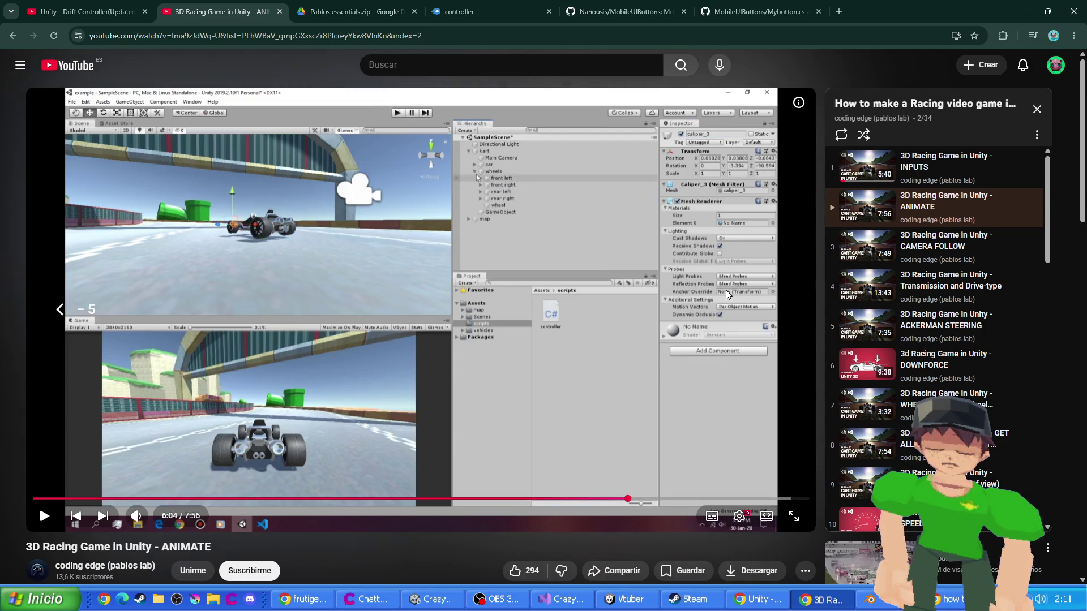
pyautogui.press('Left')
pyautogui.press('Left')
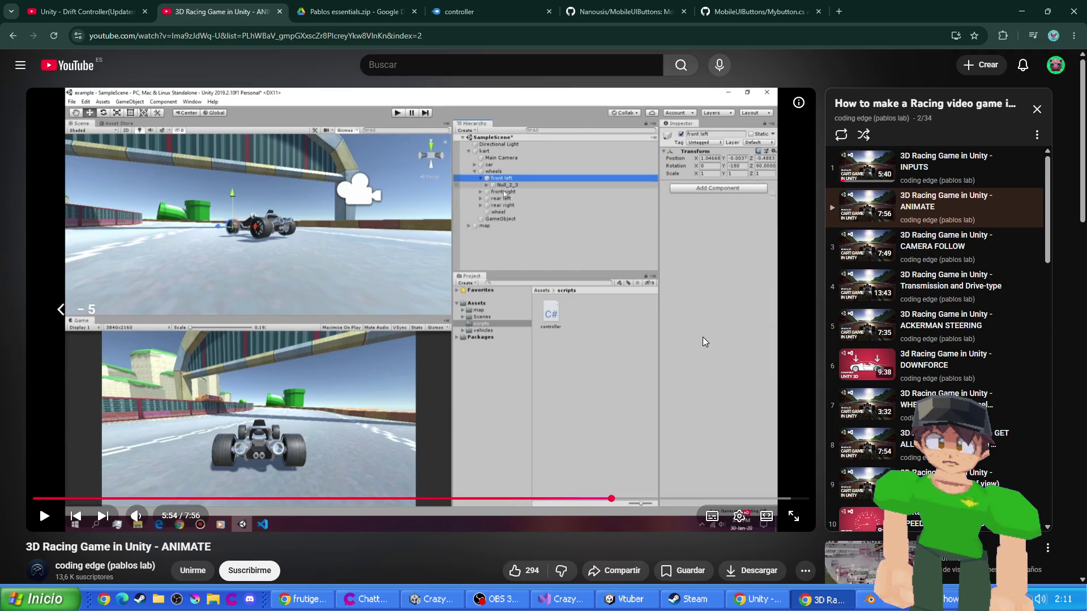
pyautogui.press('Left')
pyautogui.press('Left')
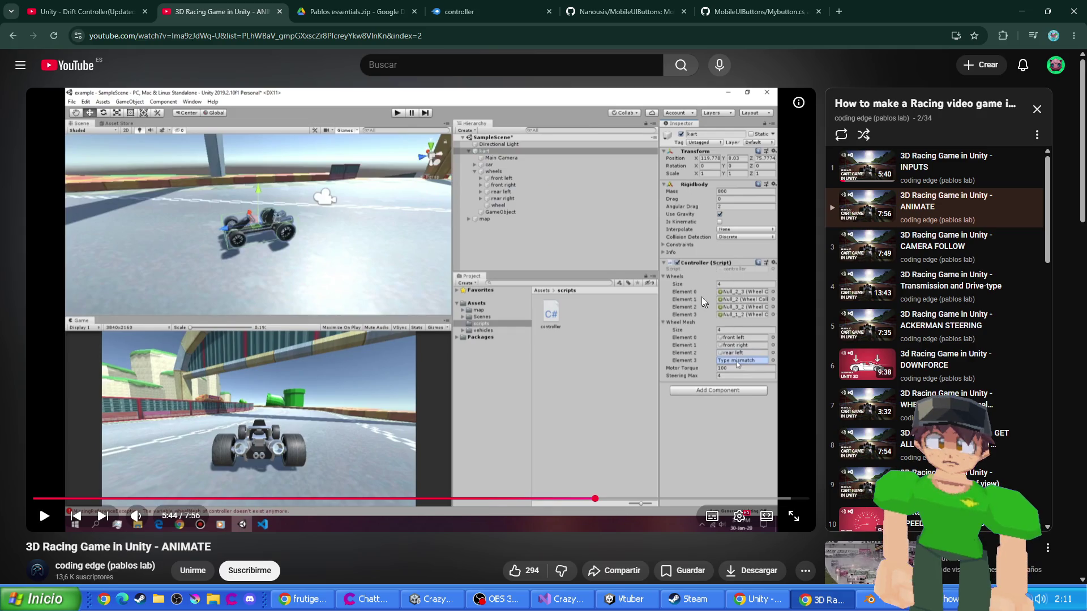
# - Jump to 2:08 where steering is coded, then play playlist item 17, Realistic Car Engine Audio
pyautogui.moveTo(531, 498); pyautogui.dragTo(187, 501)
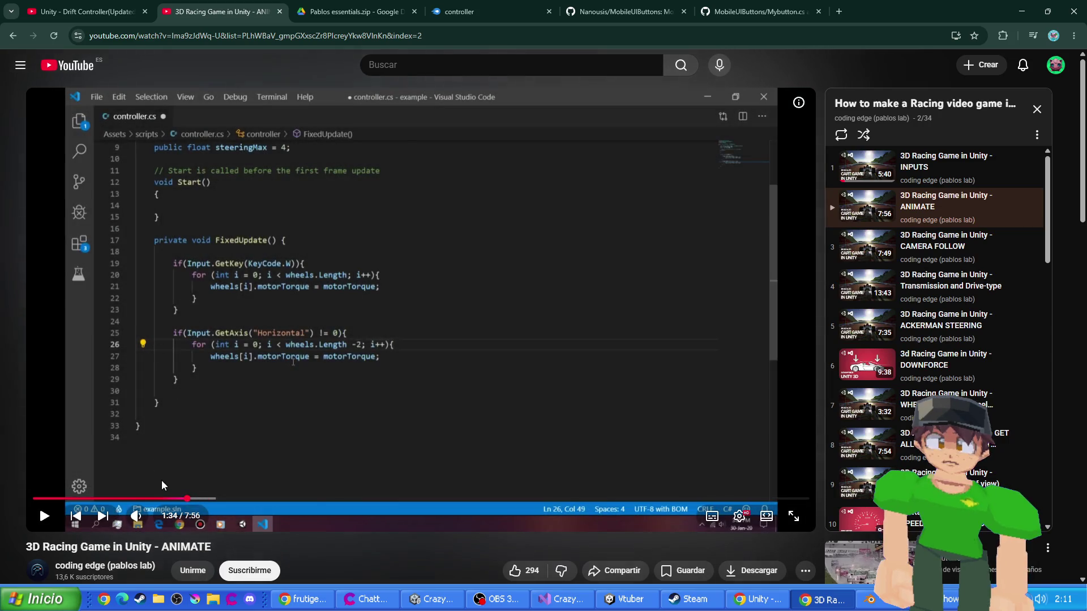
pyautogui.click(242, 498)
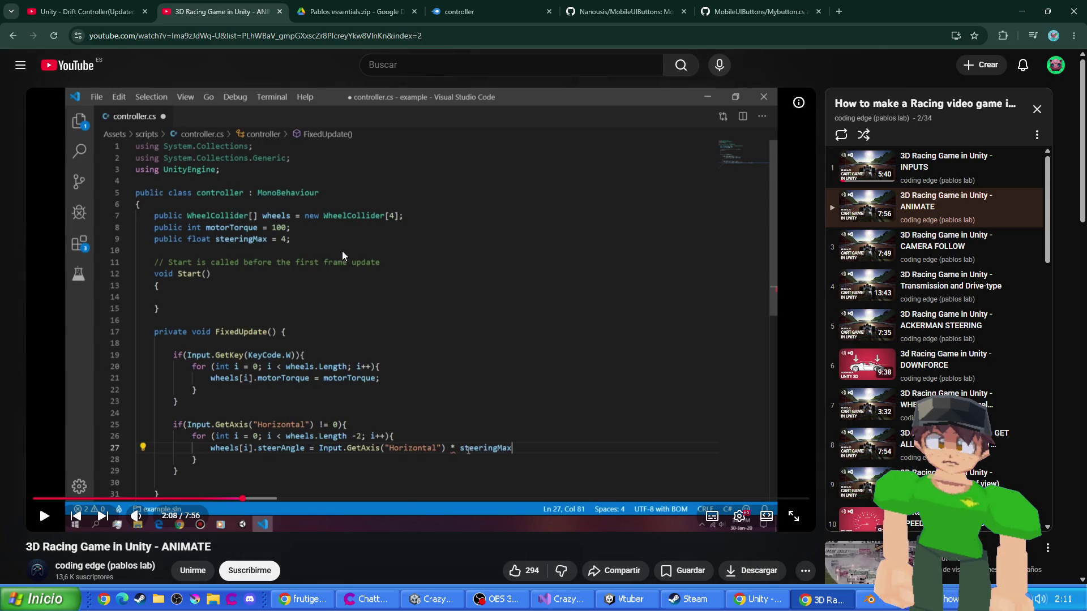
pyautogui.scroll(-5, 869, 298)
pyautogui.scroll(-2, 870, 298)
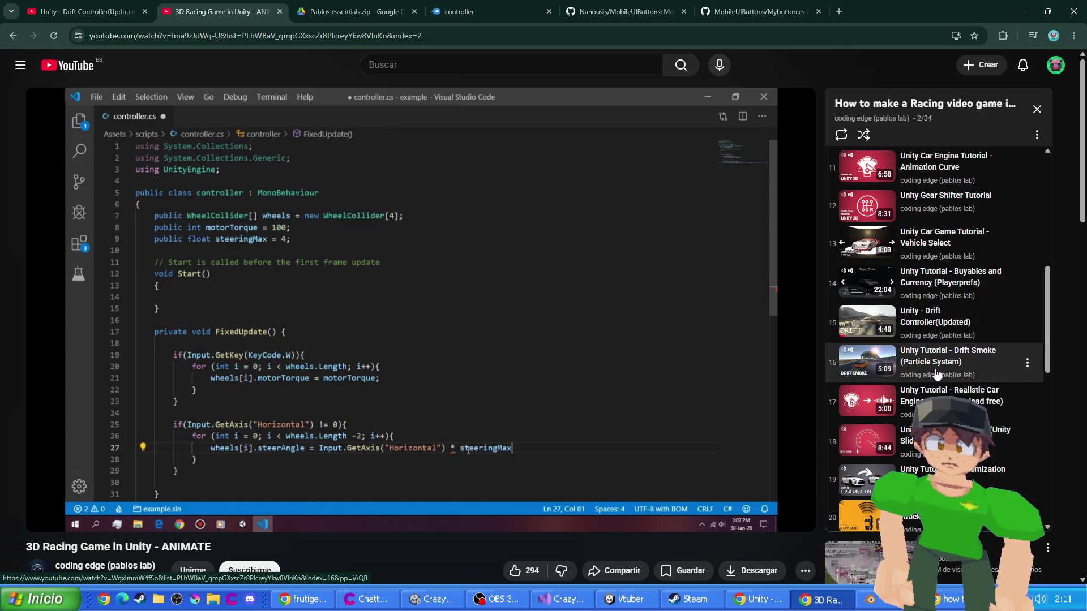
pyautogui.click(917, 399)
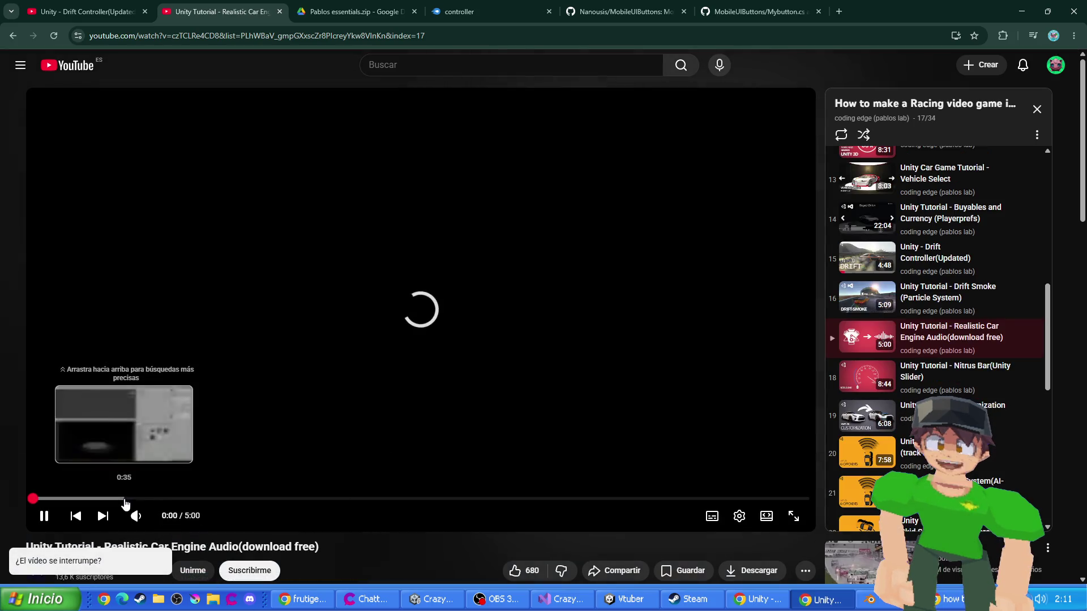
# - Skip the engine audio tutorial to 1:35, then its script at 3:00, pause, and switch to Pablos essentials.zip
pyautogui.moveTo(162, 522)
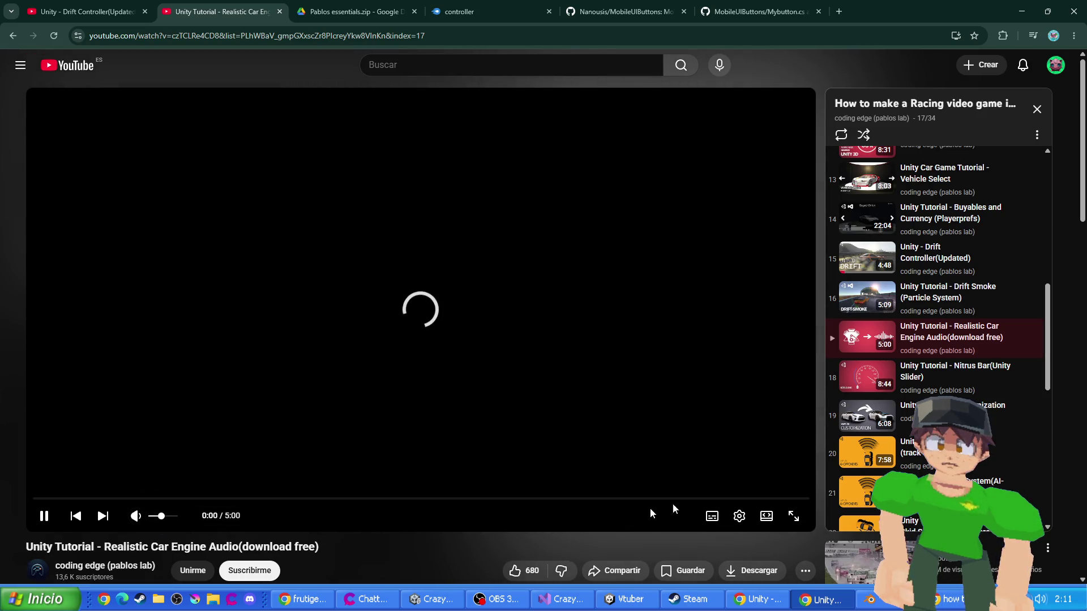
pyautogui.scroll(-6, 649, 509)
pyautogui.scroll(6, 702, 471)
pyautogui.scroll(-8, 1018, 371)
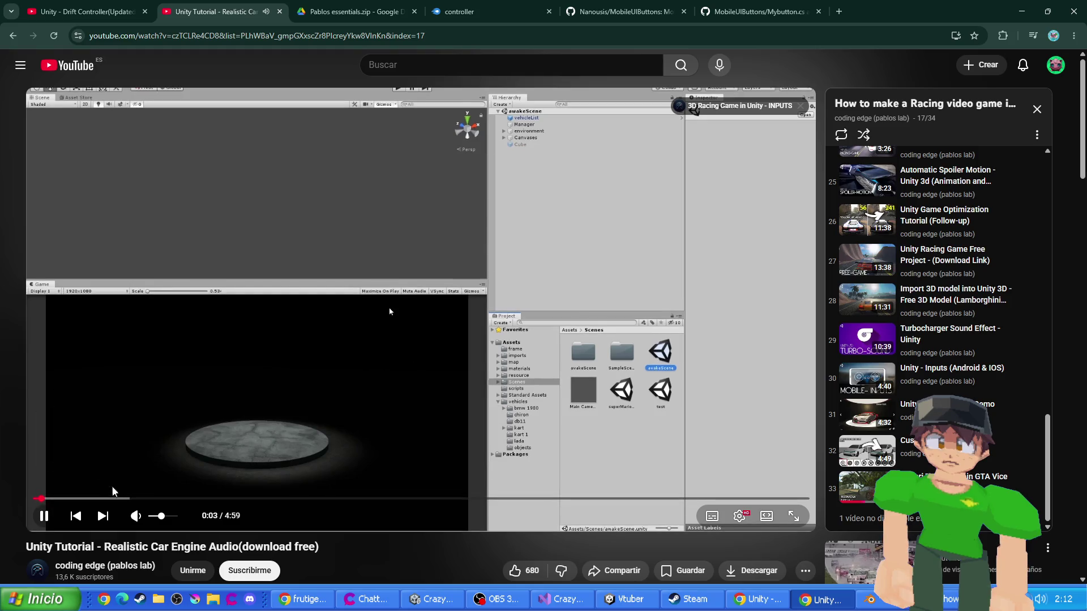
pyautogui.moveTo(128, 498); pyautogui.dragTo(280, 498)
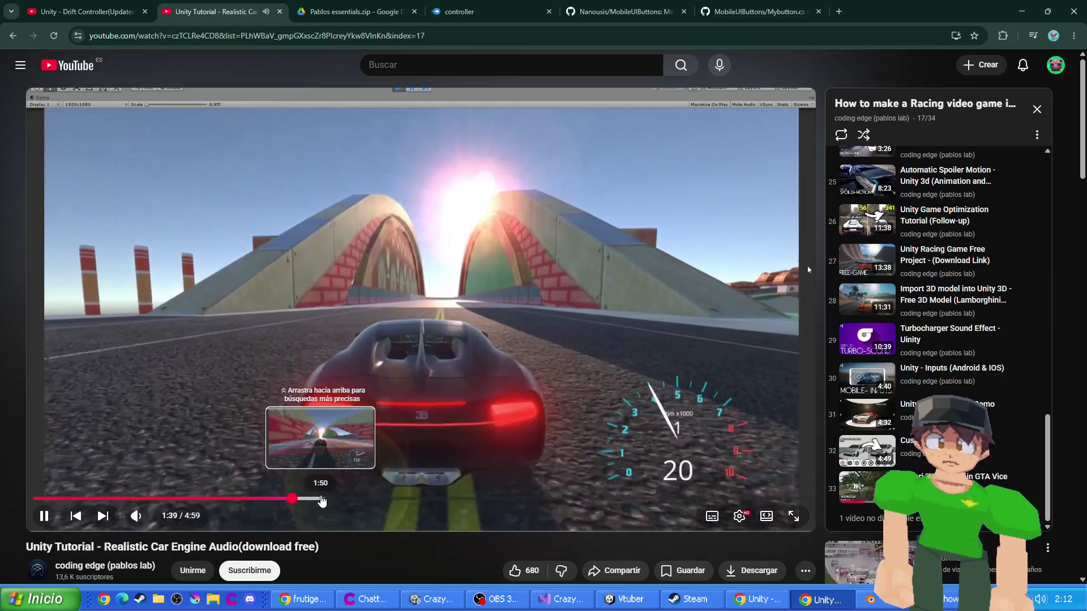
pyautogui.moveTo(329, 502); pyautogui.dragTo(505, 506)
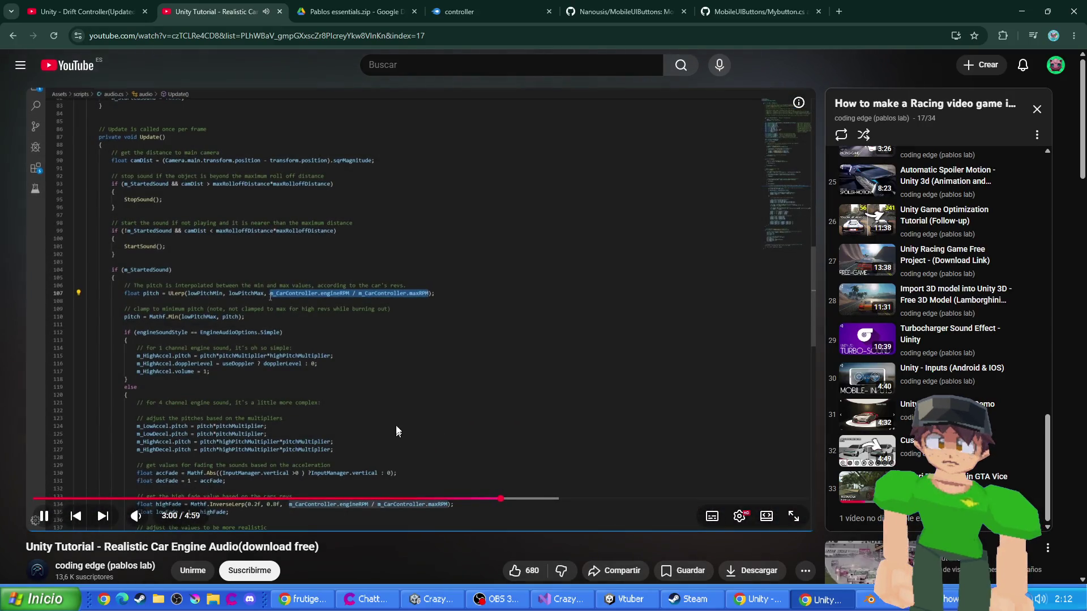
pyautogui.click(365, 314)
pyautogui.click(388, 7)
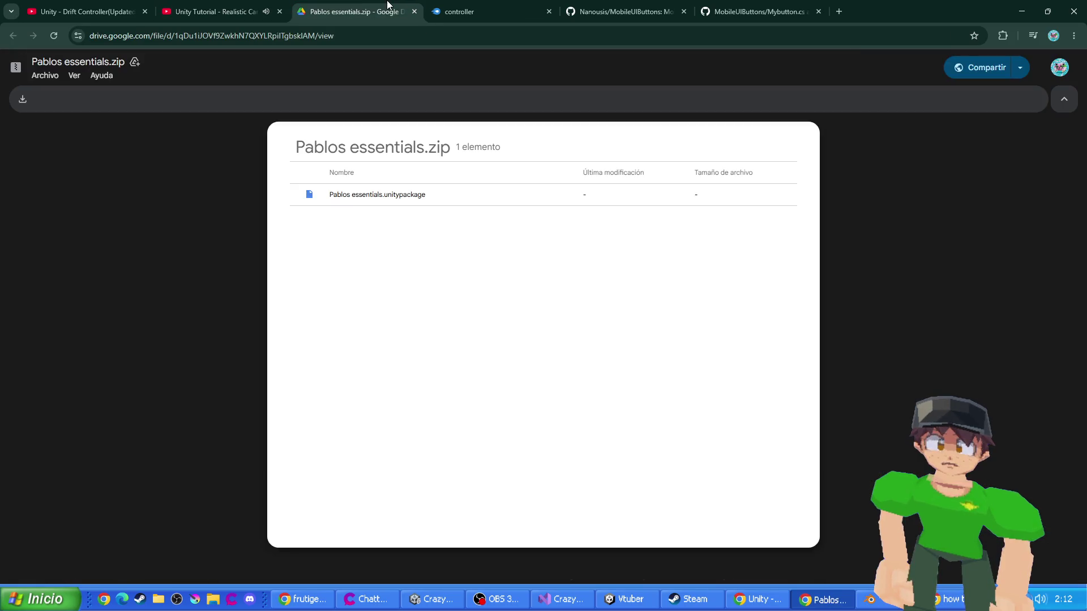
# - Close the Pablos essentials.zip, MediaFire, GitHub, Mybutton.cs and Drift Controller tabs
pyautogui.click(413, 12)
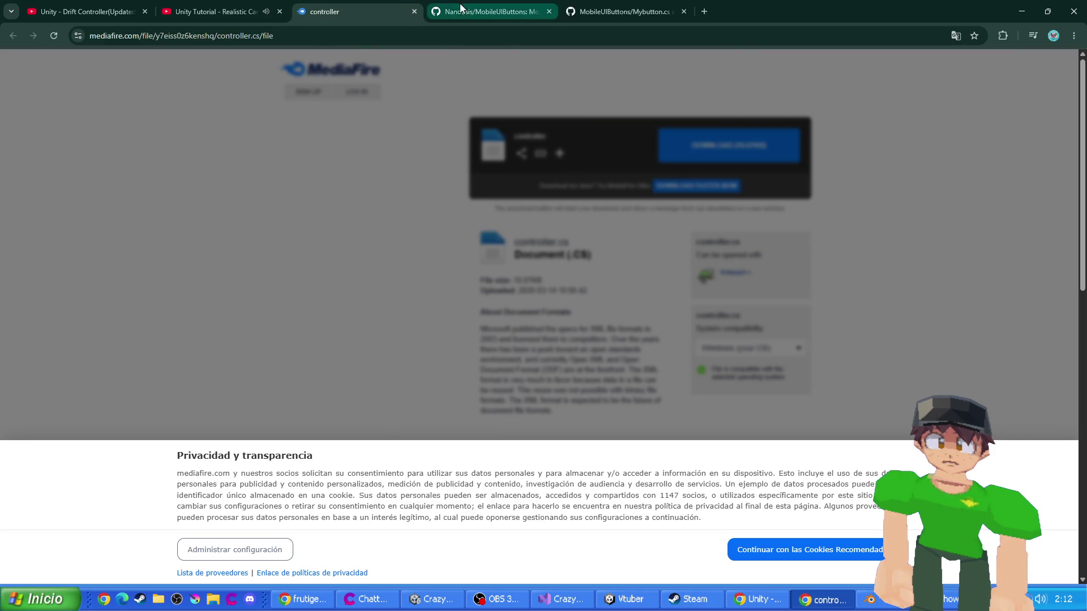
pyautogui.click(413, 12)
pyautogui.click(414, 12)
pyautogui.click(413, 12)
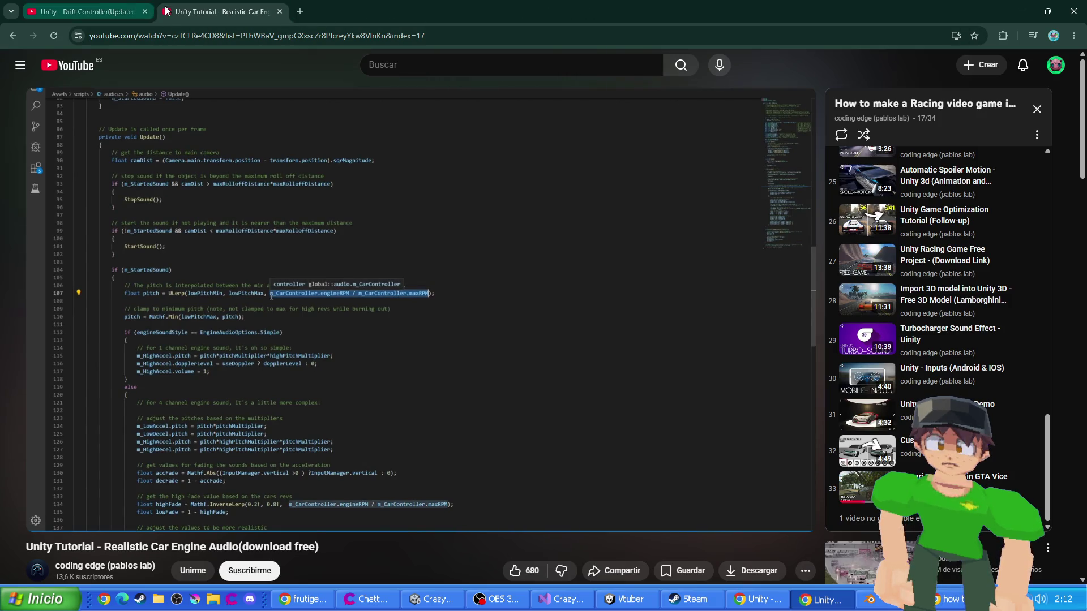
pyautogui.click(122, 10)
pyautogui.hotkey('ctrl', 'w')
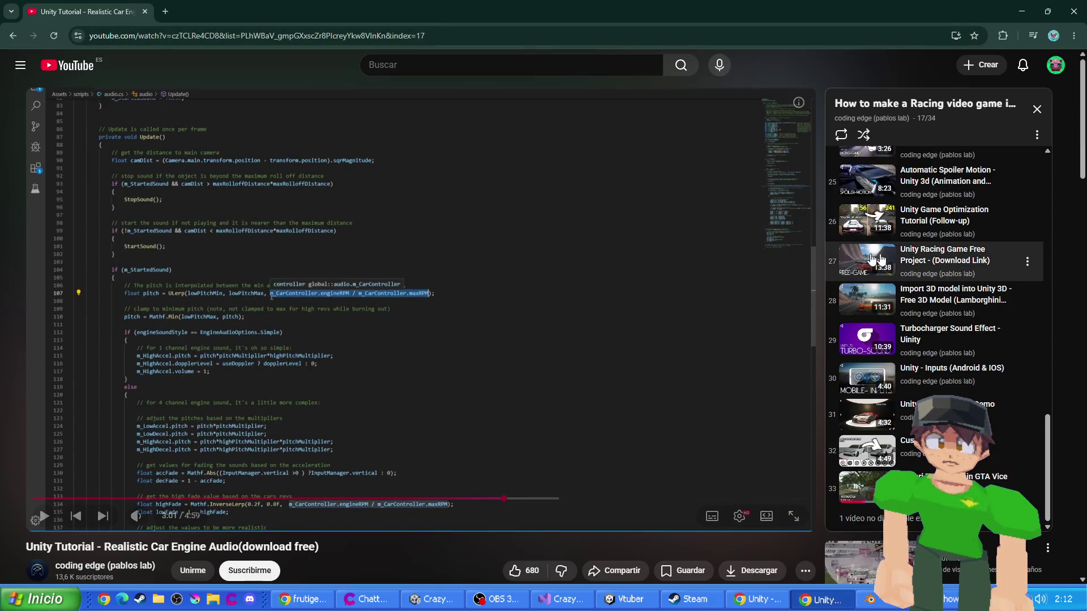
# - Open the Listas de reproducción page from the guide, then switch to Visual Studio
pyautogui.scroll(7, 904, 236)
pyautogui.click(890, 175)
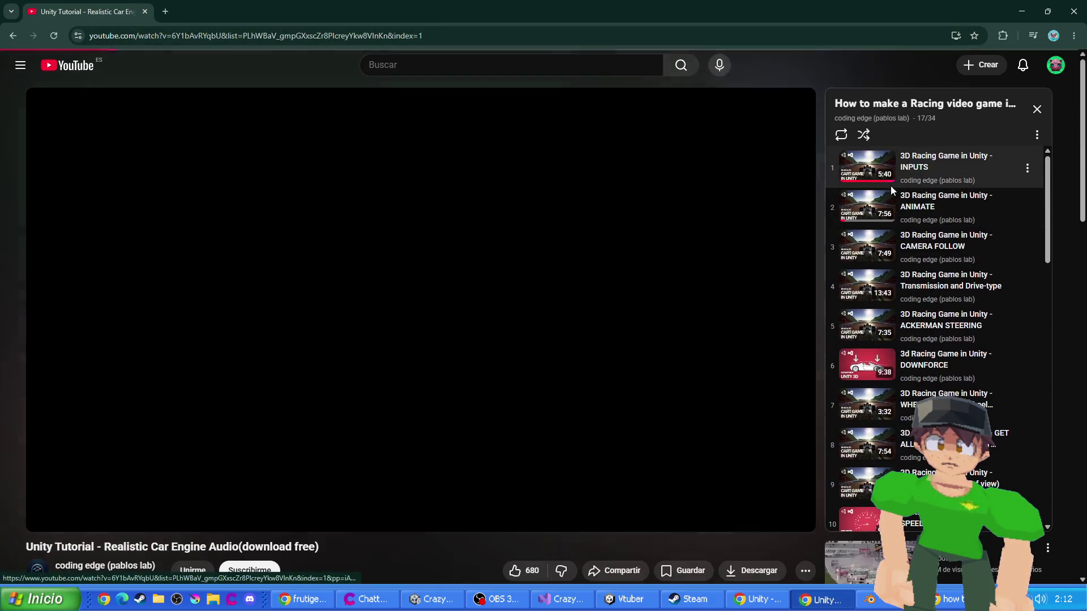
pyautogui.click(1037, 135)
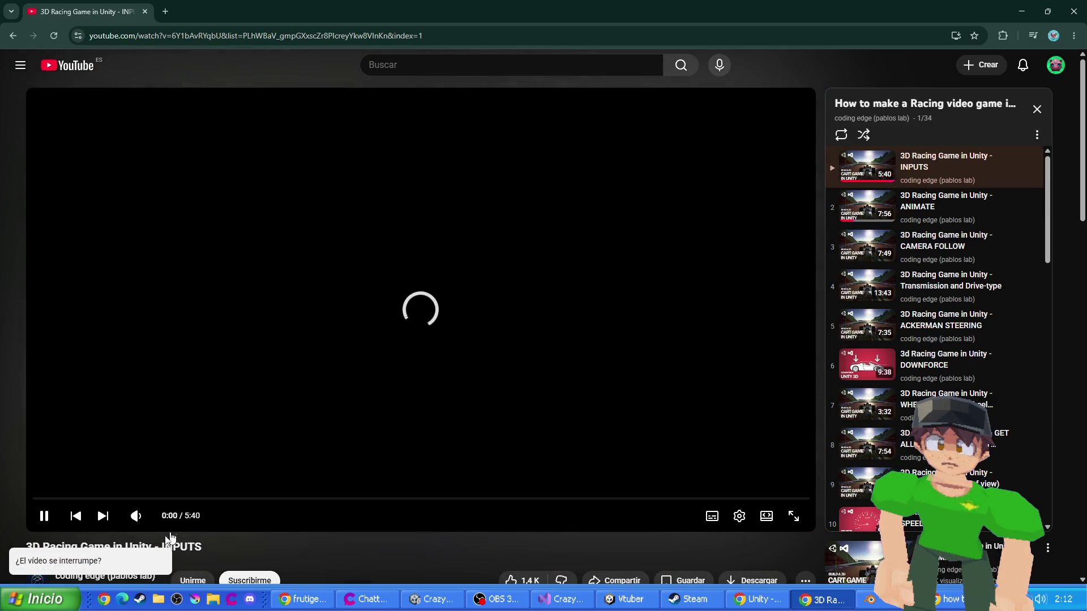
pyautogui.click(19, 63)
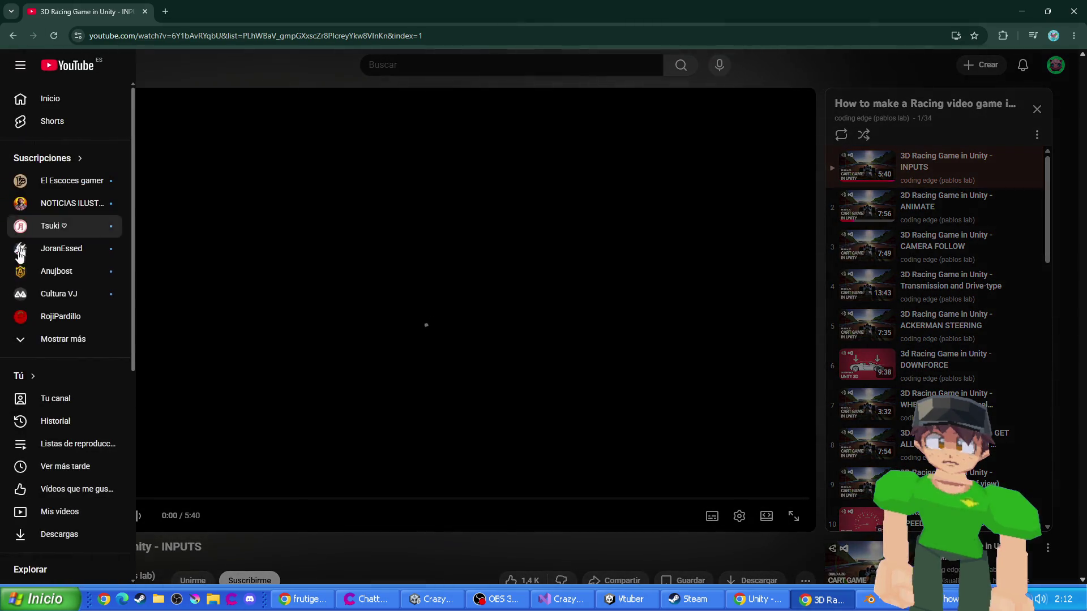
pyautogui.click(54, 447)
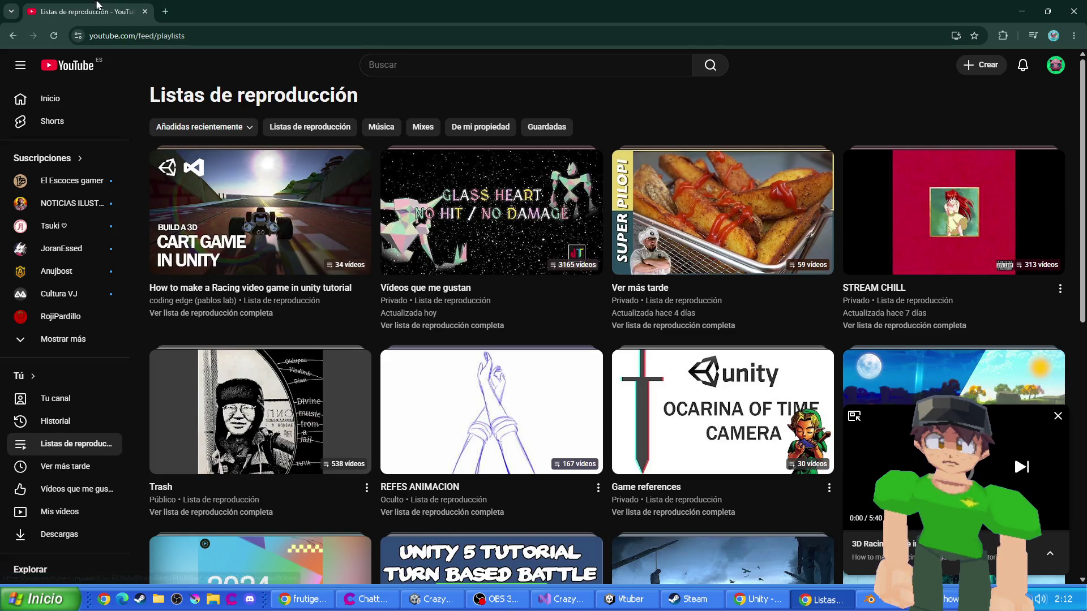
pyautogui.hotkey('alt', 'Tab')
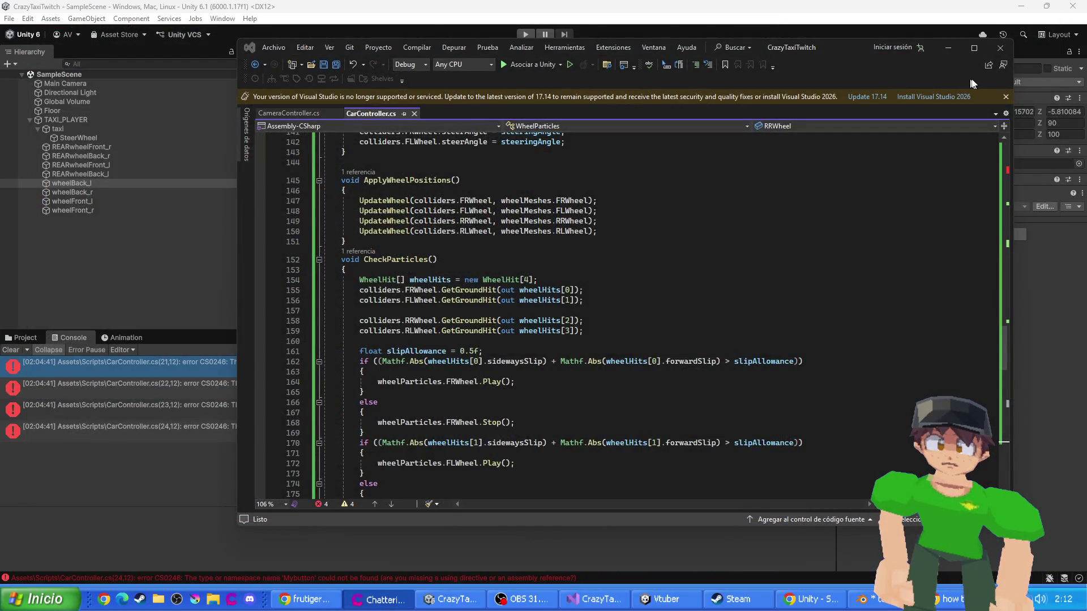
# - Close Visual Studio, frame wheelBack_l in the Unity Scene view, and orbit out to see the whole taxi
pyautogui.click(995, 50)
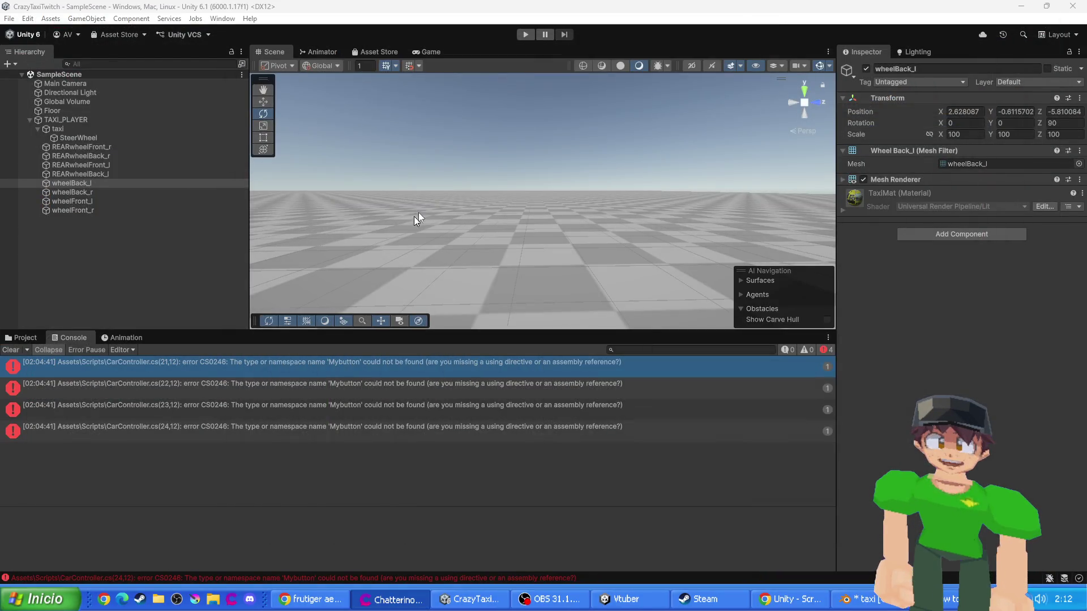
pyautogui.press('f')
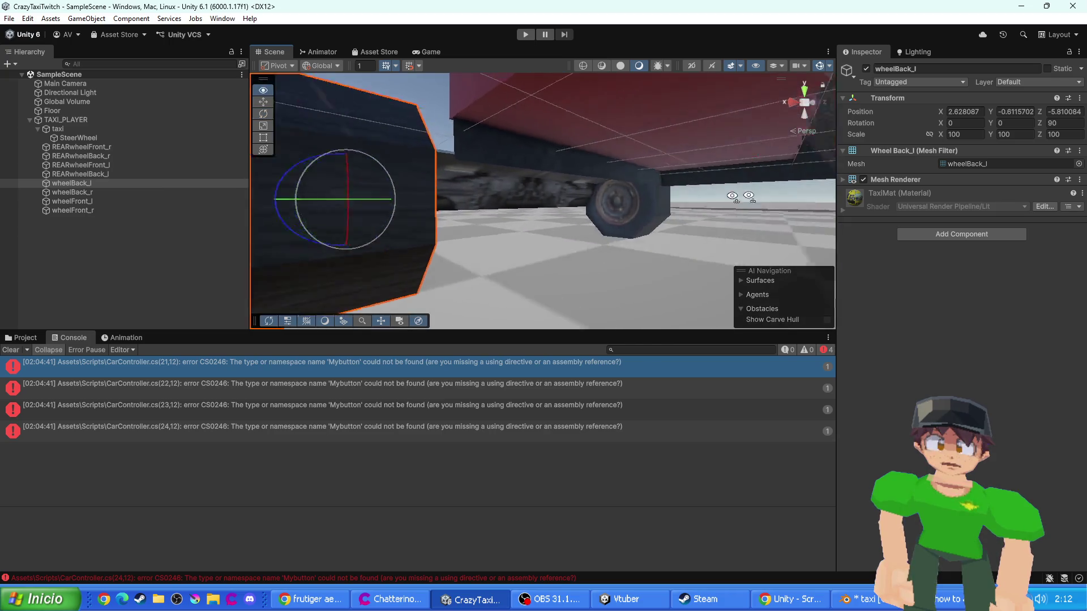
pyautogui.scroll(-10, 686, 180)
pyautogui.moveTo(643, 158)
pyautogui.mouseDown()
pyautogui.moveTo(522, 259)
pyautogui.moveTo(505, 240)
pyautogui.moveTo(583, 186)
pyautogui.moveTo(501, 214)
pyautogui.mouseUp()
pyautogui.scroll(-5, 501, 214)
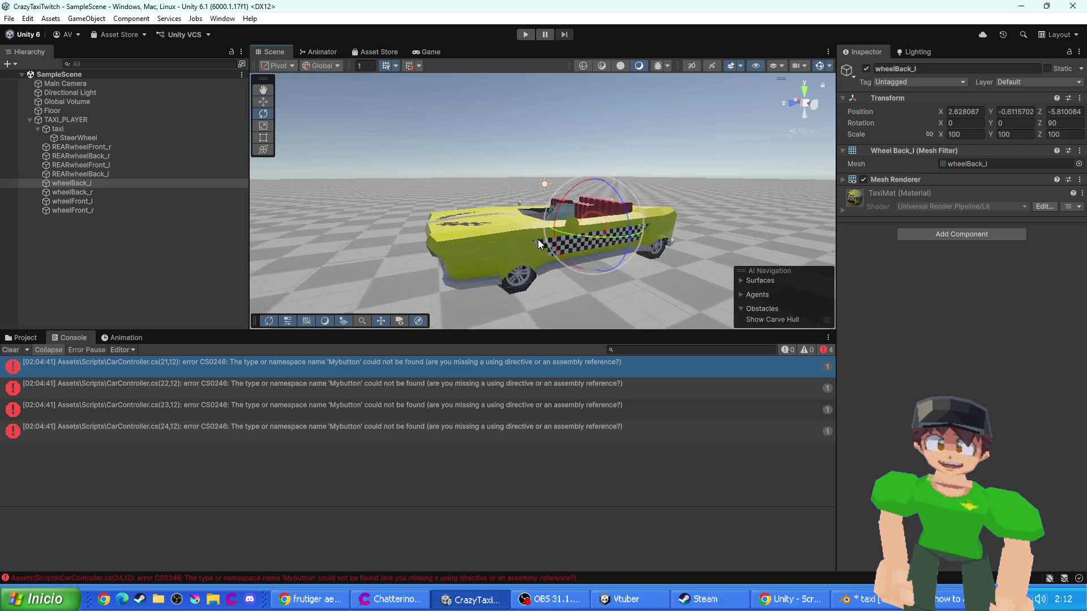
pyautogui.scroll(5, 630, 263)
pyautogui.scroll(-6, 629, 263)
# - Orbit round to the taxi's front, then switch to taxi.blend in Blender and deselect the body
pyautogui.moveTo(538, 226)
pyautogui.mouseDown()
pyautogui.moveTo(599, 243)
pyautogui.moveTo(579, 229)
pyautogui.mouseUp()
pyautogui.scroll(5, 578, 229)
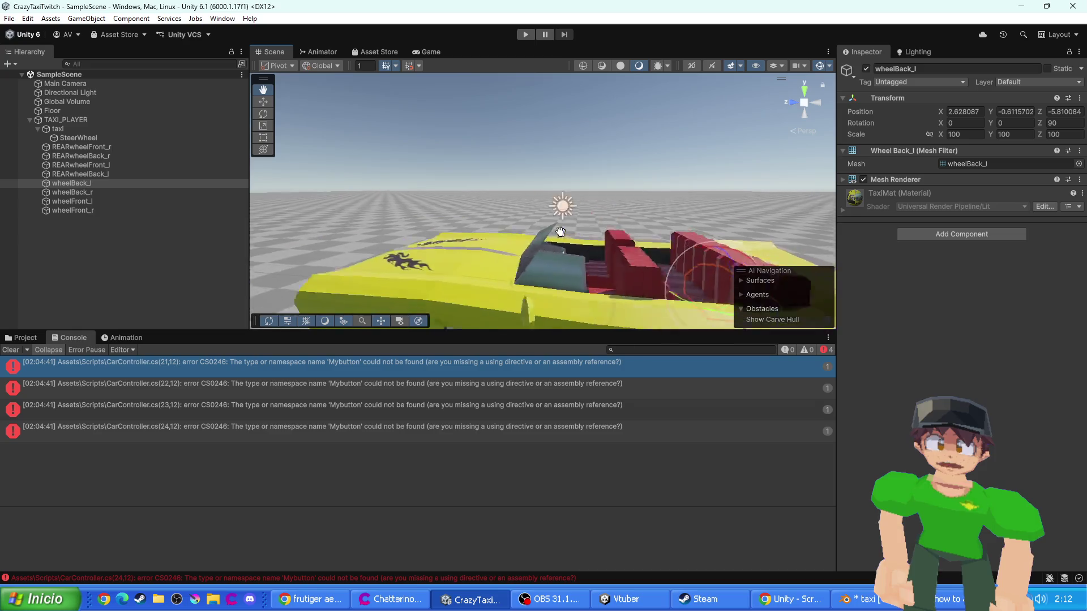
pyautogui.scroll(-5, 578, 226)
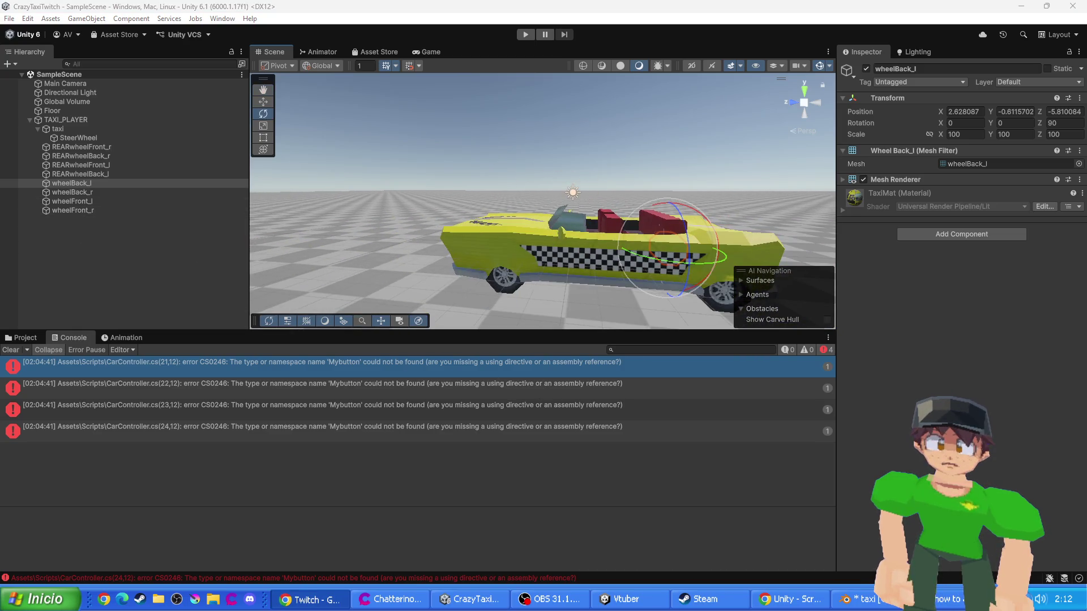
pyautogui.moveTo(566, 204)
pyautogui.mouseDown()
pyautogui.moveTo(509, 187)
pyautogui.moveTo(568, 244)
pyautogui.mouseUp()
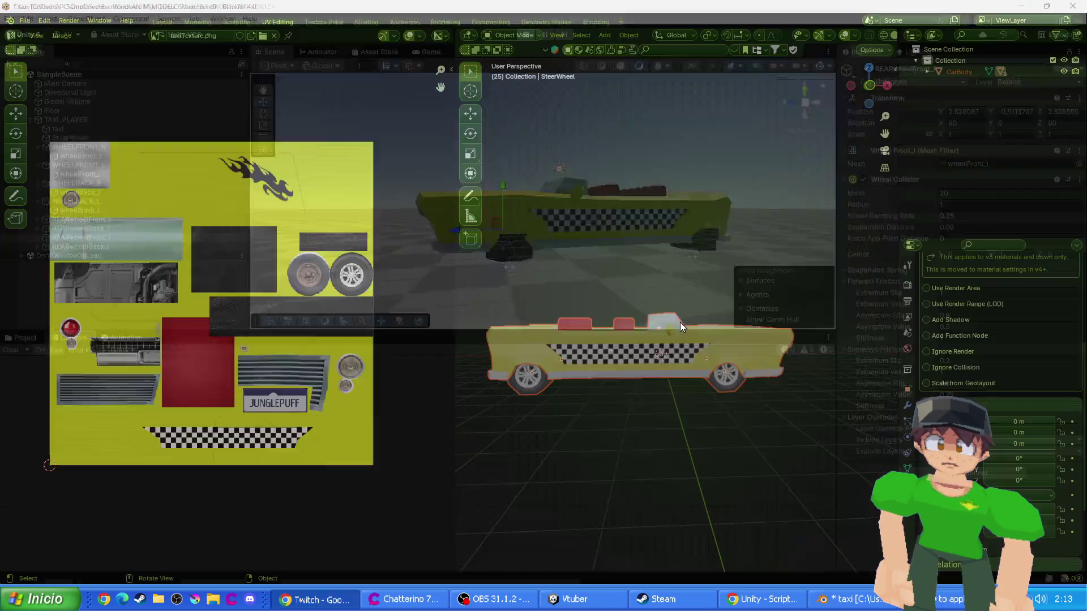
pyautogui.hotkey('alt', 'Tab')
pyautogui.click(517, 297)
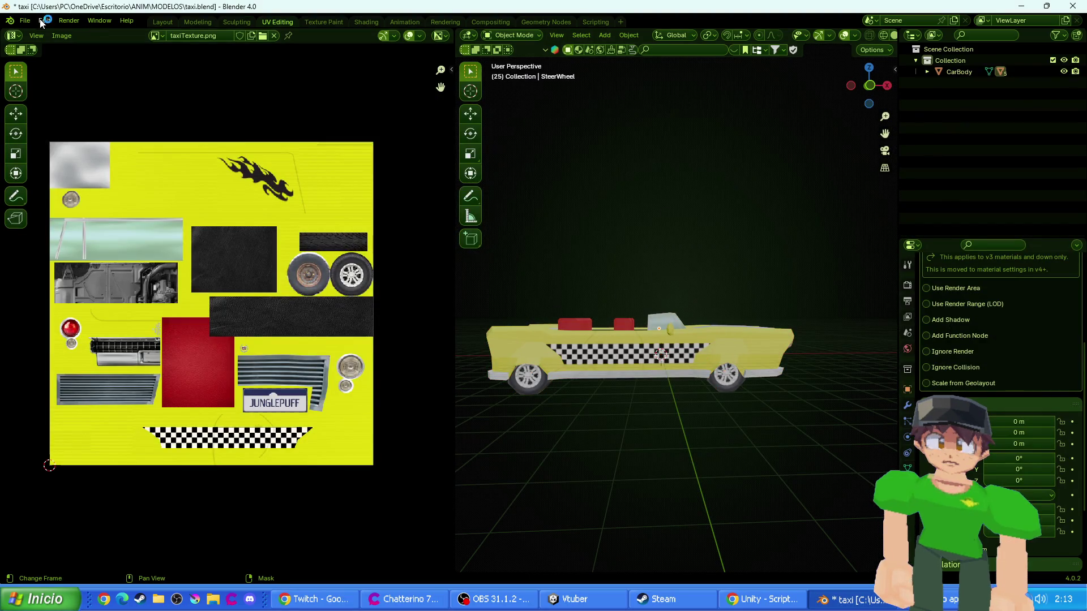
# - Orbit around the taxi, then quit Blender with Ctrl+Q, saving taxi.blend
pyautogui.rightClick(656, 232)
pyautogui.moveTo(786, 172)
pyautogui.mouseDown()
pyautogui.moveTo(715, 288)
pyautogui.moveTo(656, 280)
pyautogui.moveTo(779, 266)
pyautogui.moveTo(736, 317)
pyautogui.moveTo(692, 307)
pyautogui.moveTo(623, 317)
pyautogui.mouseUp()
pyautogui.scroll(-5, 685, 295)
pyautogui.scroll(3, 685, 295)
pyautogui.hotkey('ctrl', 'q')
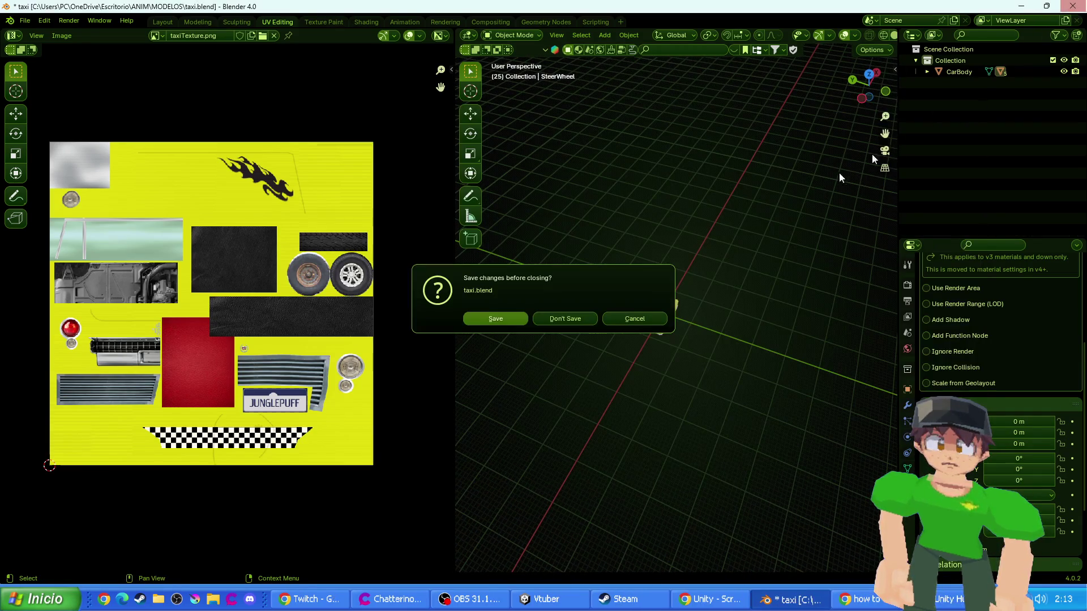
pyautogui.click(505, 318)
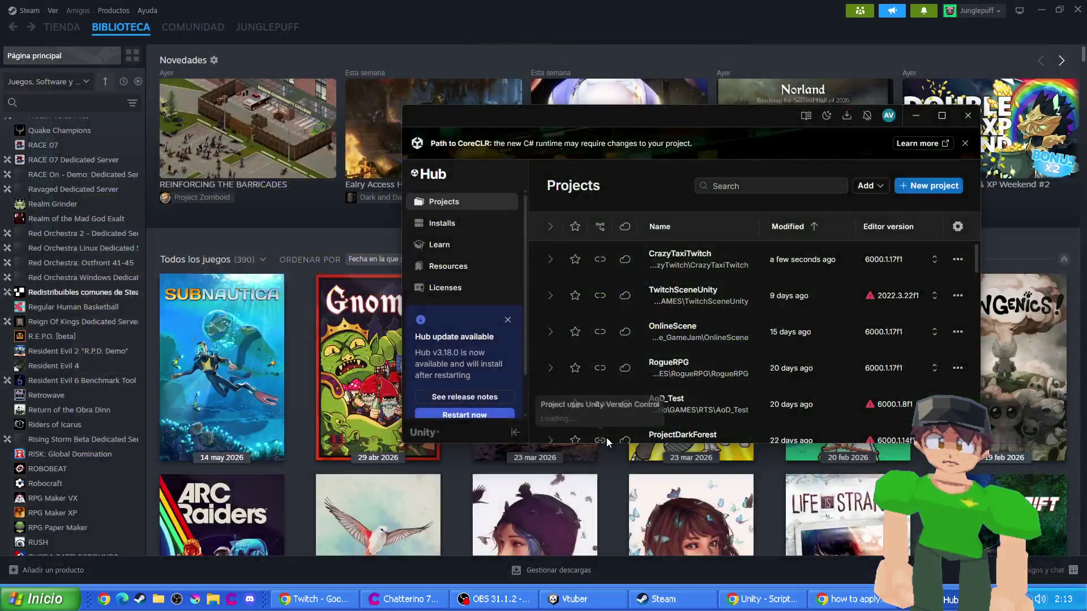
# - Close the Unity Hub window and then the Steam library window
pyautogui.click(968, 115)
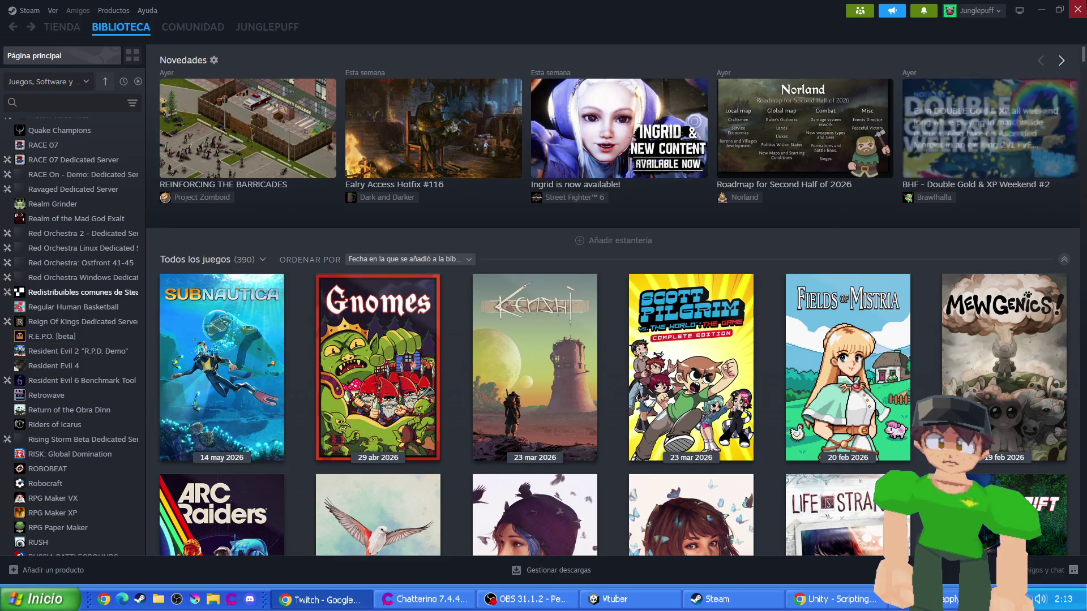
pyautogui.click(1077, 10)
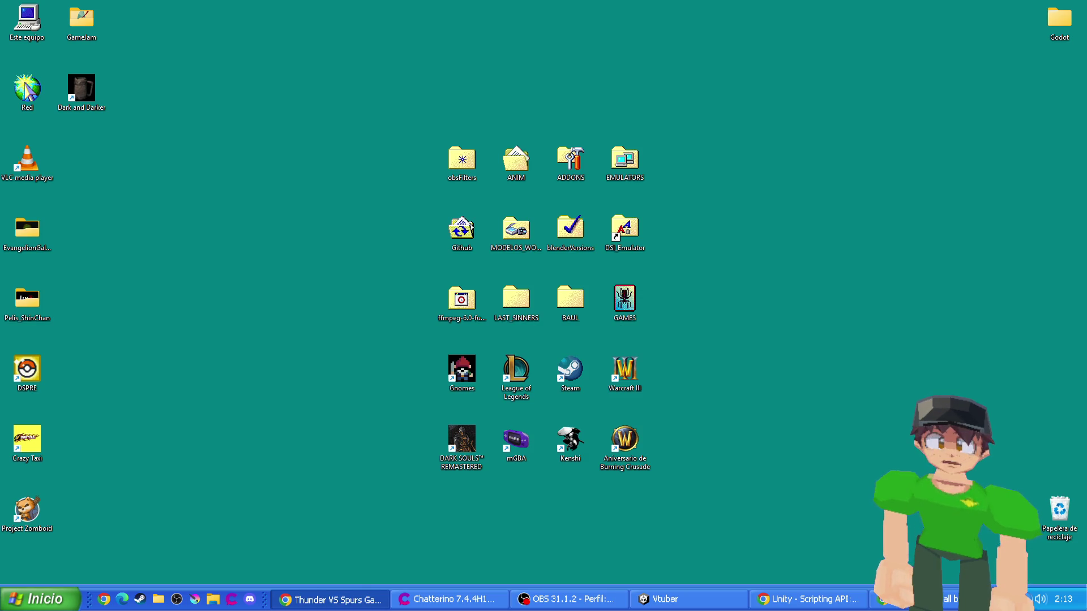
# - Play the Thunder VS Spurs Game 7 Short, pausing and seeking to the hallway scene
pyautogui.click(331, 599)
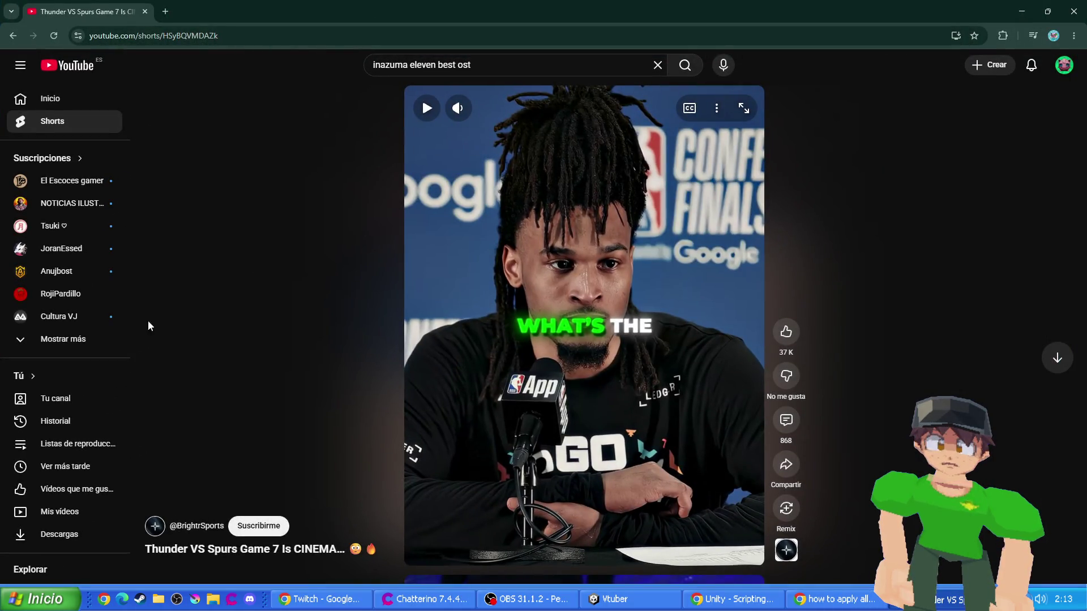
pyautogui.click(534, 246)
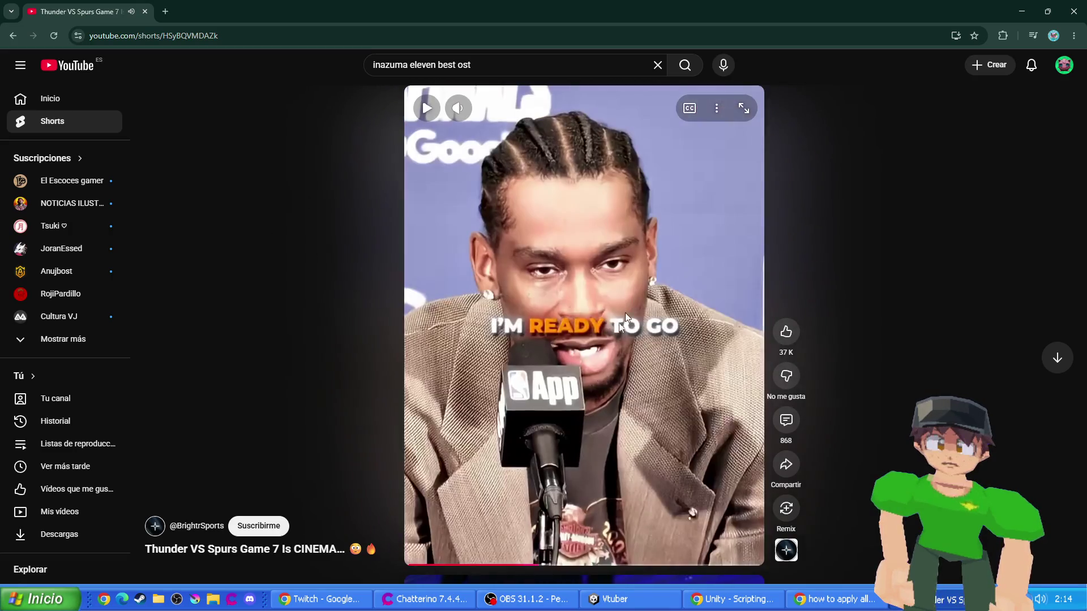
pyautogui.click(625, 313)
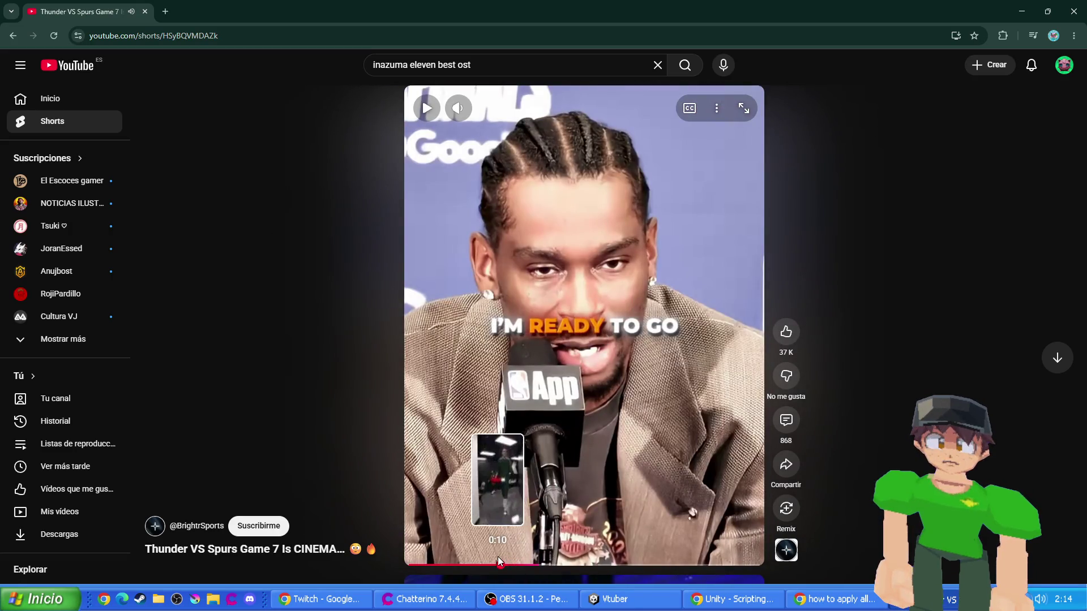
pyautogui.click(497, 557)
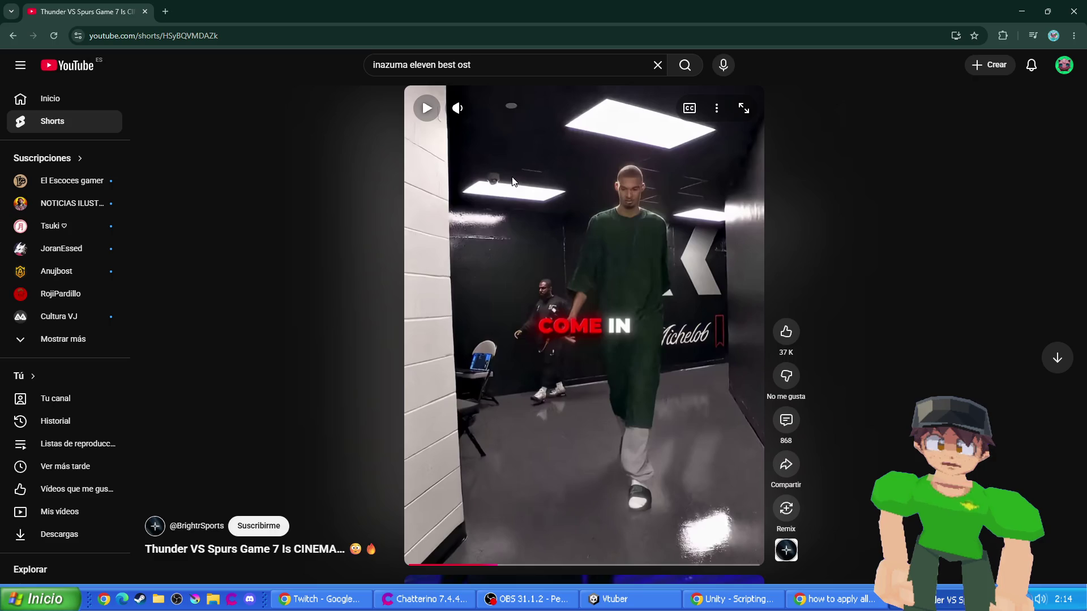
# - Resume and toggle playback of the Short, then close the YouTube browser window
pyautogui.click(556, 274)
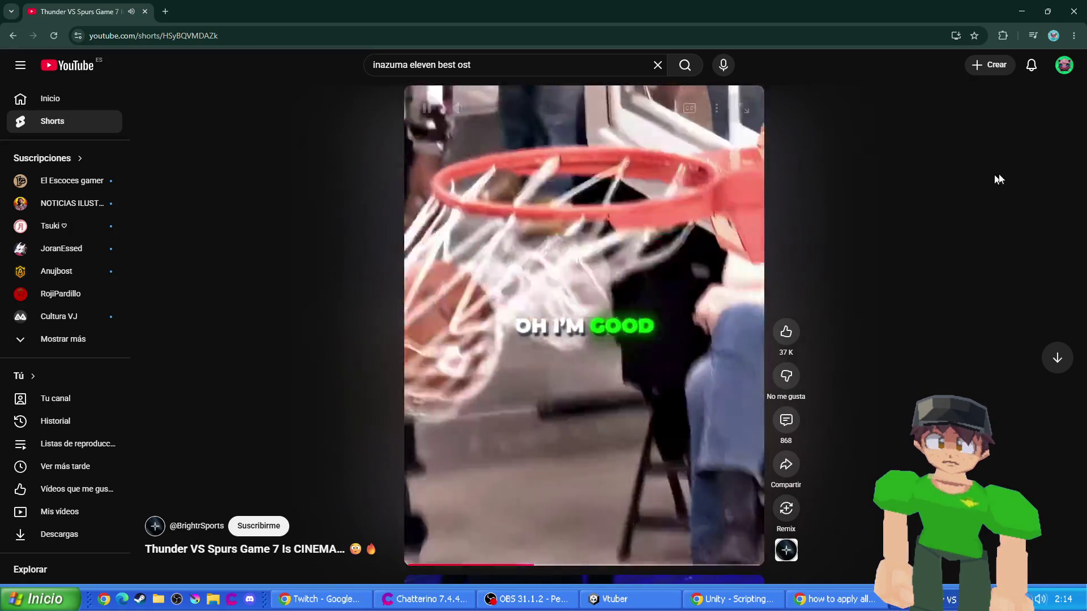
pyautogui.click(591, 330)
pyautogui.click(590, 330)
pyautogui.click(587, 339)
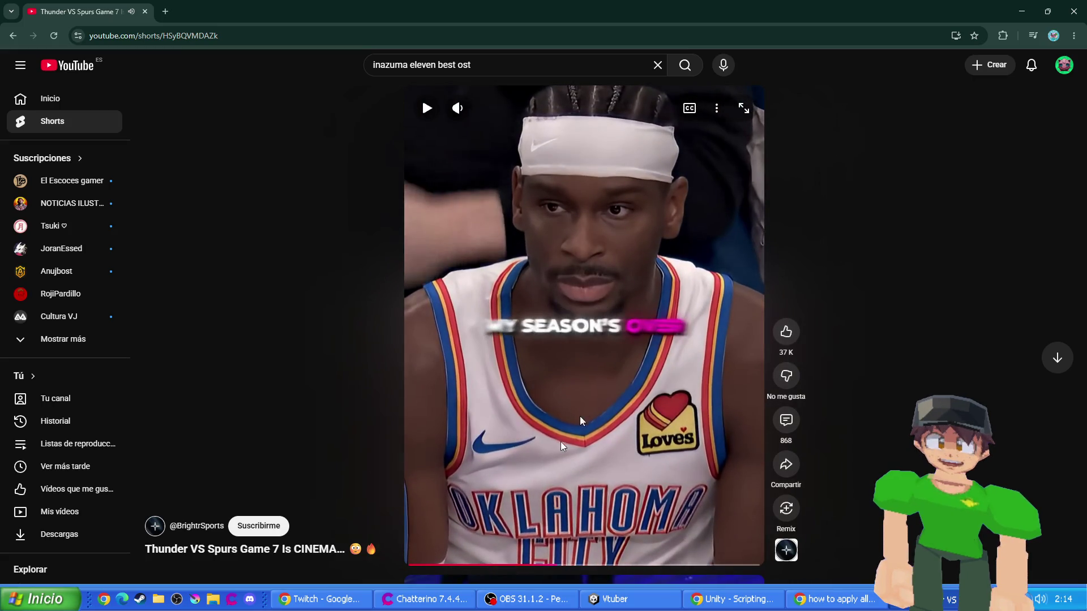
pyautogui.click(585, 348)
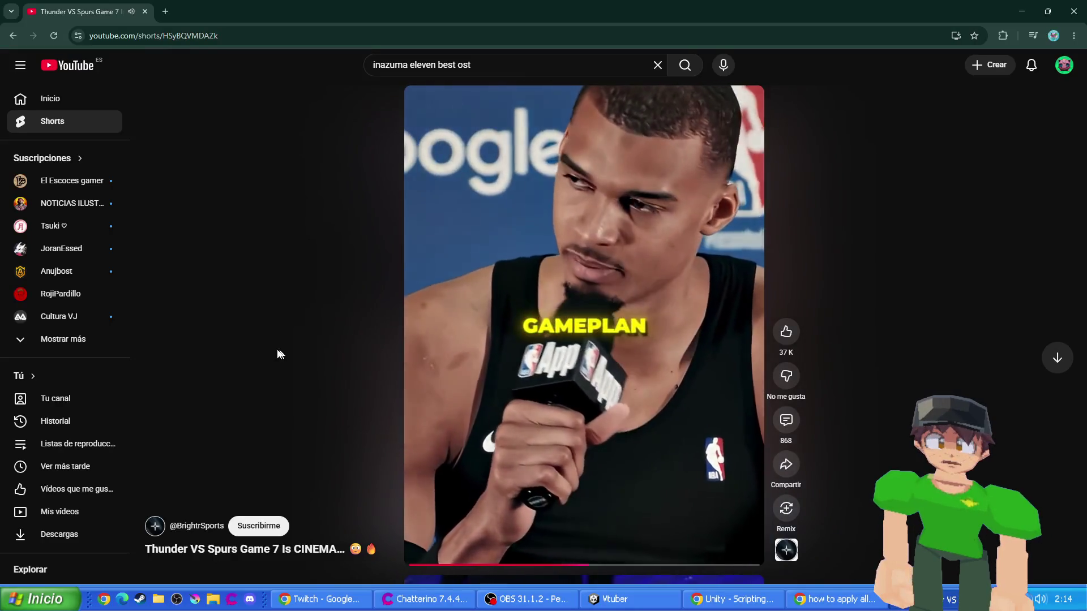
pyautogui.click(145, 11)
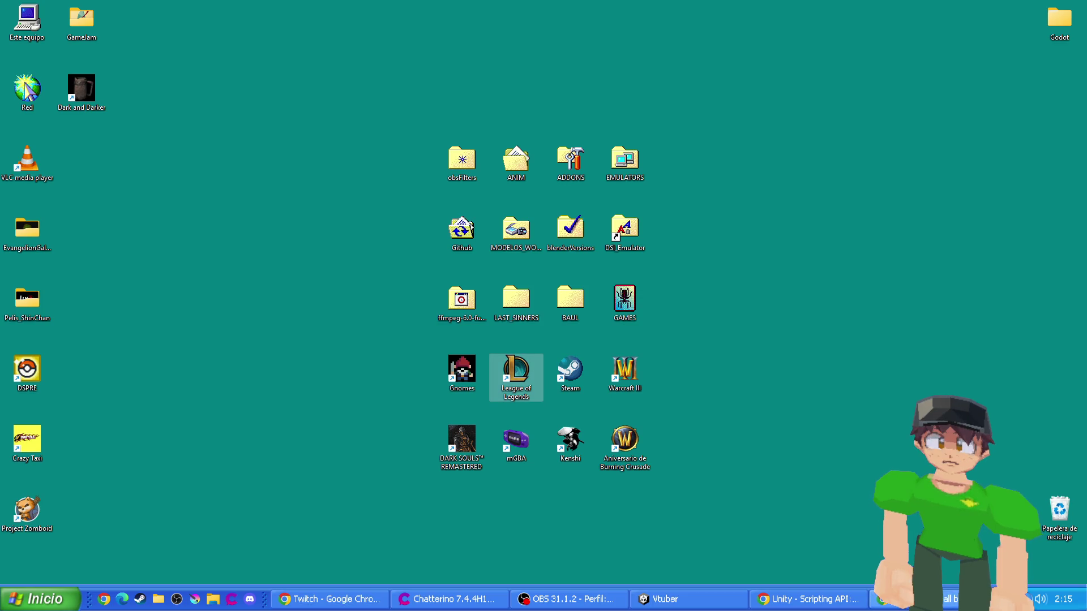
# - Close the leftover Unity scripting docs and Blender Google search Chrome windows
pyautogui.click(809, 598)
pyautogui.click(1074, 11)
pyautogui.click(838, 600)
pyautogui.click(1074, 12)
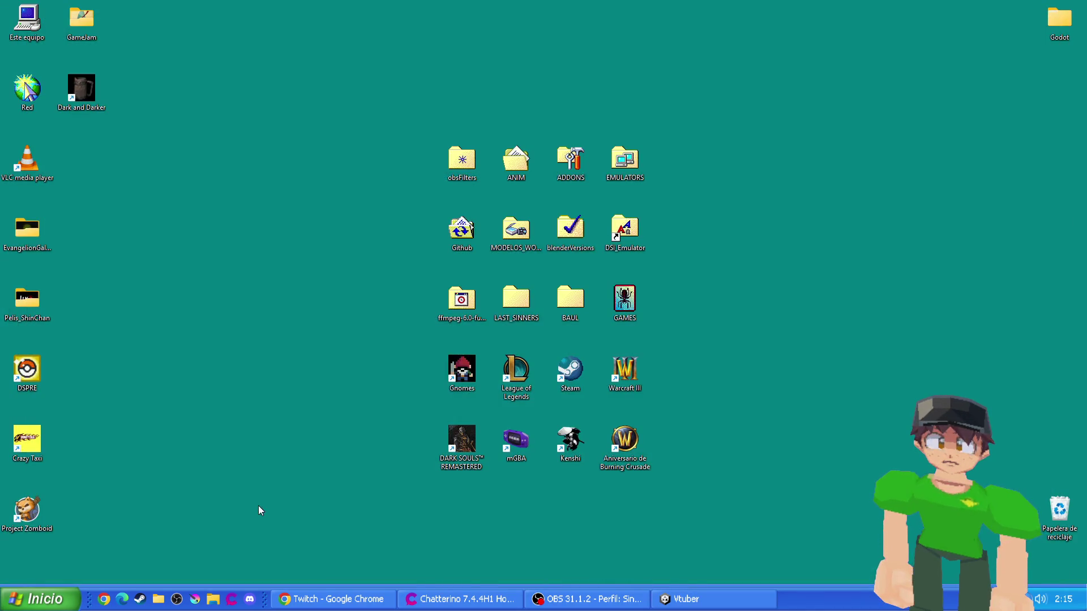
pyautogui.moveTo(734, 602)
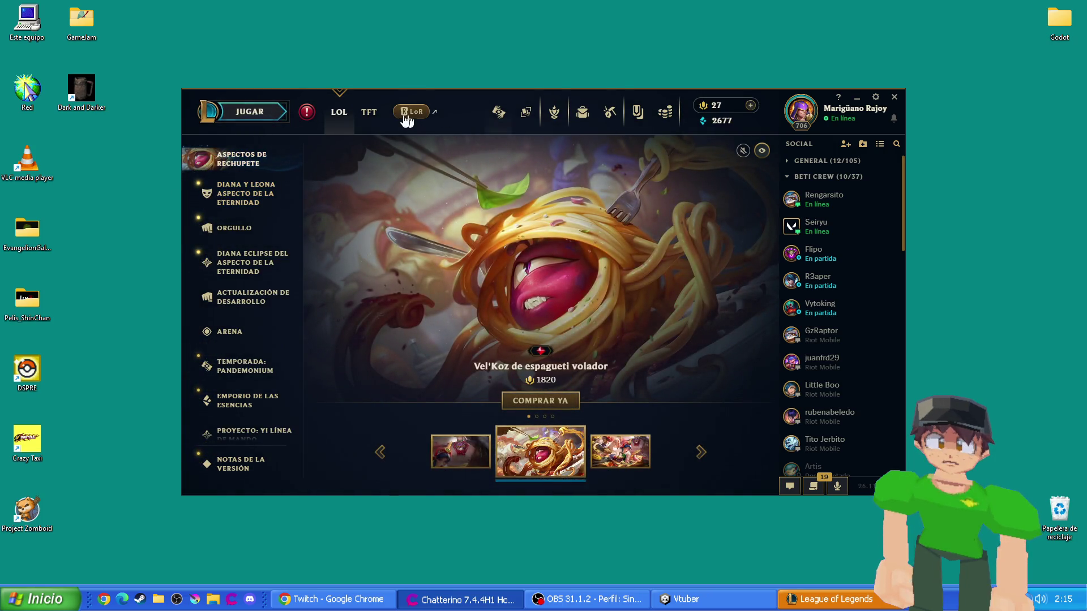
# - Queue for CLASIFICATORIA SOLO/DÚO with Jungle as primary role and start the match search
pyautogui.click(272, 111)
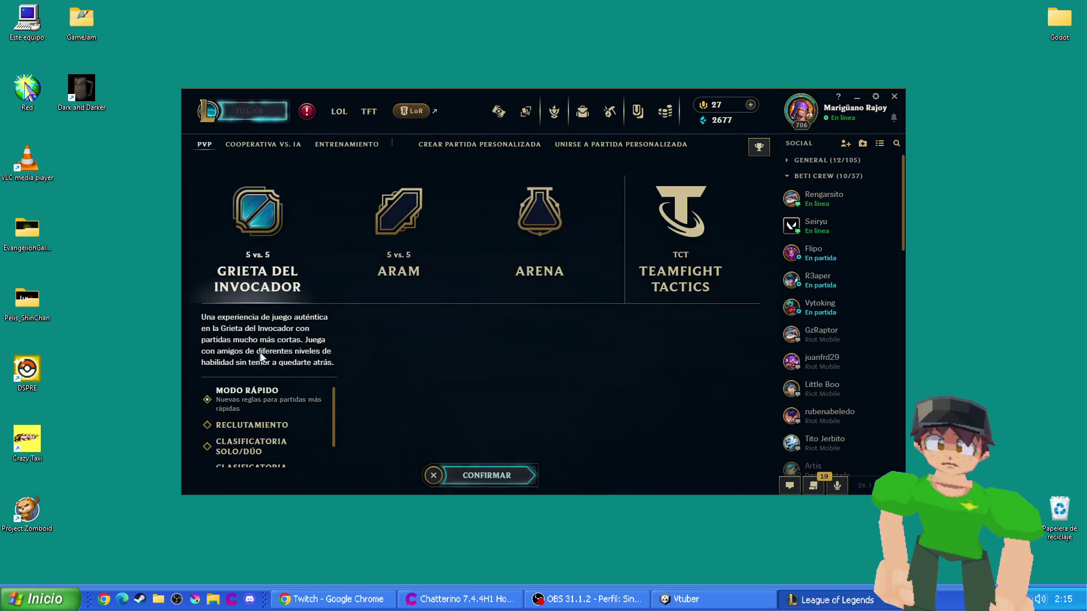
pyautogui.click(260, 445)
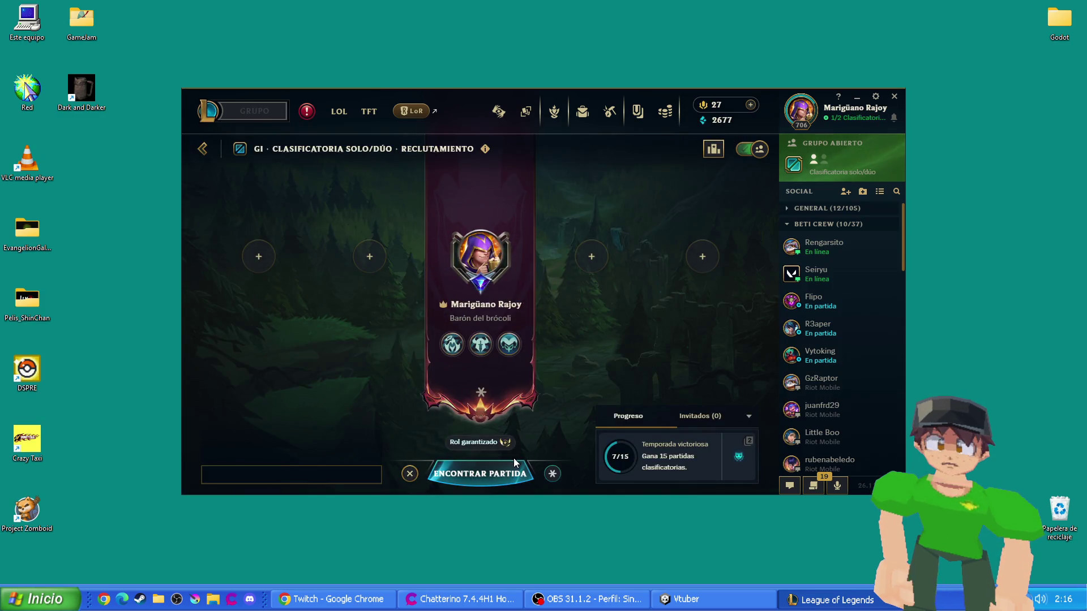
pyautogui.click(550, 475)
pyautogui.click(503, 447)
pyautogui.click(574, 474)
pyautogui.click(516, 444)
pyautogui.click(486, 486)
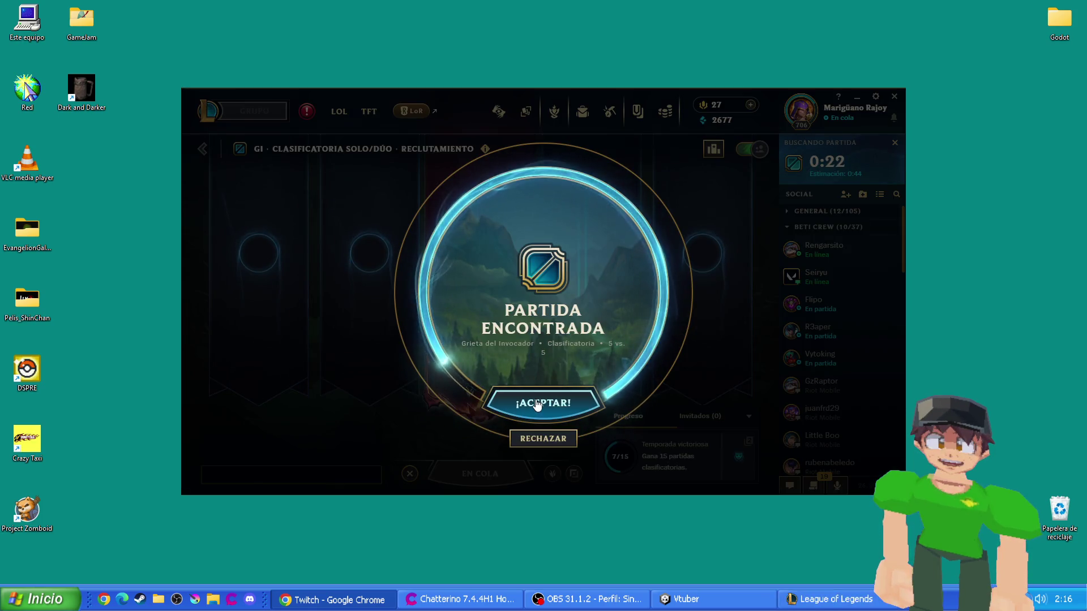
# - Accept the found match and filter champion select to jungle champions
pyautogui.click(538, 402)
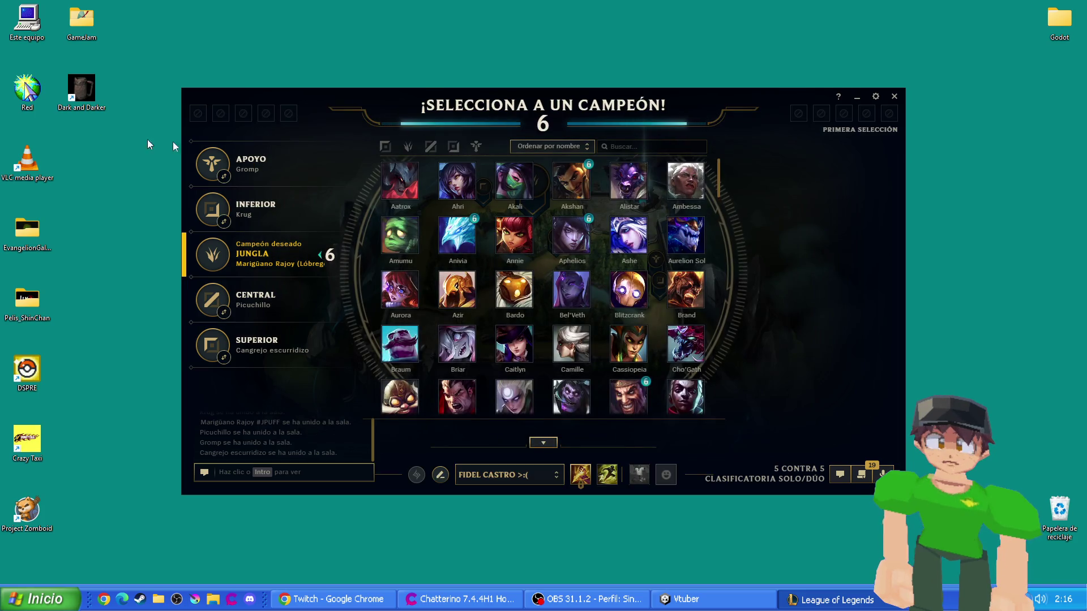
pyautogui.click(409, 149)
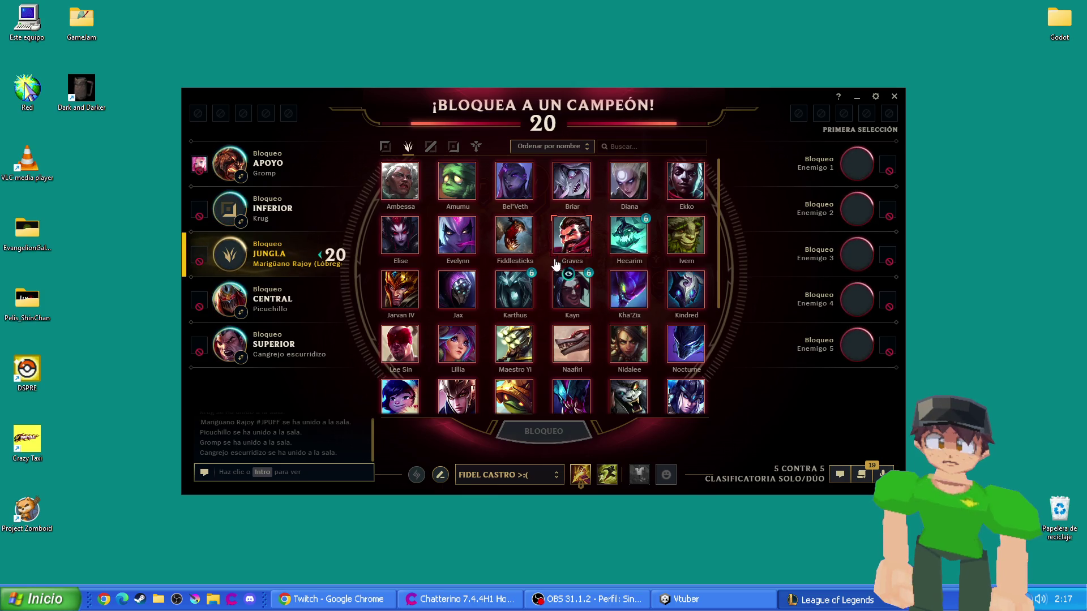
pyautogui.moveTo(556, 263)
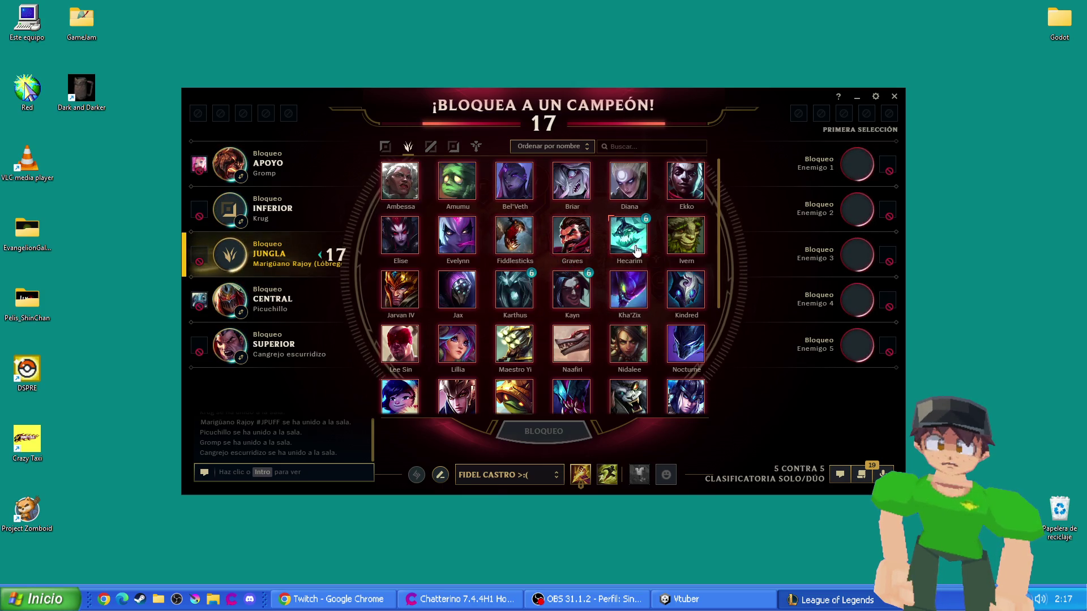
pyautogui.moveTo(636, 250)
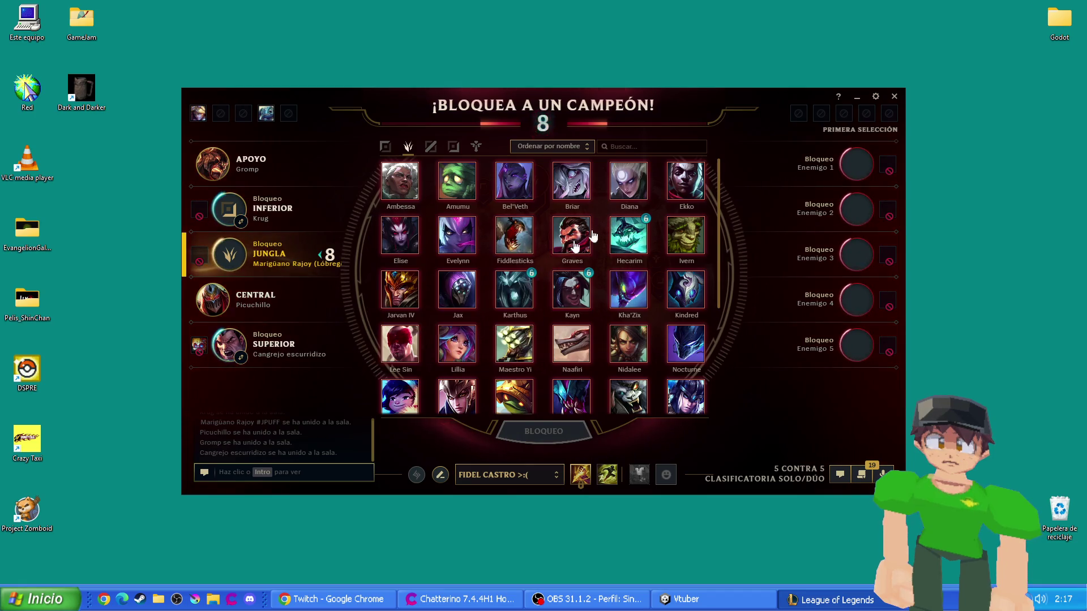
pyautogui.scroll(-3, 493, 255)
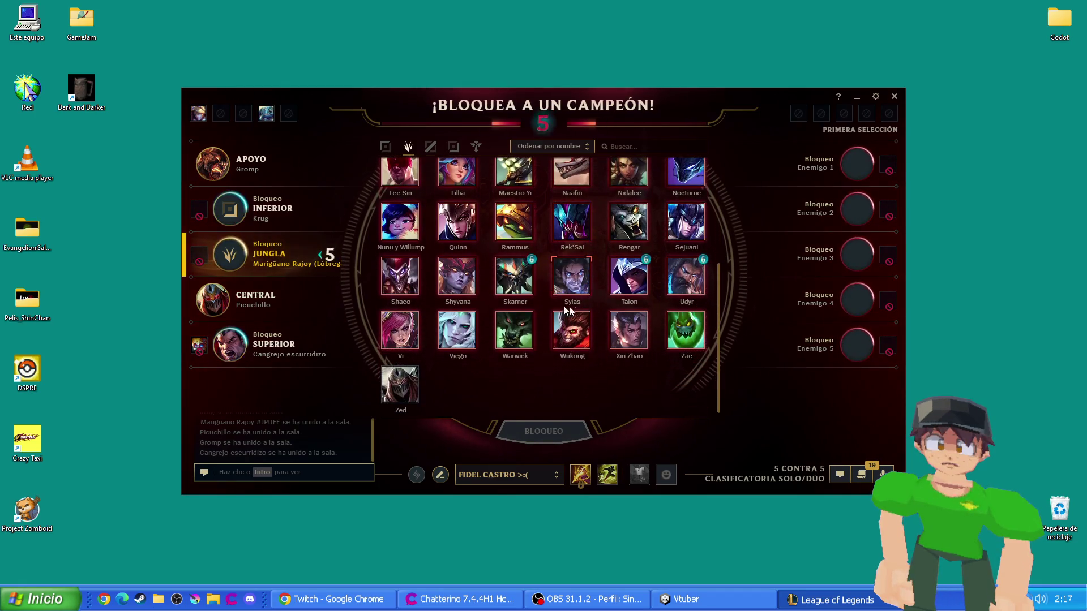
pyautogui.scroll(1, 453, 283)
pyautogui.scroll(-1, 442, 283)
# - Ban Shaco and bring the champion list back up
pyautogui.click(400, 275)
pyautogui.click(545, 436)
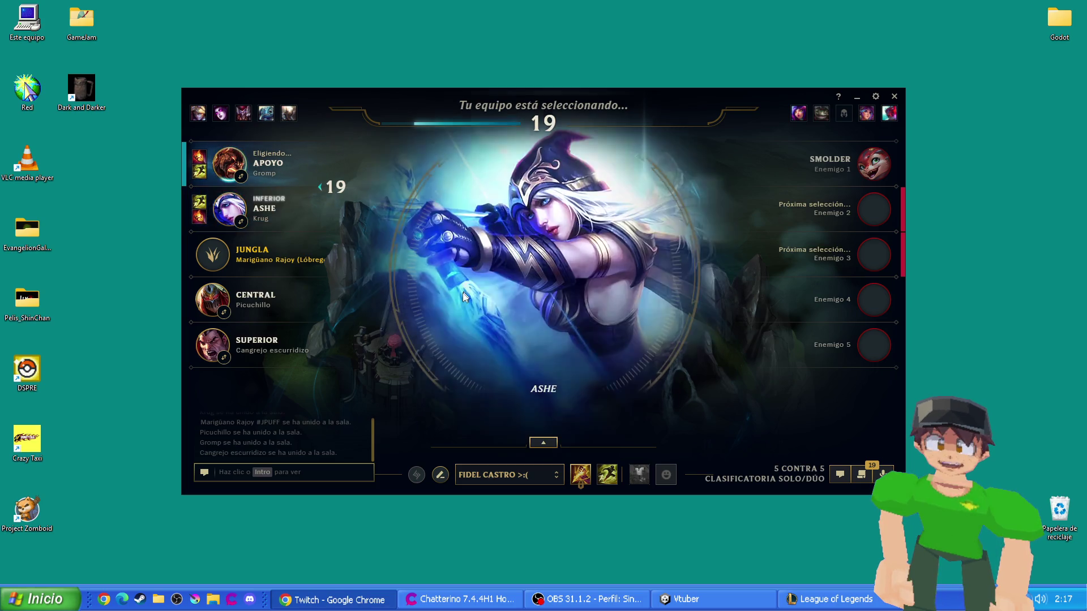
pyautogui.click(544, 442)
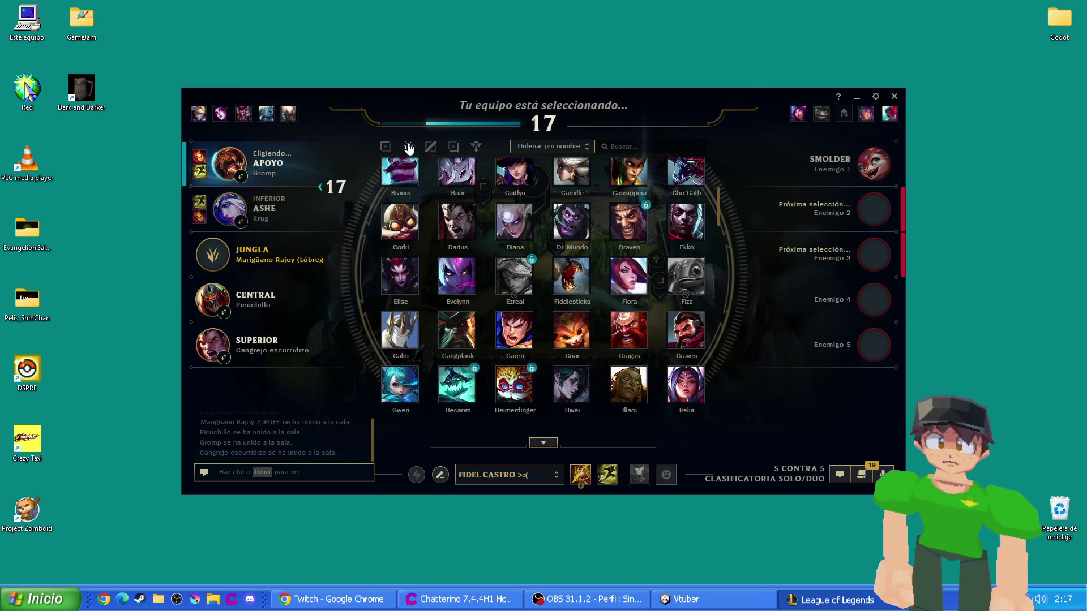